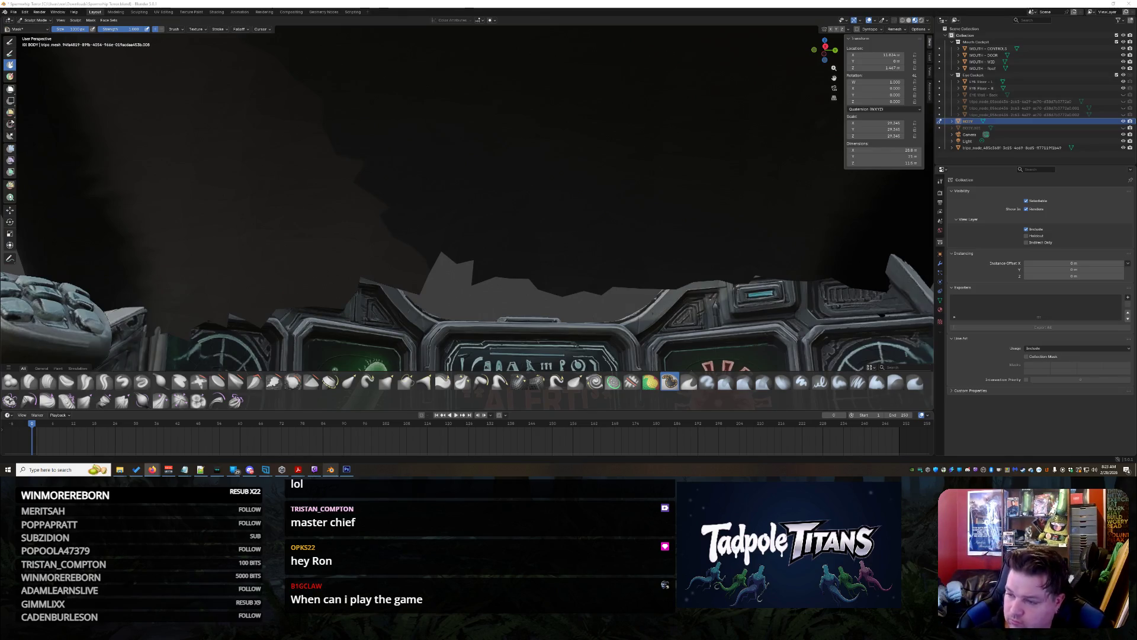
Orbit around the shark head, cockpit dashboard and ornate floor to survey the model
mouse_move(609, 198)
middle_mouse_down()
mouse_move(629, 168)
mouse_move(609, 186)
mouse_move(515, 184)
mouse_move(427, 223)
mouse_move(486, 213)
mouse_move(472, 205)
mouse_move(568, 175)
mouse_move(608, 211)
mouse_move(589, 207)
mouse_move(521, 241)
mouse_move(595, 211)
mouse_move(578, 320)
mouse_move(537, 270)
middle_mouse_up()
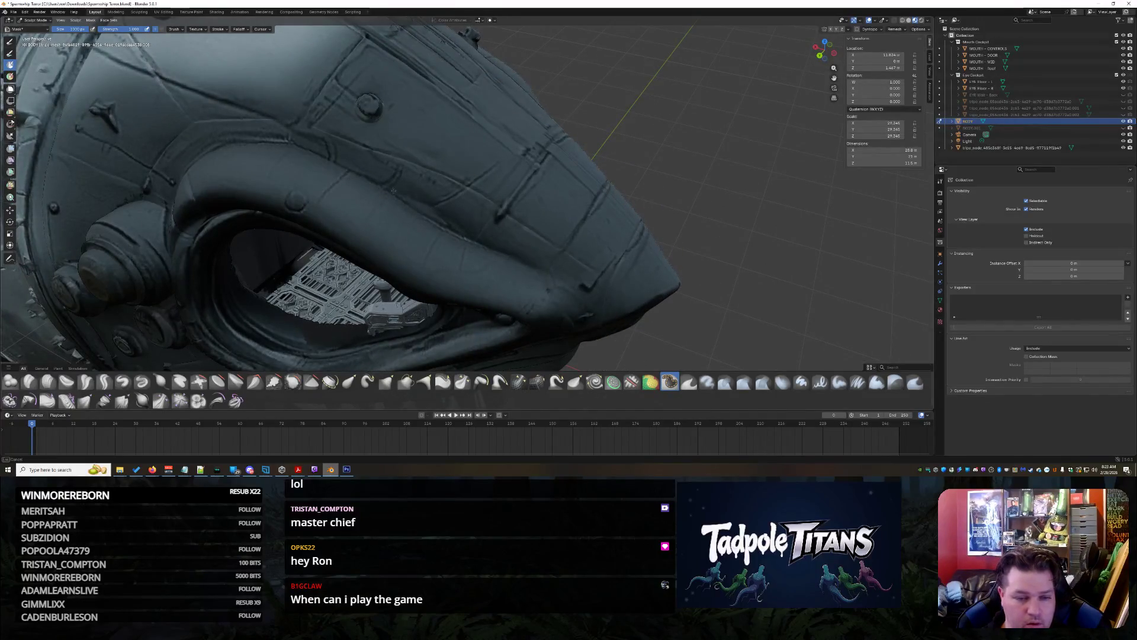
middle_click_drag(195, 178, 153, 227)
mouse_move(525, 335)
middle_mouse_down()
mouse_move(521, 320)
mouse_move(521, 350)
middle_mouse_up()
scroll(569, 286, "up", 3)
scroll(642, 254, "down", 5)
mouse_move(642, 253)
middle_mouse_down()
mouse_move(579, 279)
mouse_move(444, 178)
mouse_move(443, 201)
mouse_move(499, 291)
mouse_move(521, 284)
mouse_move(462, 308)
mouse_move(419, 292)
middle_mouse_up()
scroll(453, 314, "up", 2)
scroll(453, 314, "up", 6)
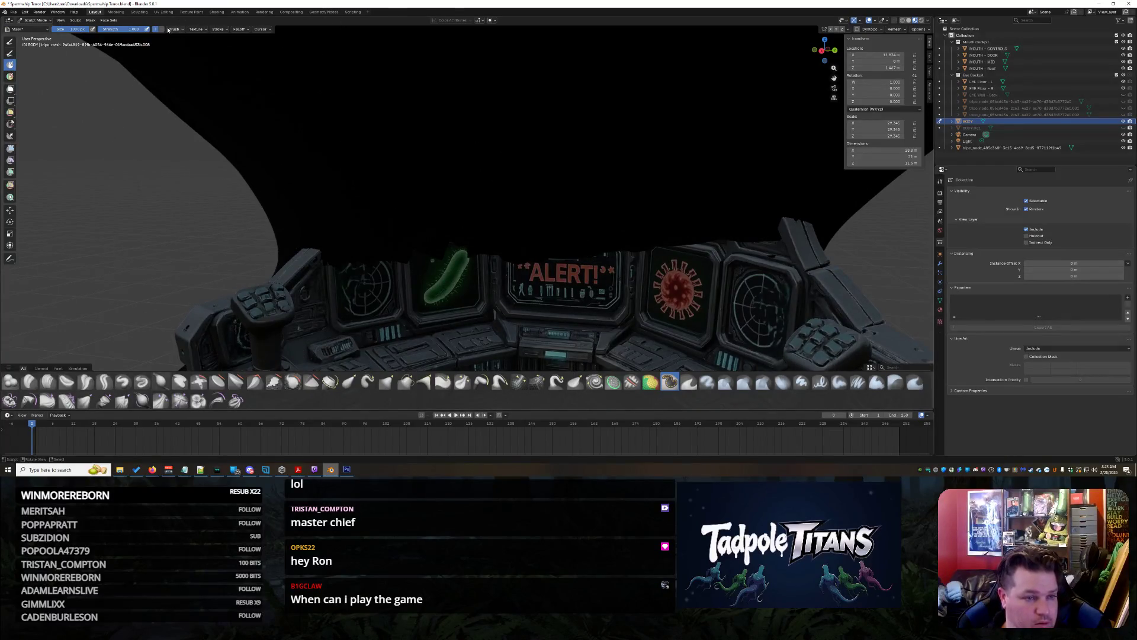
middle_click_drag(581, 166, 543, 141)
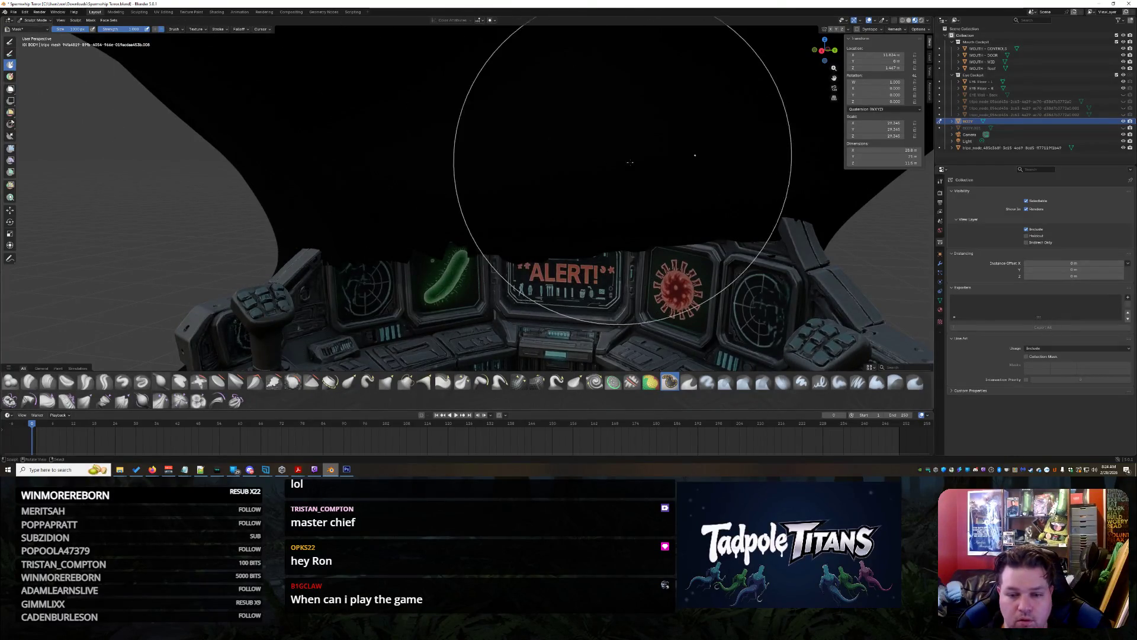
mouse_move(508, 106)
middle_mouse_down()
mouse_move(533, 109)
mouse_move(532, 99)
middle_mouse_up()
mouse_move(450, 118)
middle_mouse_down()
mouse_move(628, 170)
mouse_move(496, 216)
mouse_move(526, 226)
mouse_move(483, 242)
mouse_move(622, 285)
middle_mouse_up()
scroll(495, 216, "up", 5)
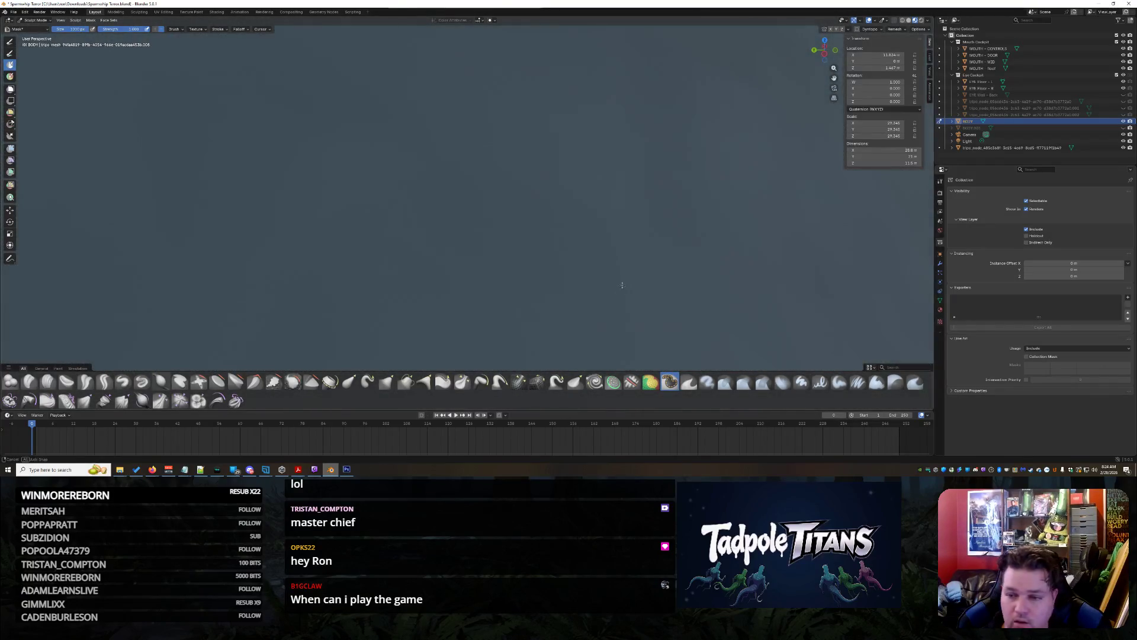
mouse_move(521, 285)
middle_mouse_down()
mouse_move(577, 271)
mouse_move(591, 292)
mouse_move(615, 287)
mouse_move(559, 308)
mouse_move(577, 306)
mouse_move(625, 239)
middle_mouse_up()
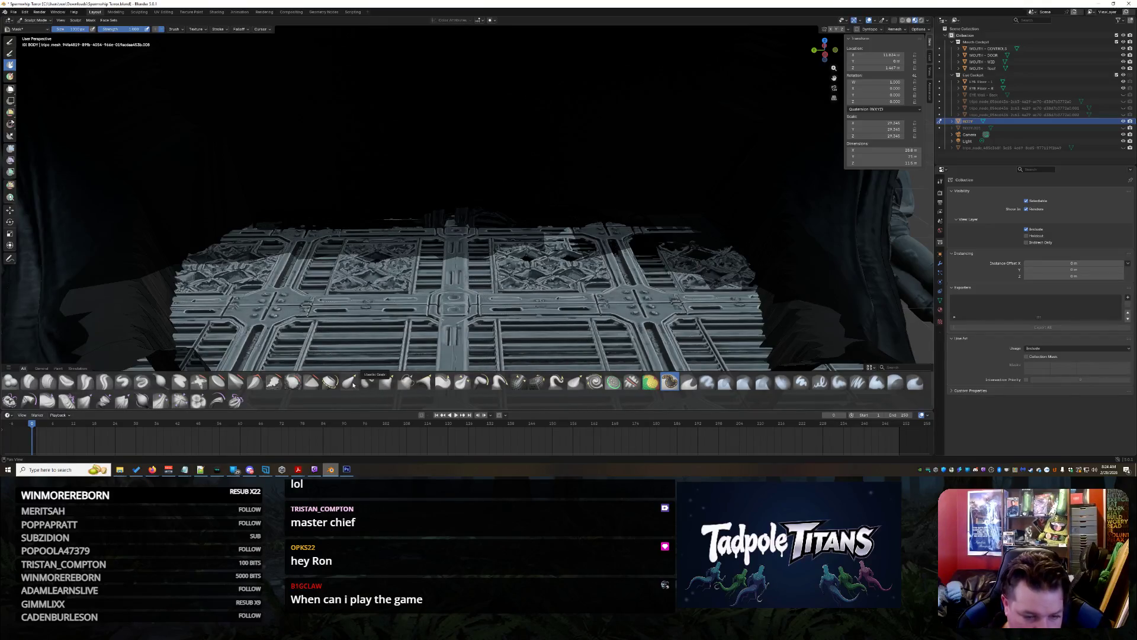
Sculpt an Elastic Deform stroke across the dark mesh beside the floor panel
middle_click_drag(500, 216, 495, 223)
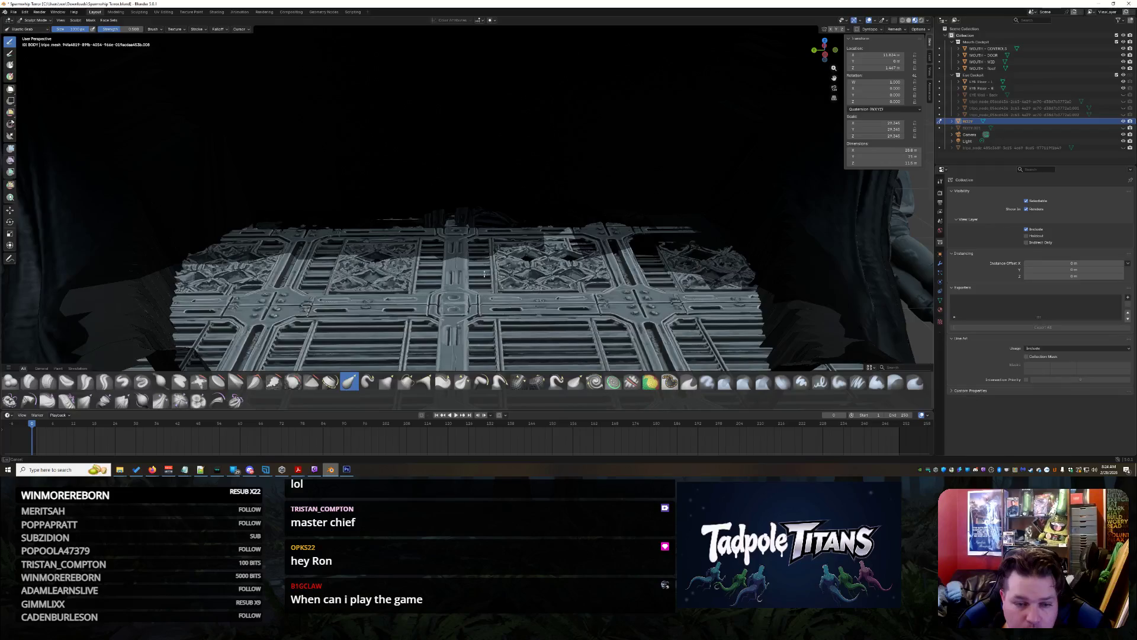
mouse_move(500, 275)
middle_mouse_down()
mouse_move(449, 226)
mouse_move(392, 228)
mouse_move(444, 217)
mouse_move(505, 256)
mouse_move(464, 253)
middle_mouse_up()
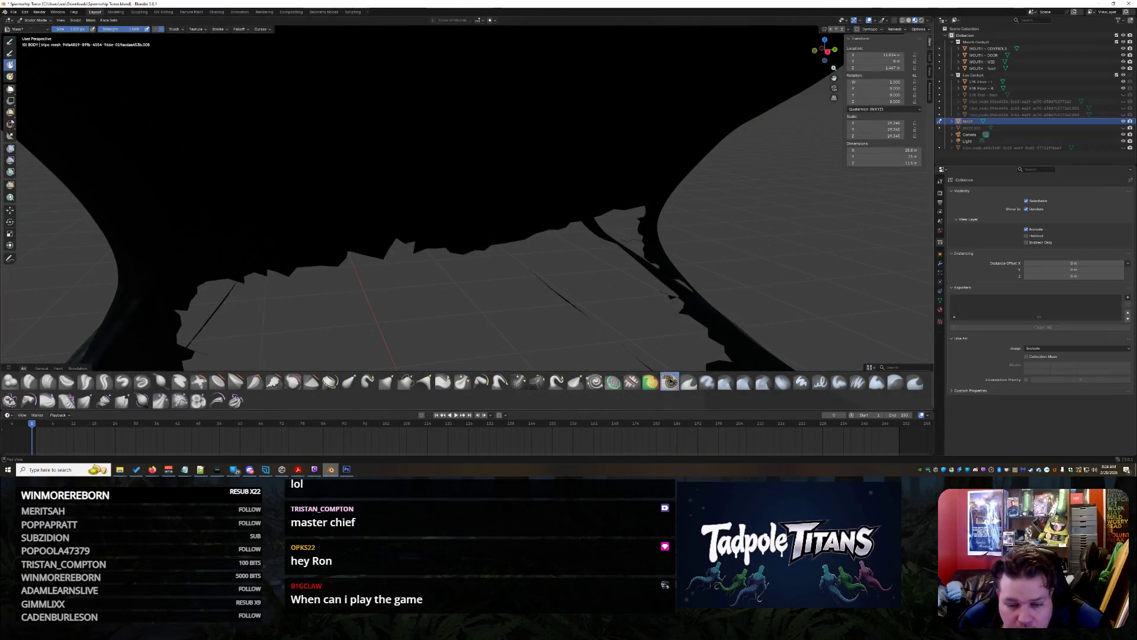
mouse_move(152, 51)
middle_mouse_down()
mouse_move(361, 178)
mouse_move(385, 181)
mouse_move(434, 140)
mouse_move(401, 143)
mouse_move(411, 126)
mouse_move(446, 197)
mouse_move(473, 213)
middle_mouse_up()
mouse_move(370, 216)
middle_mouse_down()
mouse_move(391, 204)
mouse_move(371, 211)
middle_mouse_up()
mouse_move(446, 221)
left_mouse_down()
mouse_move(284, 201)
mouse_move(200, 208)
mouse_move(121, 252)
left_mouse_up()
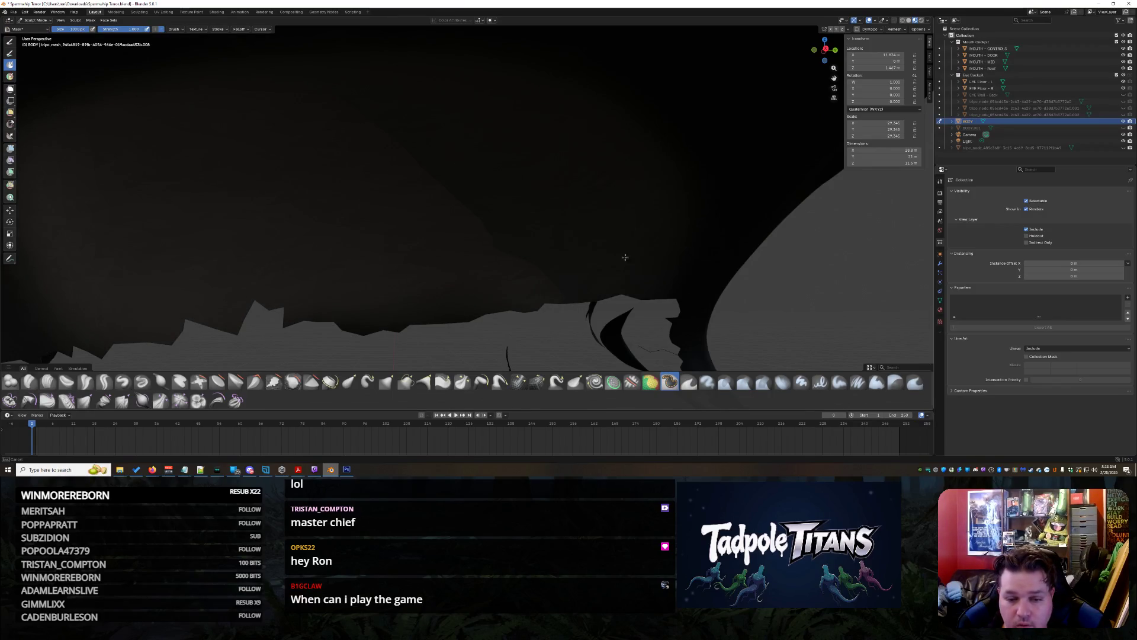
mouse_move(386, 215)
middle_mouse_down()
mouse_move(519, 208)
mouse_move(538, 247)
mouse_move(530, 331)
middle_mouse_up()
Zoom and orbit in close on the dark surface around the floor panel
scroll(515, 237, "up", 3)
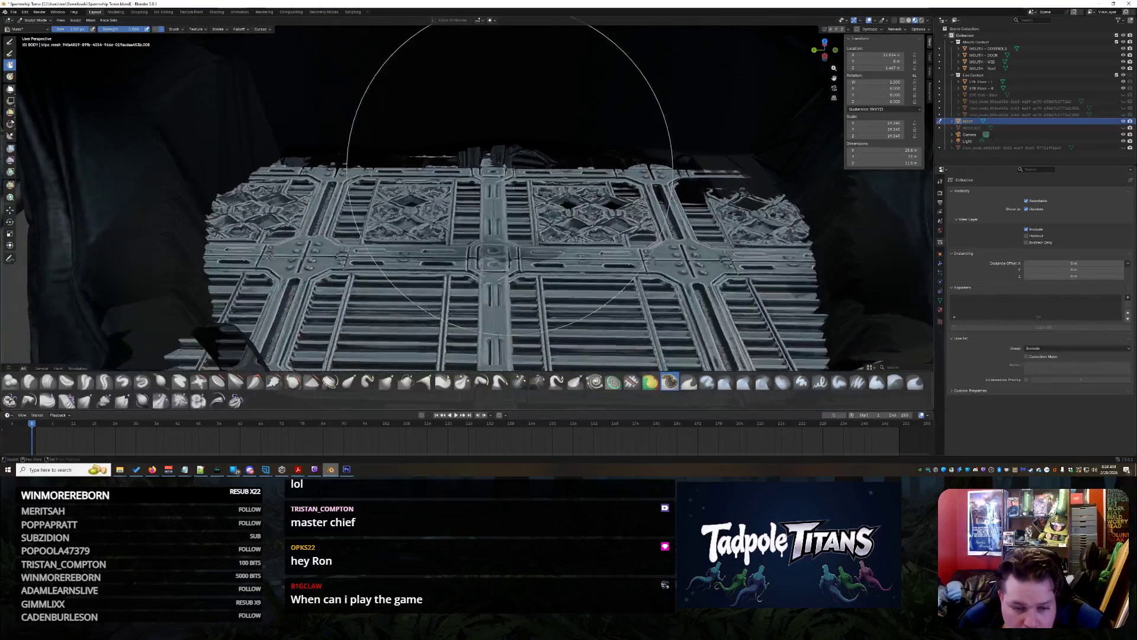
scroll(592, 249, "up", 3)
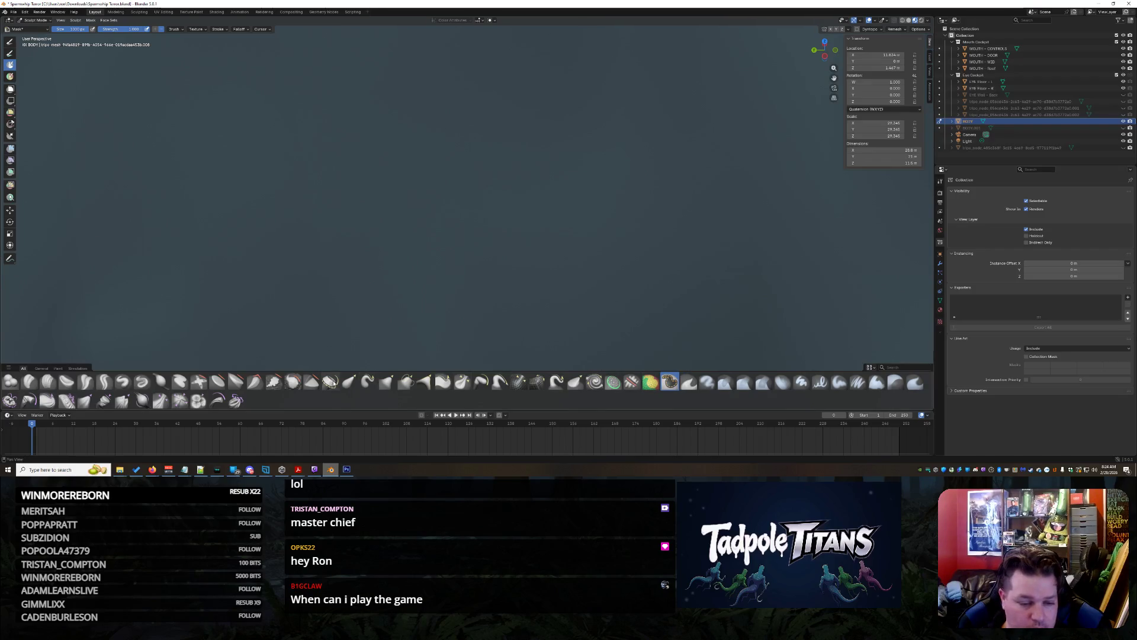
scroll(511, 289, "down", 5)
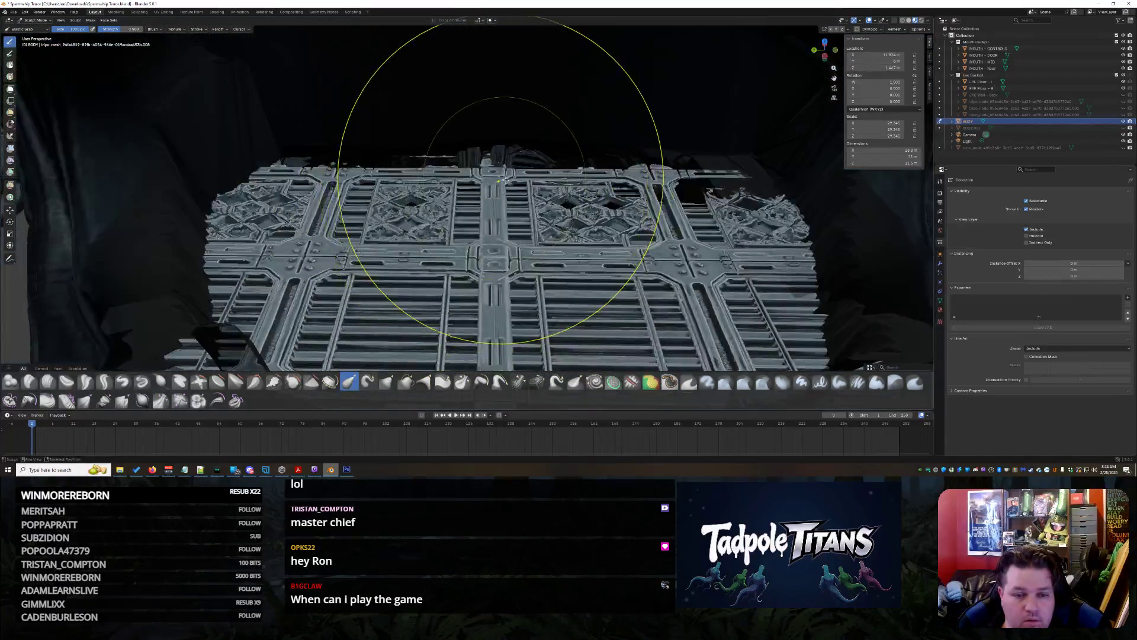
scroll(551, 255, "up", 5)
mouse_move(559, 247)
middle_mouse_down()
mouse_move(541, 203)
mouse_move(535, 211)
mouse_move(533, 173)
mouse_move(533, 211)
mouse_move(528, 76)
mouse_move(490, 153)
mouse_move(561, 231)
mouse_move(485, 182)
mouse_move(559, 197)
mouse_move(627, 183)
mouse_move(432, 158)
mouse_move(501, 177)
middle_mouse_up()
scroll(562, 231, "up", 2)
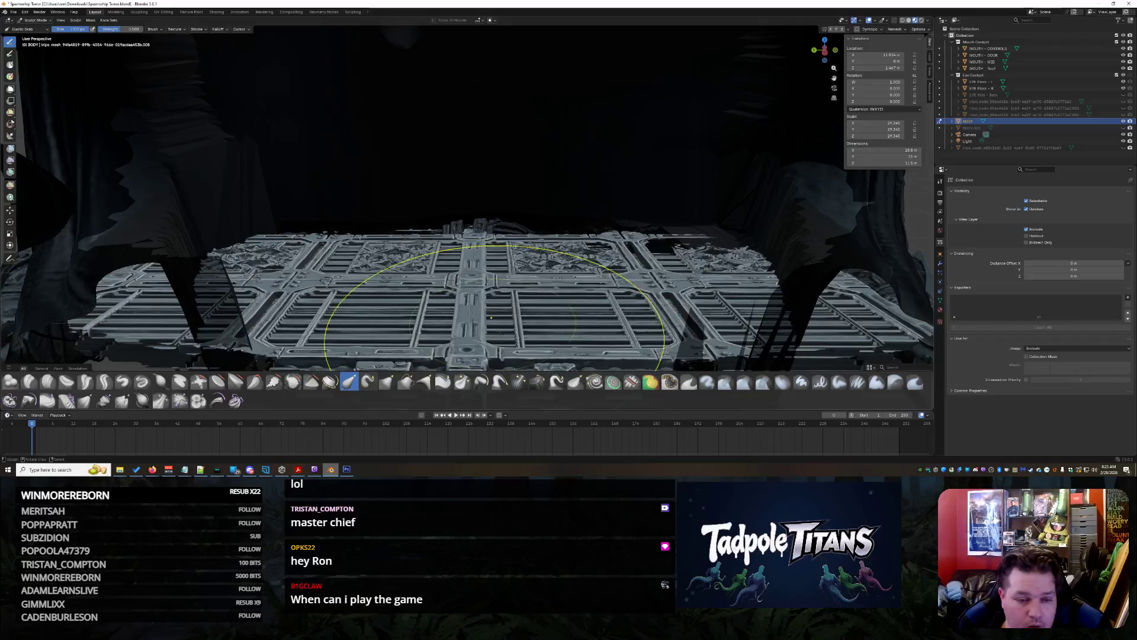
mouse_move(332, 243)
middle_mouse_down()
mouse_move(438, 284)
mouse_move(407, 267)
mouse_move(391, 225)
middle_mouse_up()
Sculpt the spiky teeth on the right of the shark head so they stand out more
middle_click_drag(410, 63, 489, 177)
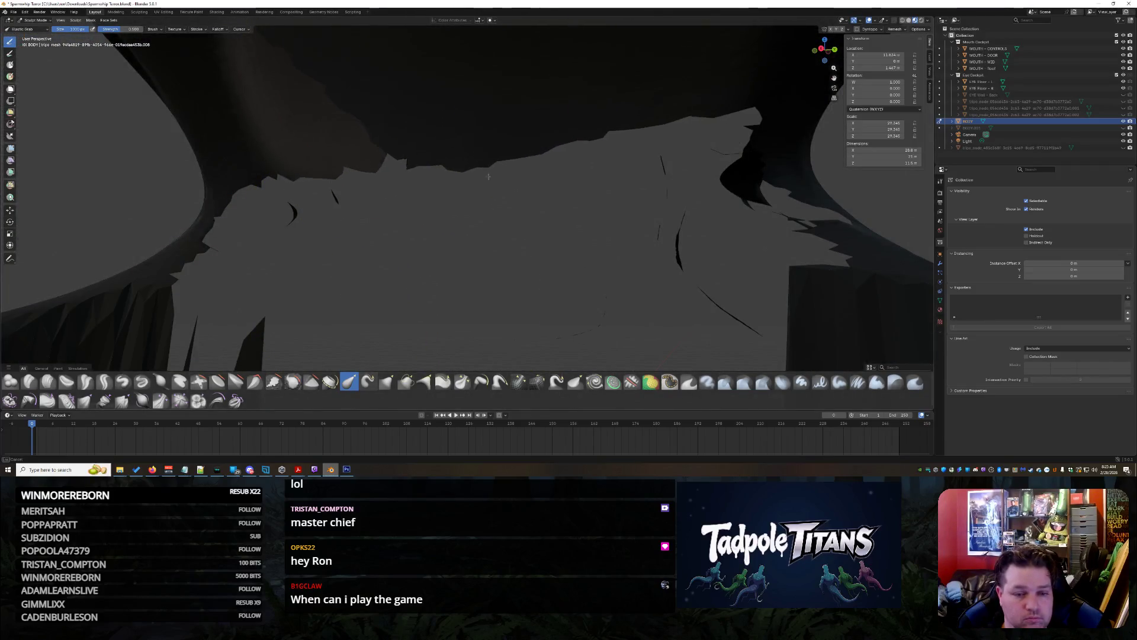
mouse_move(531, 263)
middle_mouse_down()
mouse_move(379, 124)
mouse_move(639, 108)
mouse_move(433, 265)
mouse_move(652, 132)
mouse_move(622, 236)
mouse_move(655, 317)
mouse_move(341, 88)
mouse_move(457, 232)
mouse_move(725, 271)
mouse_move(452, 183)
mouse_move(596, 258)
mouse_move(519, 204)
mouse_move(508, 228)
mouse_move(524, 317)
mouse_move(584, 277)
mouse_move(568, 272)
mouse_move(603, 338)
middle_mouse_up()
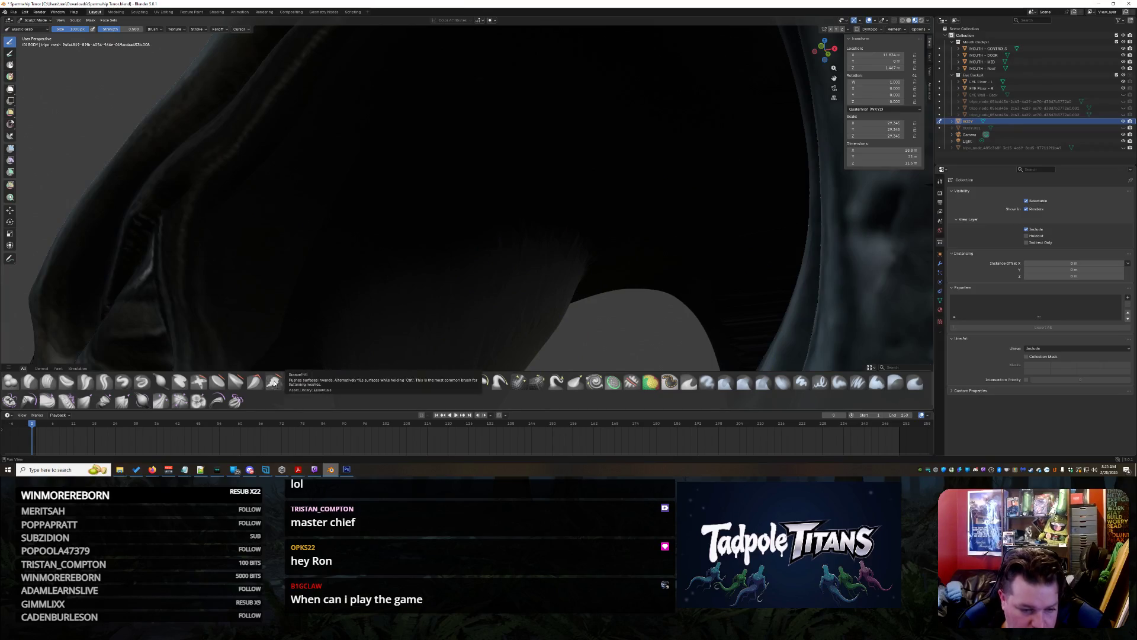
middle_click_drag(635, 192, 638, 188)
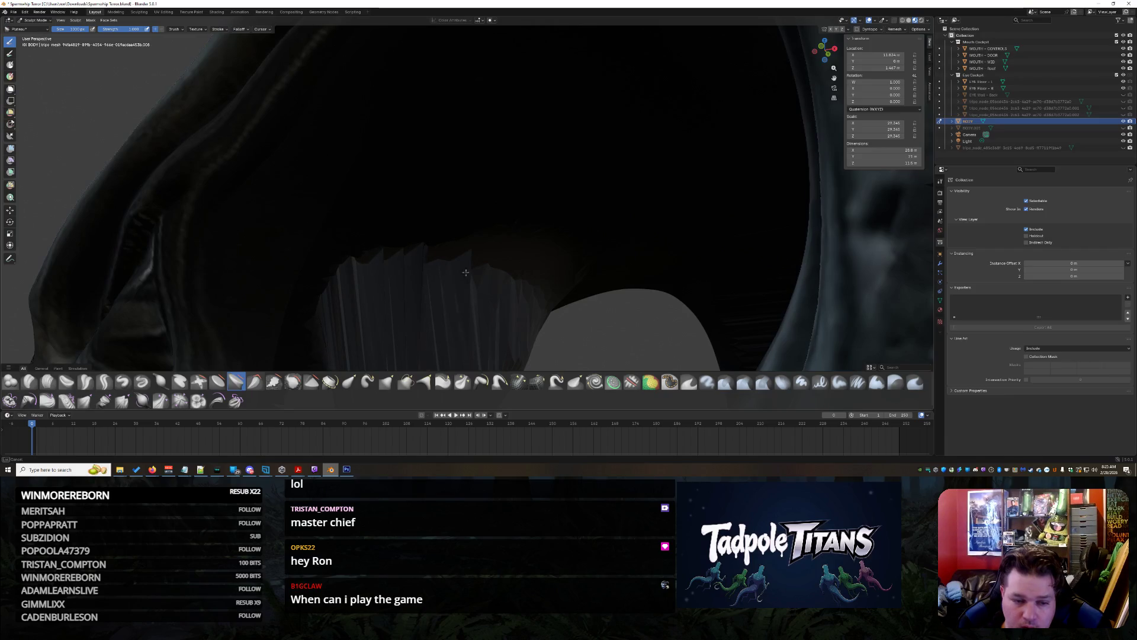
mouse_move(425, 290)
middle_mouse_down()
mouse_move(576, 237)
mouse_move(611, 243)
mouse_move(589, 211)
mouse_move(366, 223)
mouse_move(349, 238)
mouse_move(268, 234)
middle_mouse_up()
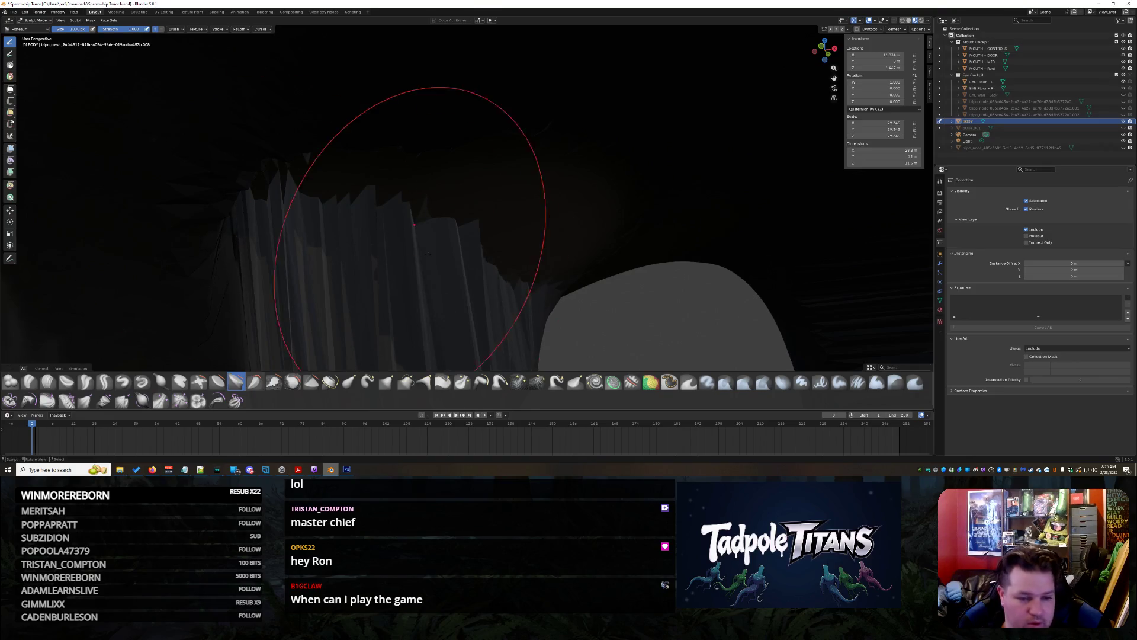
middle_click_drag(428, 255, 534, 225)
middle_click_drag(621, 172, 629, 166)
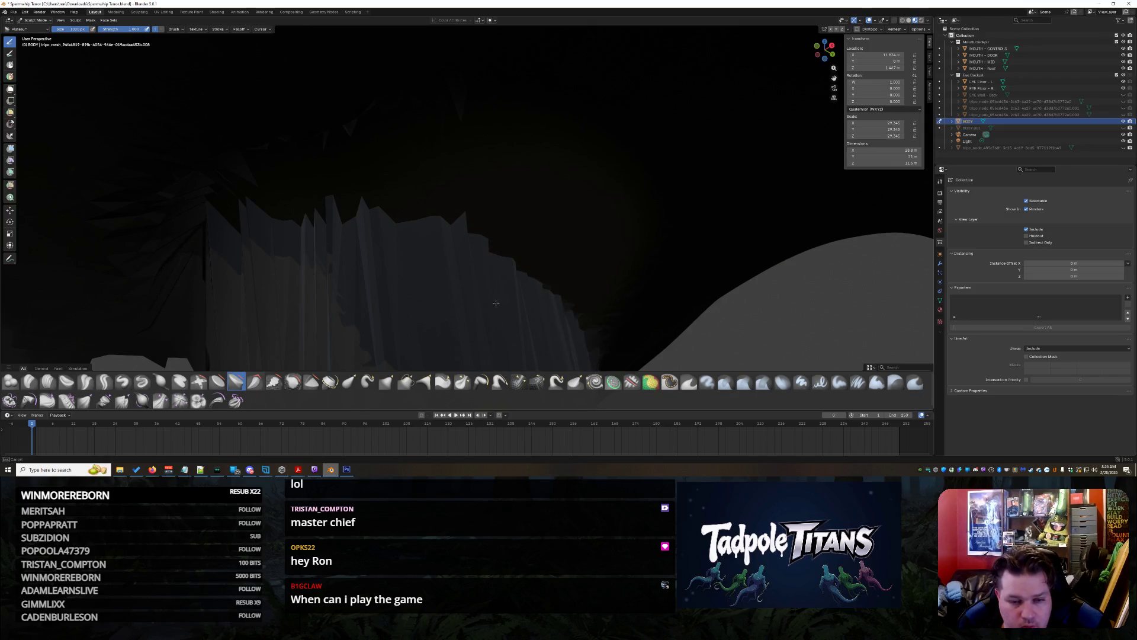
mouse_move(512, 307)
middle_mouse_down()
mouse_move(468, 329)
mouse_move(485, 332)
mouse_move(405, 224)
middle_mouse_up()
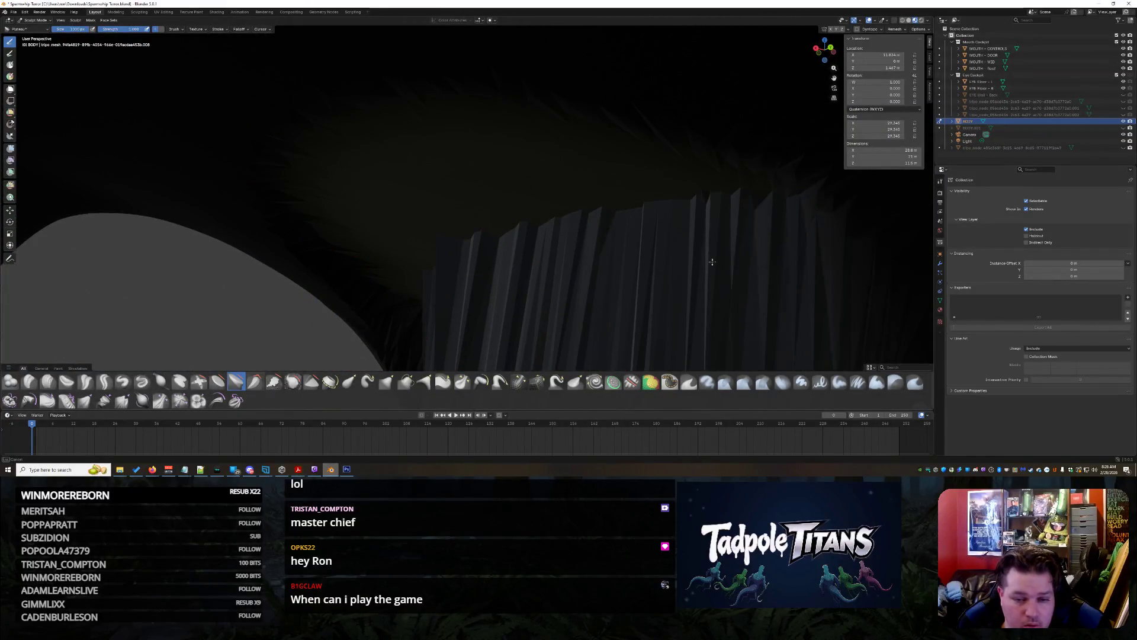
left_click_drag(793, 222, 561, 238)
Swing back around the shark head to an outside view of the eye
scroll(511, 264, "down", 10)
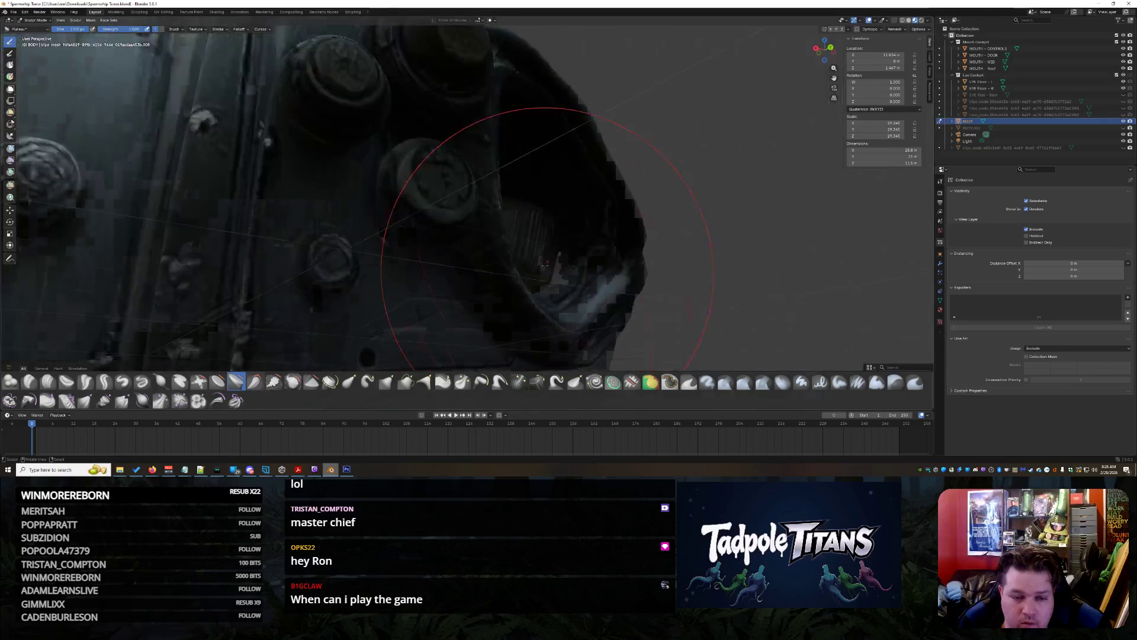
middle_click_drag(522, 269, 539, 278)
scroll(548, 284, "up", 6)
scroll(548, 285, "up", 8)
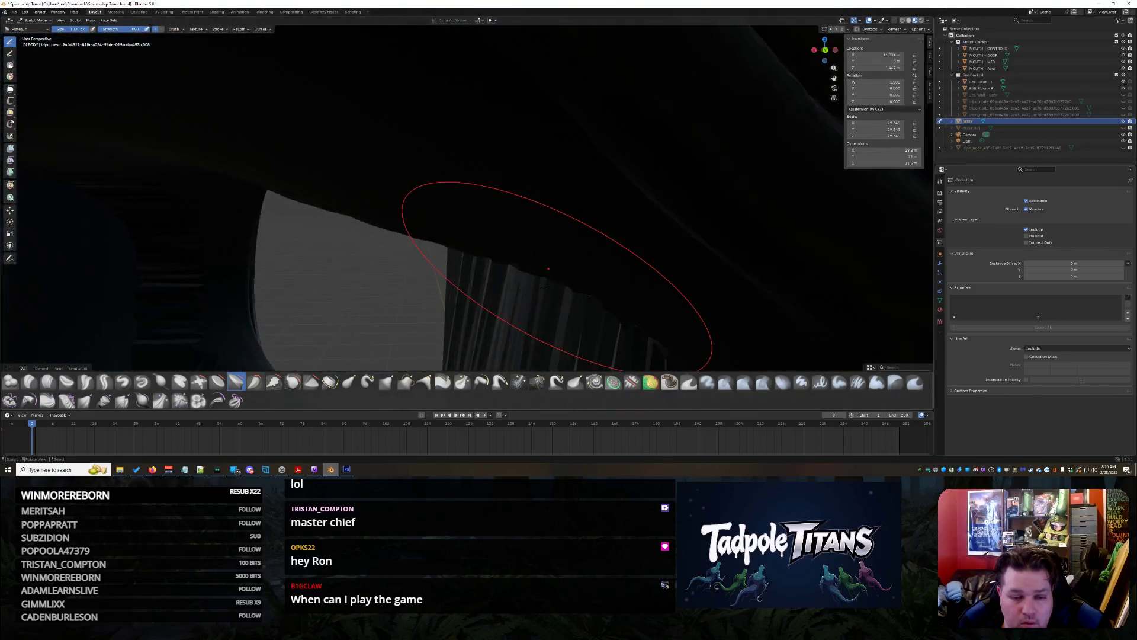
key("b")
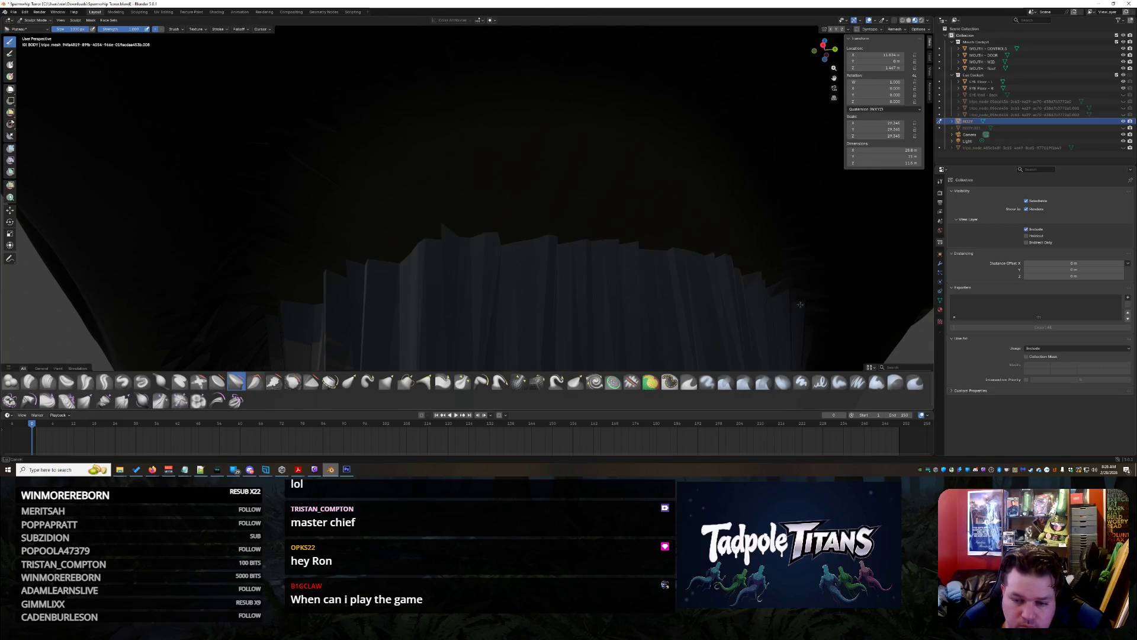
scroll(798, 326, "down", 5)
mouse_move(770, 320)
middle_mouse_down()
mouse_move(592, 284)
mouse_move(671, 270)
mouse_move(628, 247)
mouse_move(774, 265)
mouse_move(835, 249)
mouse_move(757, 276)
mouse_move(750, 268)
middle_mouse_up()
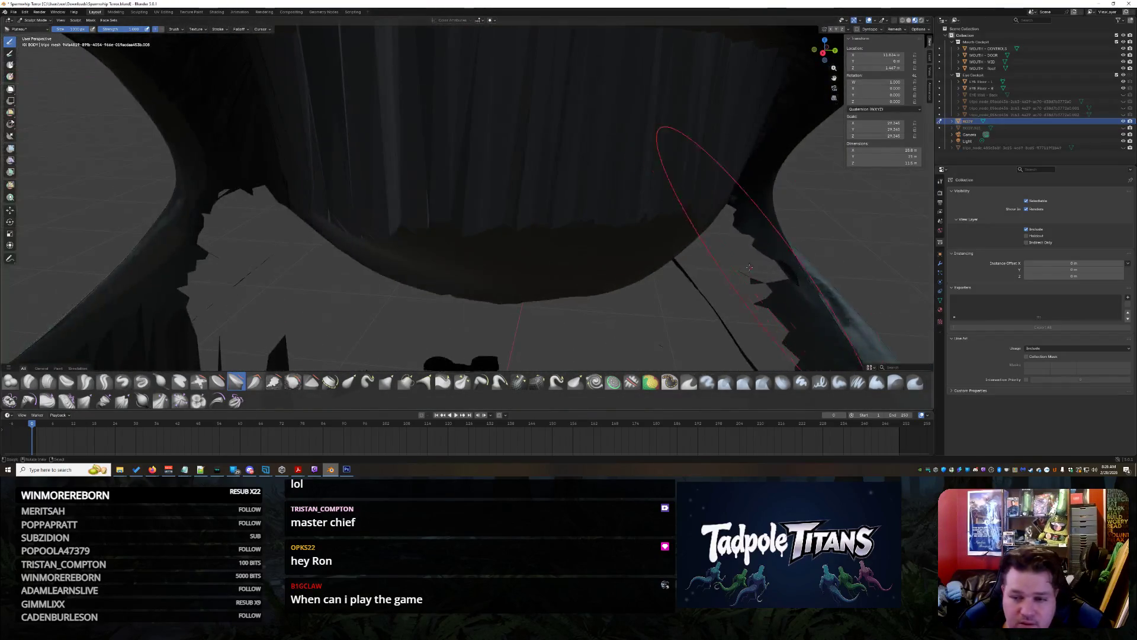
Unhide the tripo_node cockpit mesh and pull the dark strands rightward across the console
left_click(1124, 148)
mouse_move(652, 237)
middle_mouse_down()
mouse_move(569, 213)
mouse_move(733, 172)
mouse_move(767, 203)
mouse_move(683, 198)
mouse_move(764, 201)
mouse_move(677, 179)
mouse_move(620, 185)
mouse_move(660, 237)
mouse_move(734, 223)
mouse_move(477, 195)
middle_mouse_up()
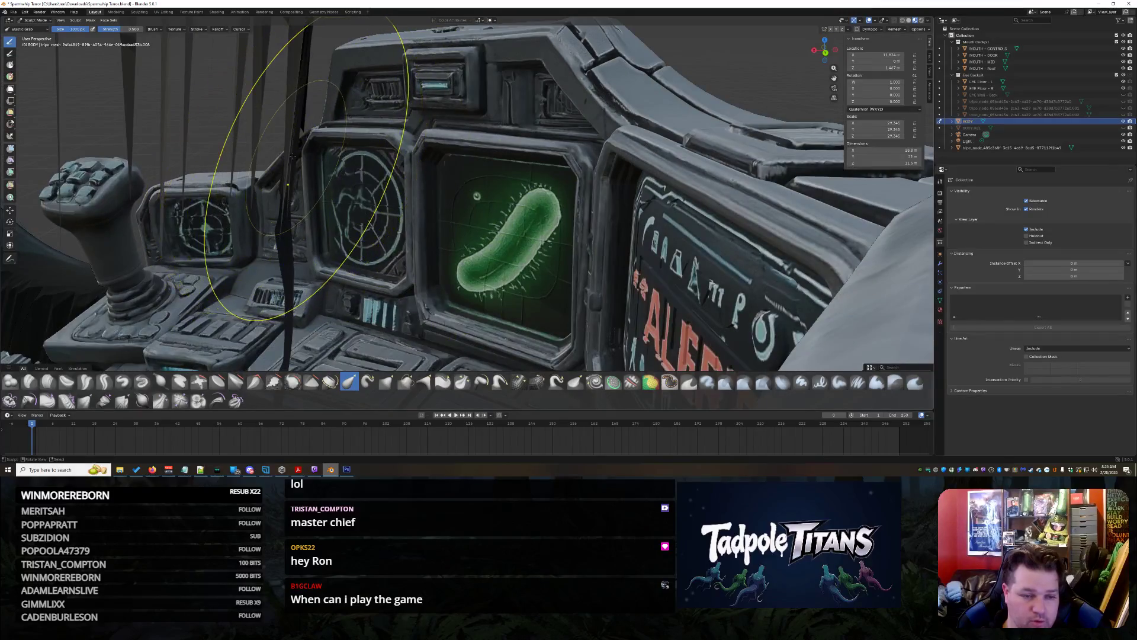
left_click_drag(460, 168, 586, 176)
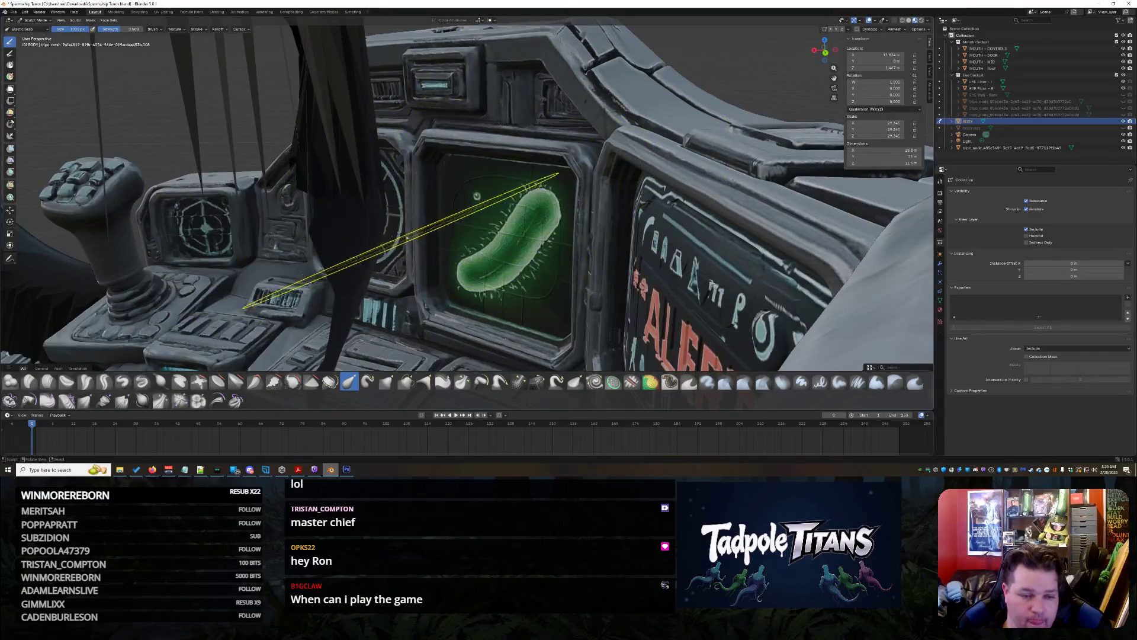
Pull the dark strands and sheet off the console to uncover the radar dial and screens
left_click_drag(481, 229, 885, 189)
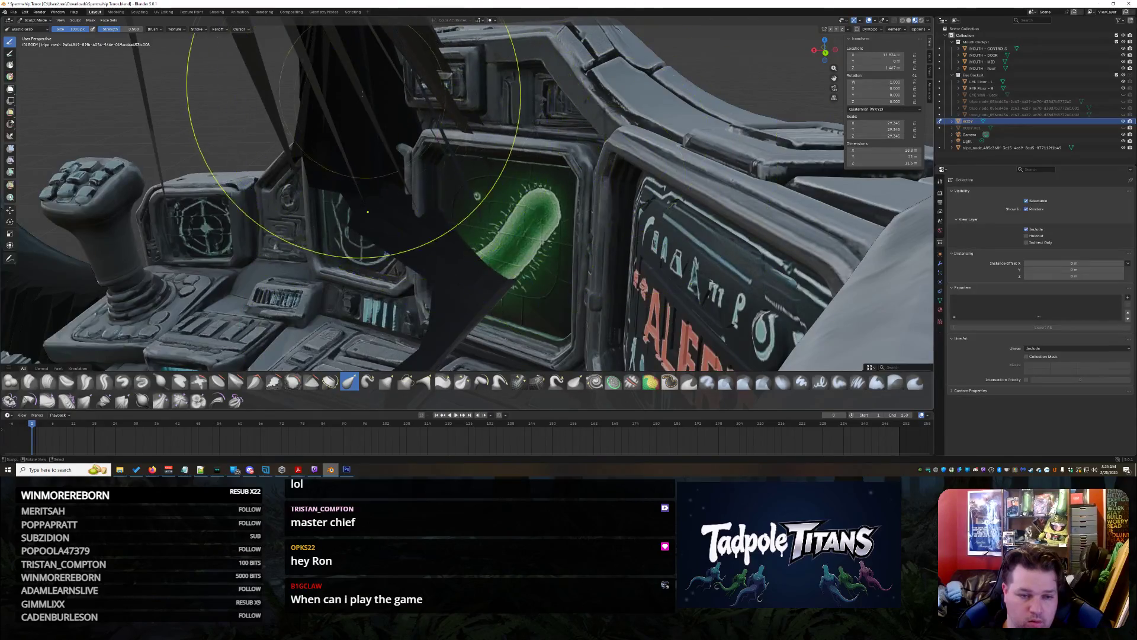
mouse_move(552, 178)
middle_mouse_down()
mouse_move(516, 154)
mouse_move(536, 167)
mouse_move(476, 161)
mouse_move(459, 200)
mouse_move(355, 255)
mouse_move(496, 254)
mouse_move(479, 218)
middle_mouse_up()
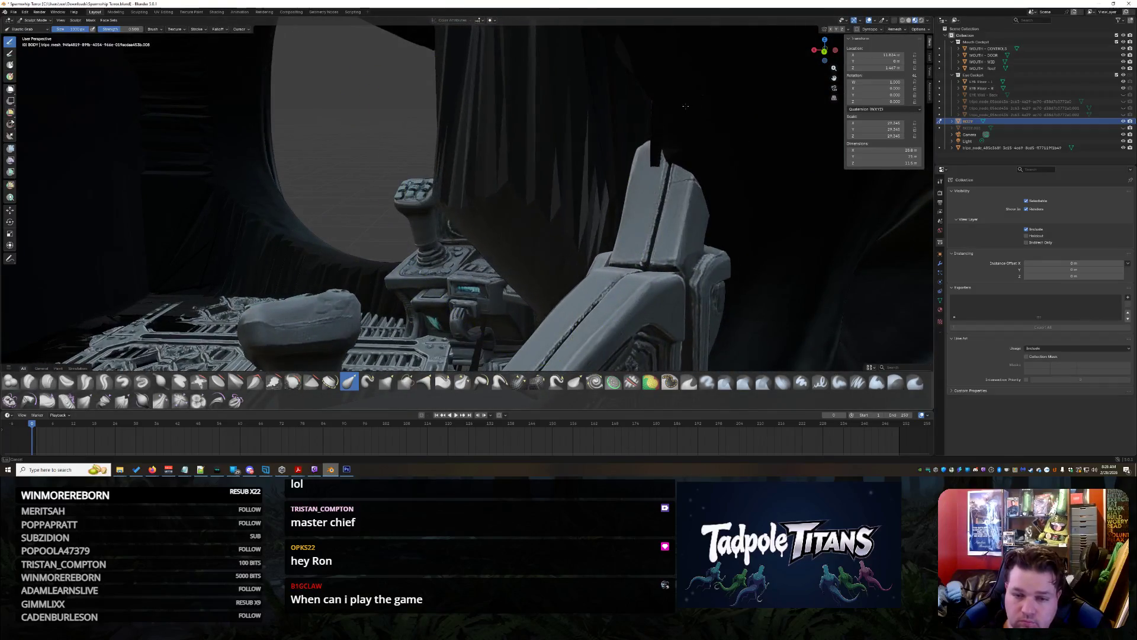
left_click_drag(479, 206, 498, 185)
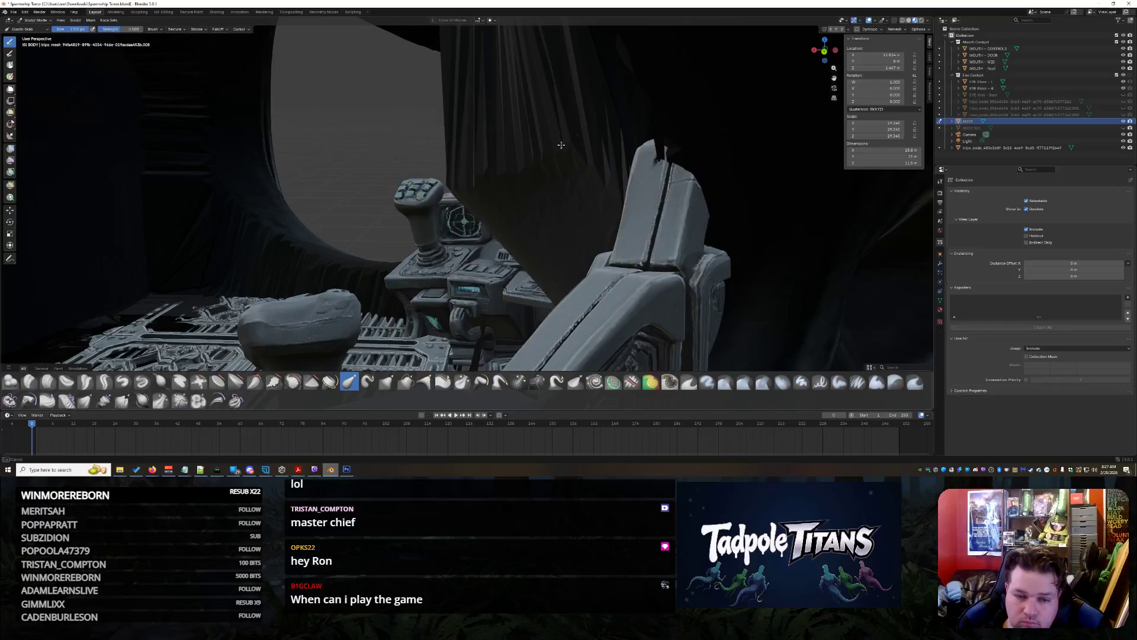
left_click_drag(561, 145, 592, 190)
mouse_move(593, 190)
middle_mouse_down()
mouse_move(486, 195)
mouse_move(576, 188)
mouse_move(488, 259)
middle_mouse_up()
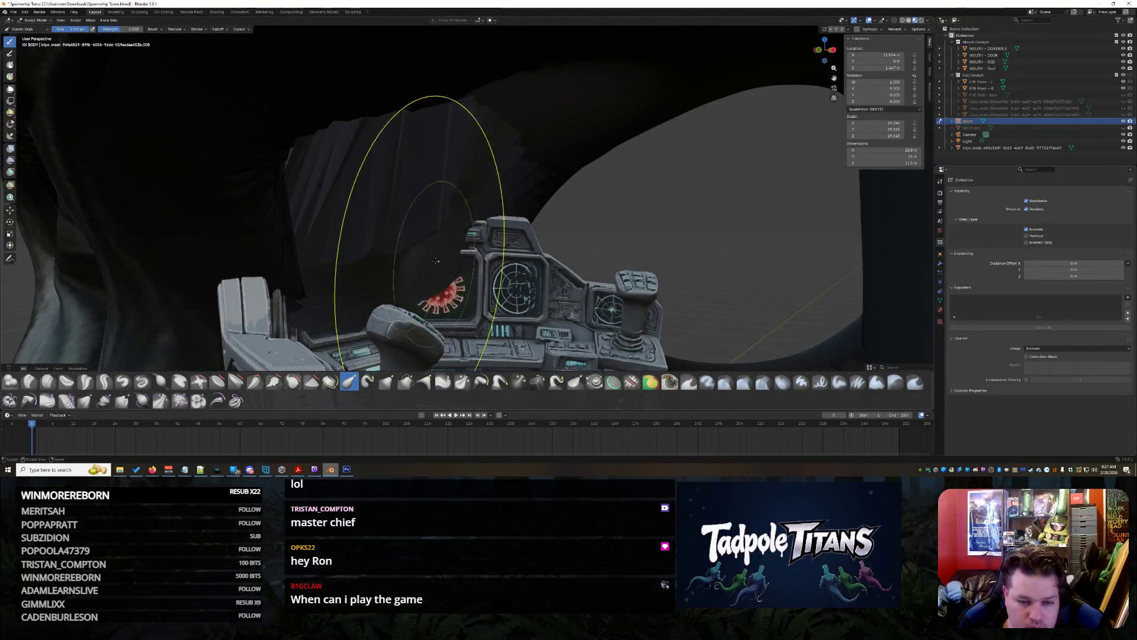
mouse_move(292, 146)
middle_mouse_down()
mouse_move(444, 284)
mouse_move(601, 262)
middle_mouse_up()
left_click_drag(601, 262, 637, 195)
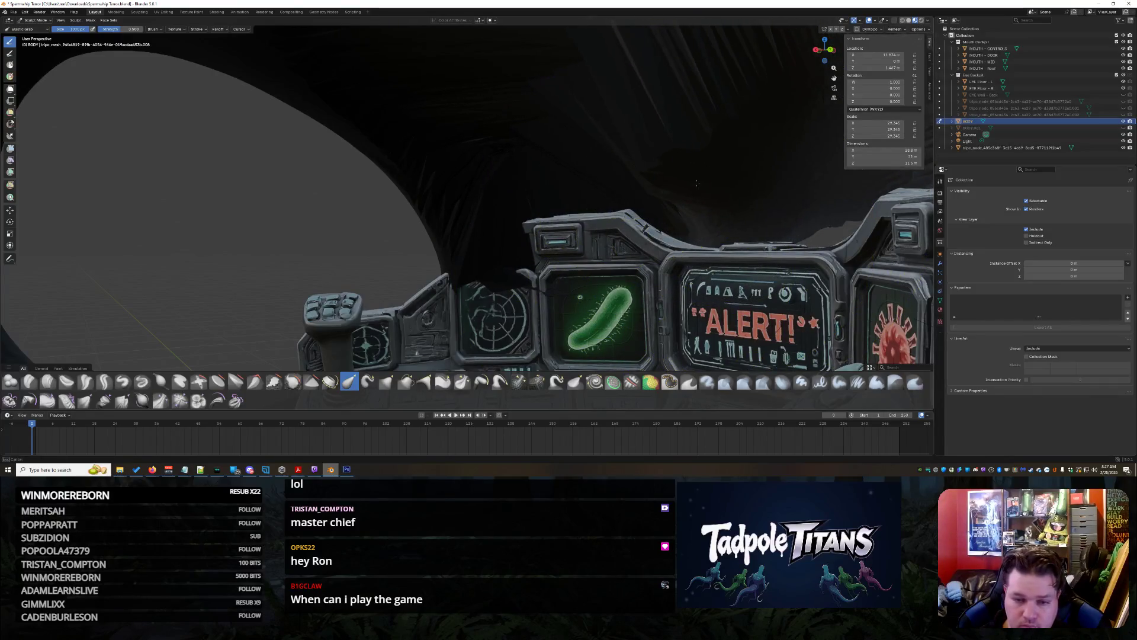
mouse_move(651, 158)
middle_mouse_down()
mouse_move(736, 251)
mouse_move(746, 197)
middle_mouse_up()
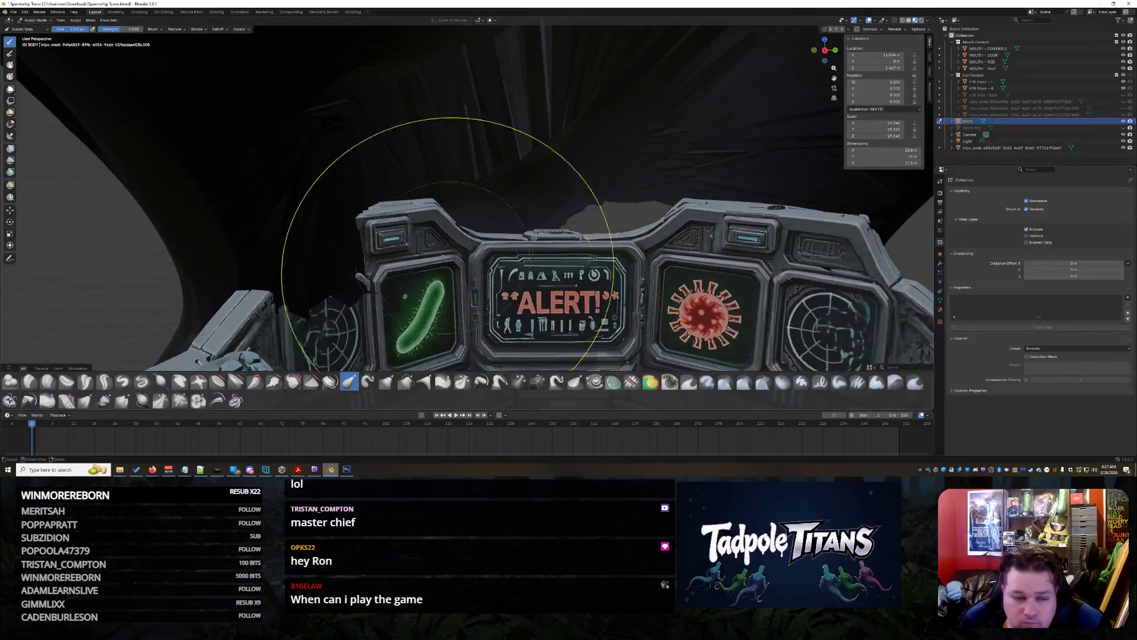
Box-mask the grey floor strip and patch behind the console with B
key("b")
key("b")
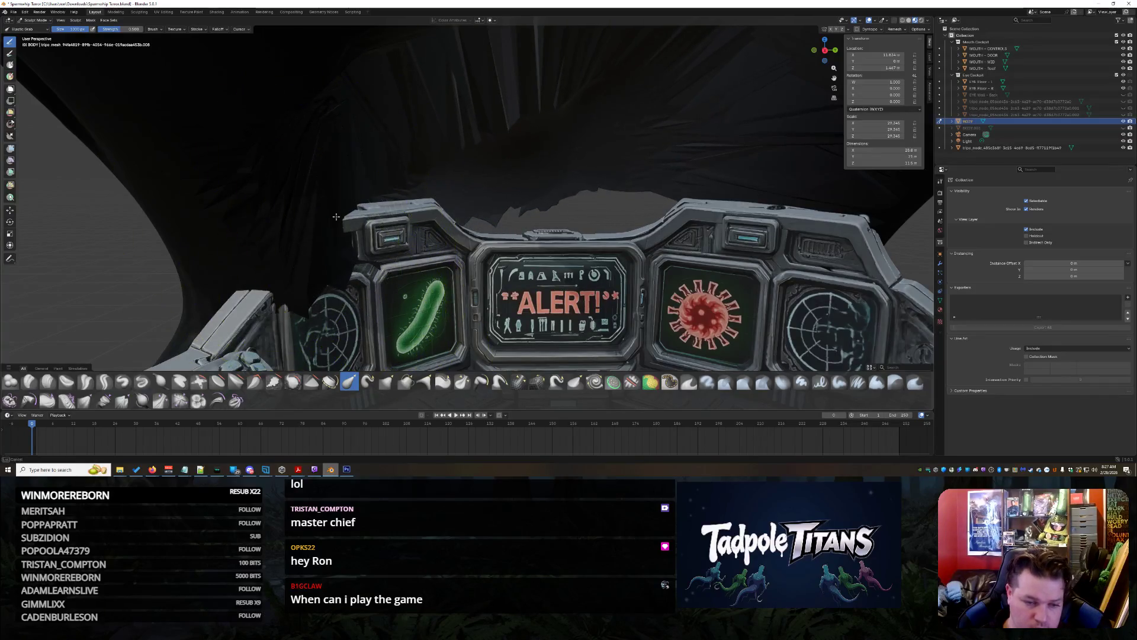
middle_click_drag(496, 193, 515, 254)
key("b")
left_click_drag(492, 238, 493, 388)
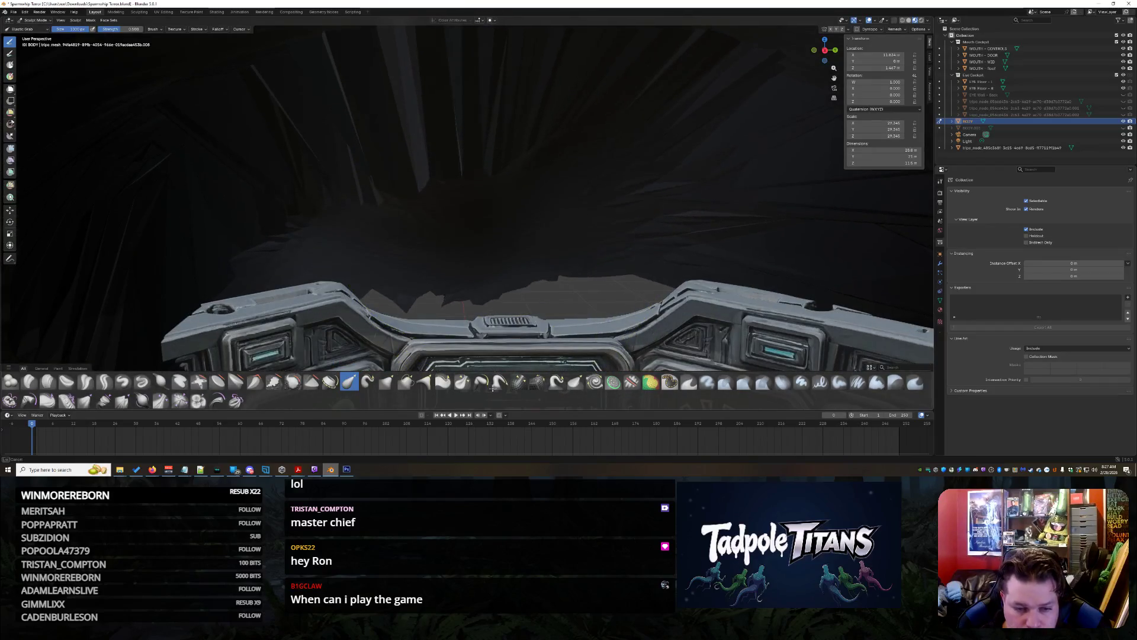
left_click_drag(604, 276, 681, 268)
mouse_move(586, 282)
middle_mouse_down()
mouse_move(642, 266)
mouse_move(507, 146)
mouse_move(435, 133)
mouse_move(410, 155)
mouse_move(533, 228)
mouse_move(589, 200)
mouse_move(580, 243)
mouse_move(537, 255)
mouse_move(424, 250)
mouse_move(547, 257)
mouse_move(547, 237)
mouse_move(402, 282)
middle_mouse_up()
scroll(581, 243, "up", 8)
scroll(538, 255, "down", 3)
scroll(424, 251, "up", 5)
scroll(528, 241, "up", 3)
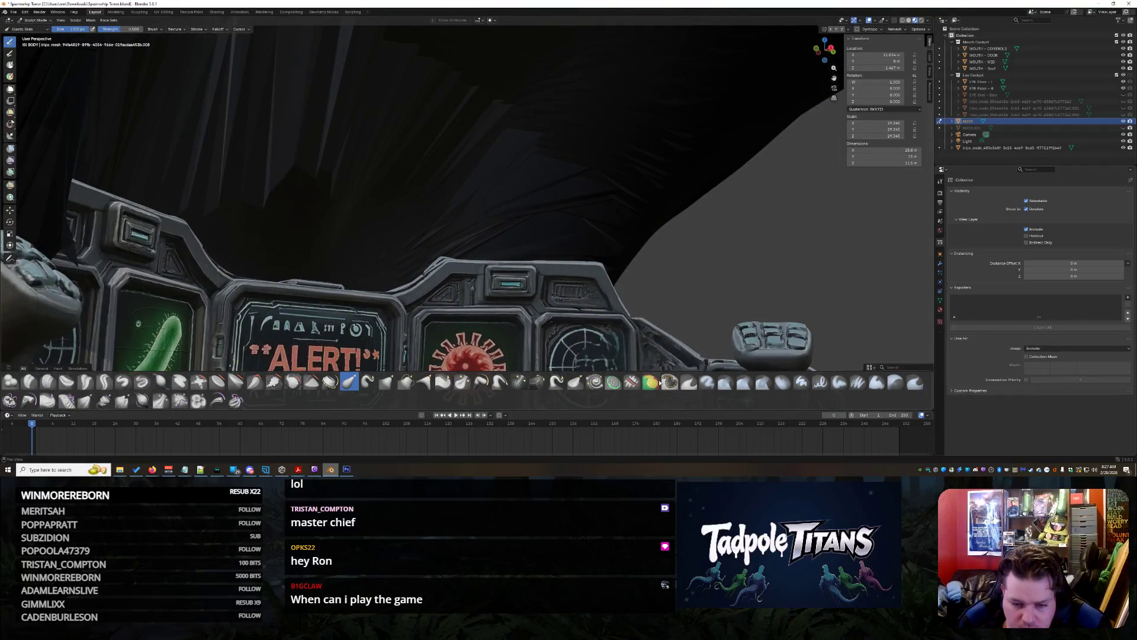
Switch to the Elastic Grab brush and pull the dark mesh above the dashboard
middle_click_drag(341, 256, 520, 261)
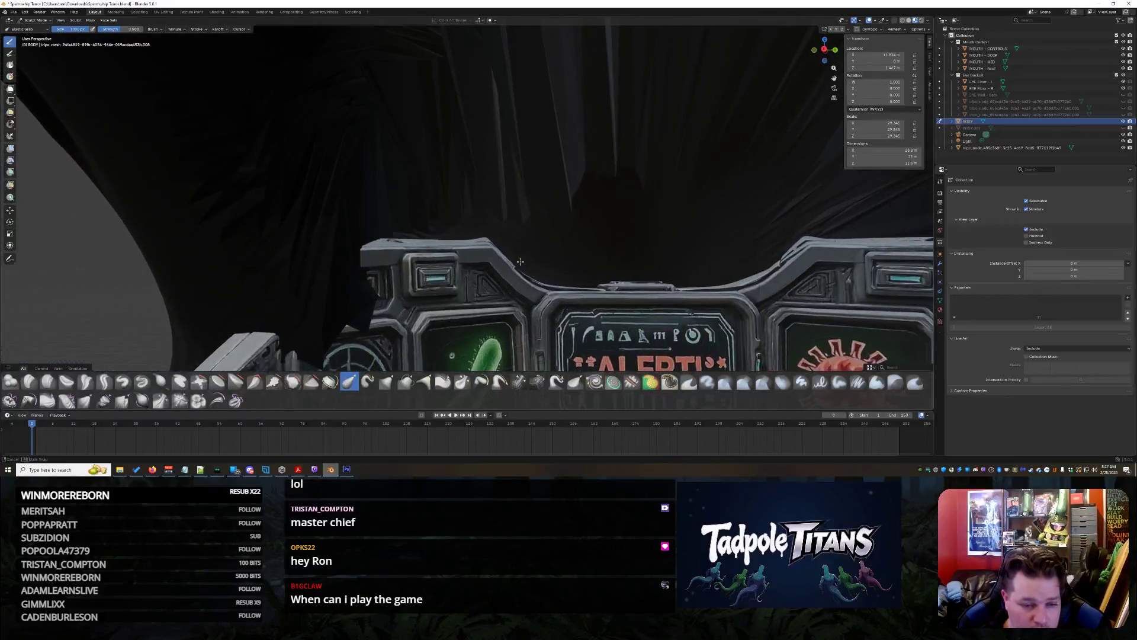
left_click(671, 382)
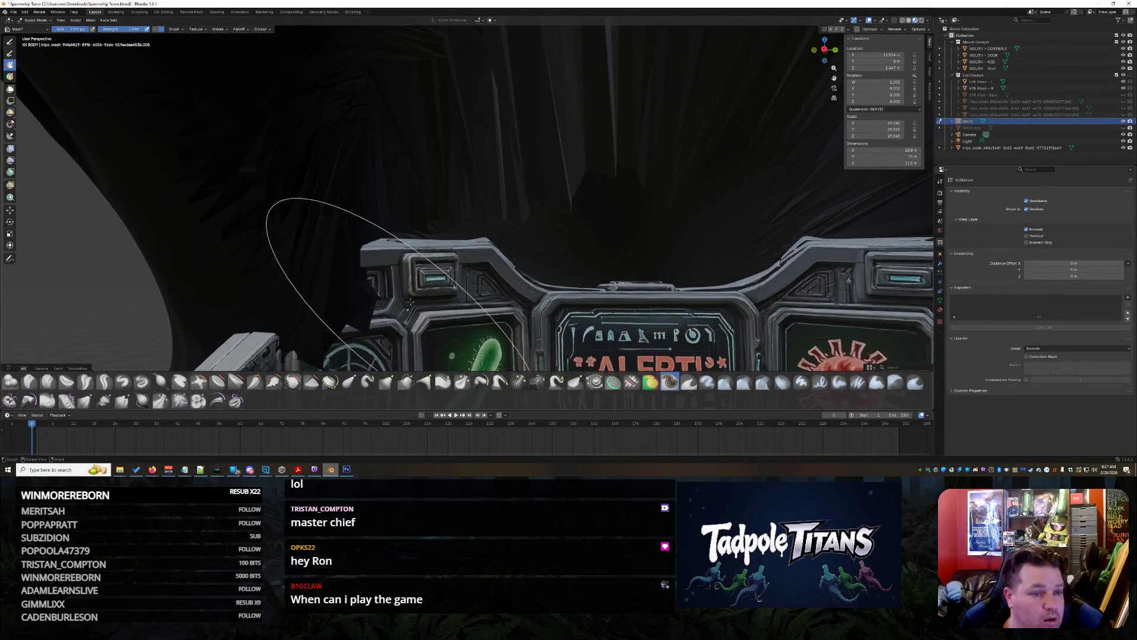
mouse_move(378, 244)
middle_mouse_down()
mouse_move(320, 255)
mouse_move(379, 272)
mouse_move(441, 314)
middle_mouse_up()
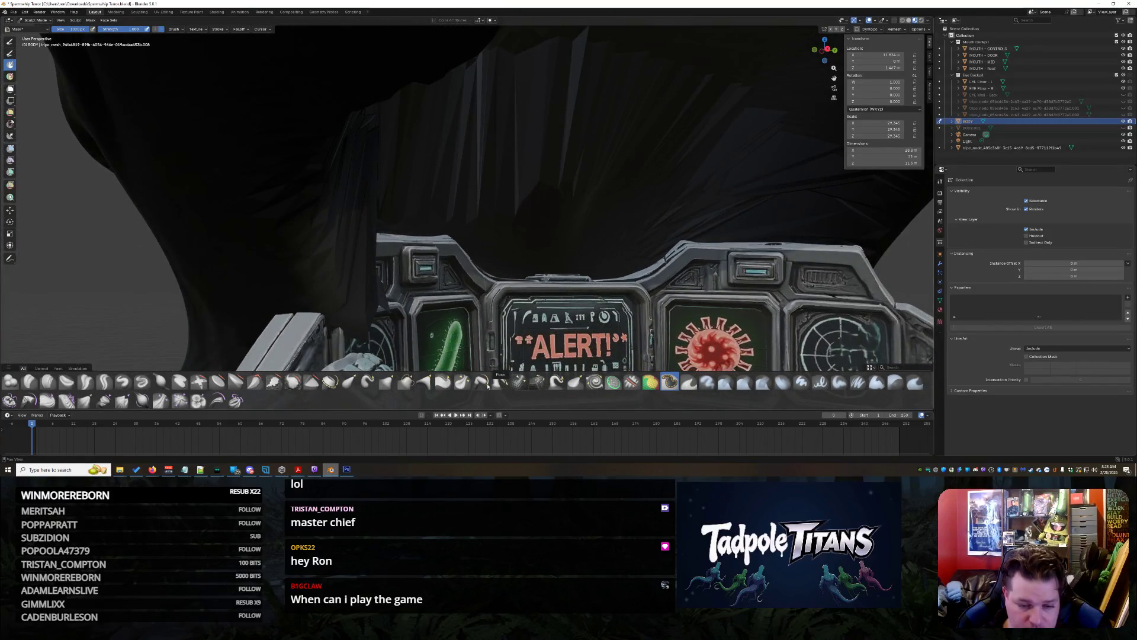
left_click(350, 381)
middle_click_drag(355, 296, 330, 304)
middle_click_drag(521, 140, 516, 142)
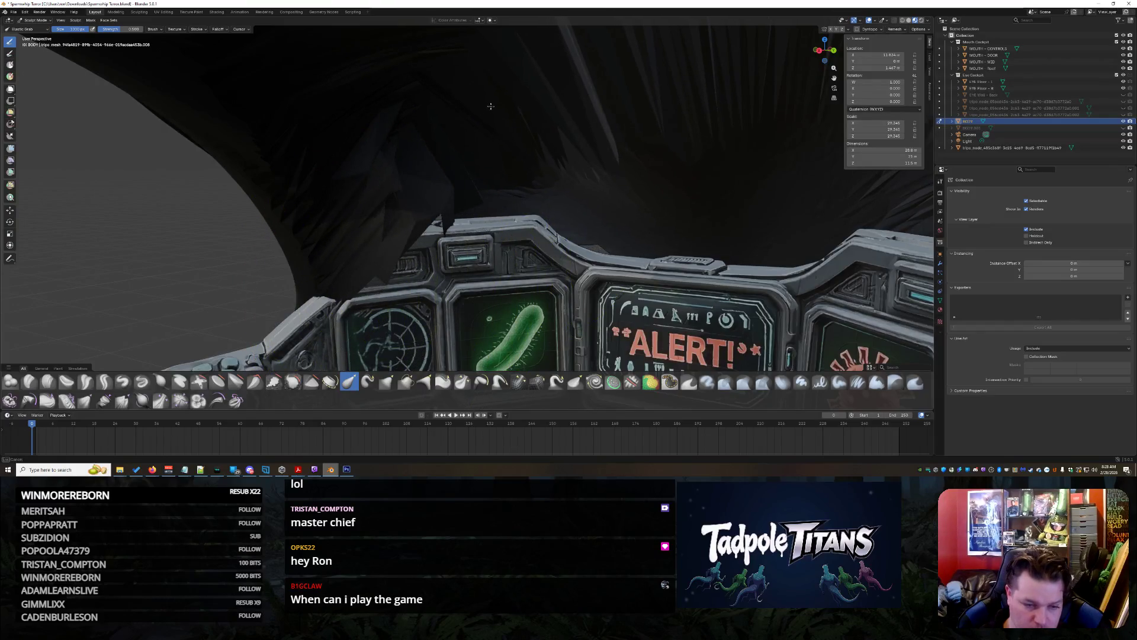
left_click_drag(428, 205, 526, 194)
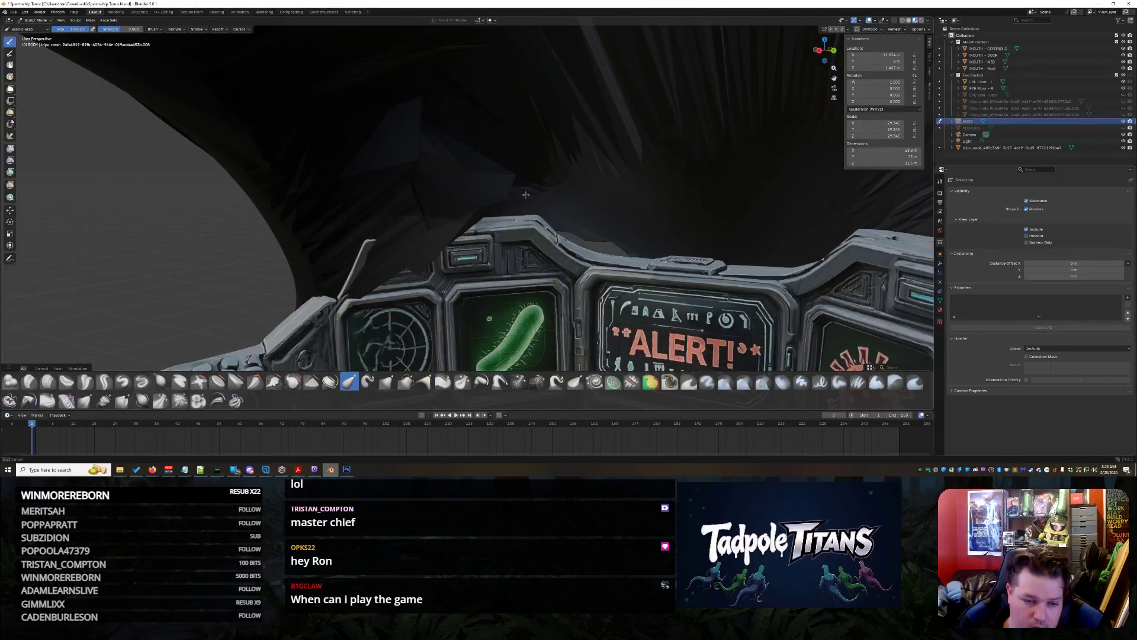
left_click_drag(441, 252, 445, 259)
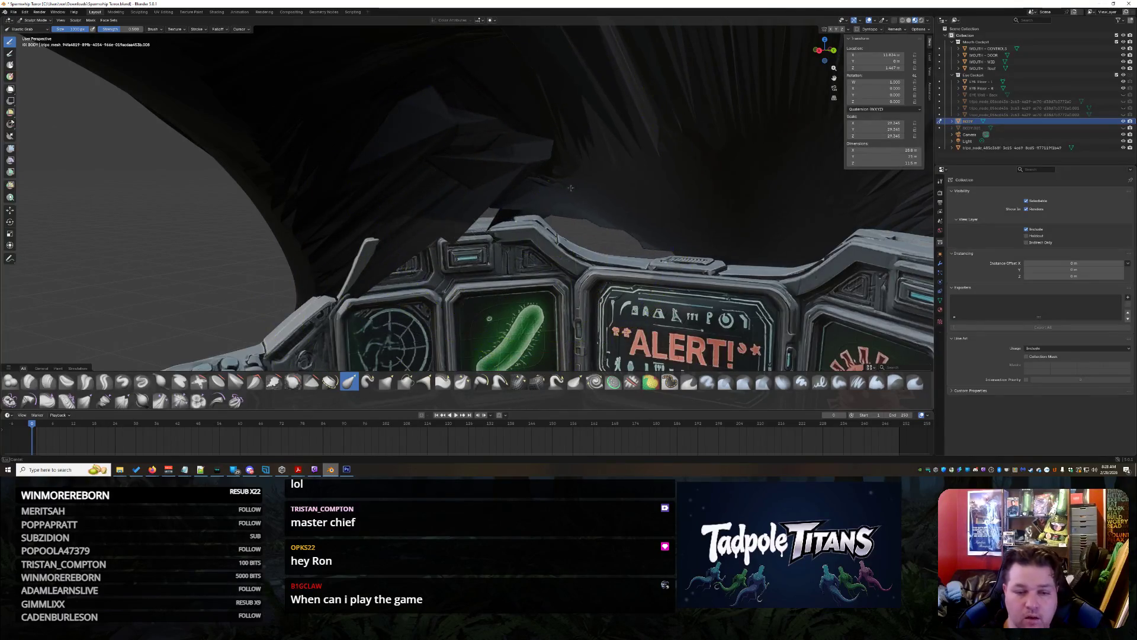
Push the mesh near the left pillar to deform its silhouette
mouse_move(571, 188)
middle_mouse_down()
mouse_move(594, 256)
mouse_move(622, 241)
mouse_move(545, 292)
mouse_move(508, 254)
mouse_move(497, 262)
mouse_move(533, 266)
mouse_move(503, 271)
middle_mouse_up()
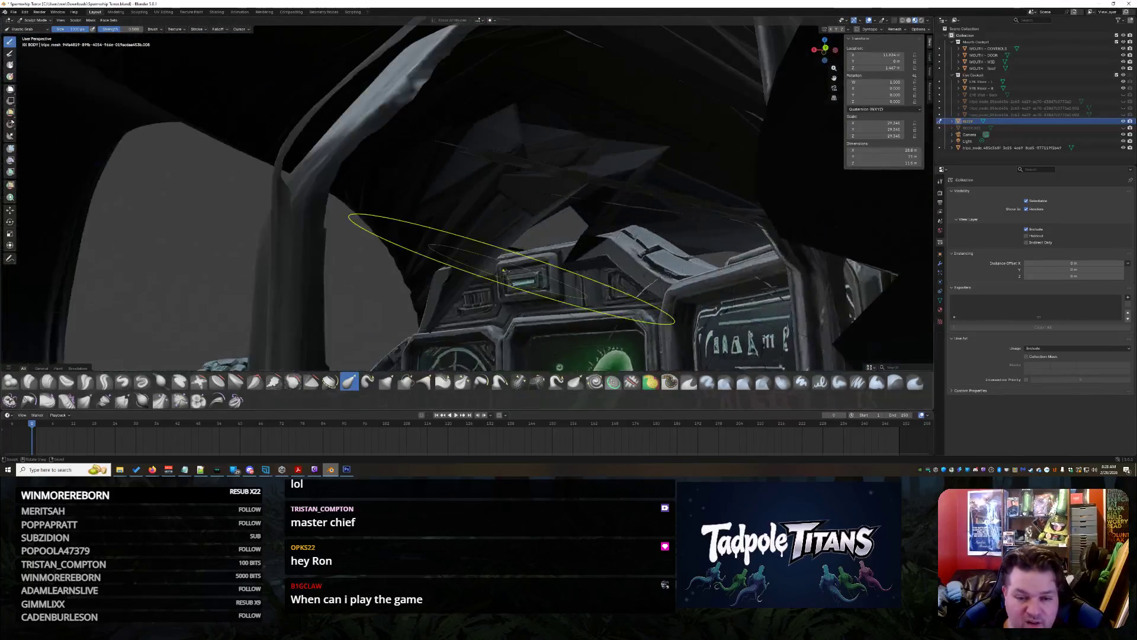
mouse_move(644, 243)
middle_mouse_down()
mouse_move(603, 239)
mouse_move(616, 254)
mouse_move(581, 294)
mouse_move(621, 259)
mouse_move(600, 267)
middle_mouse_up()
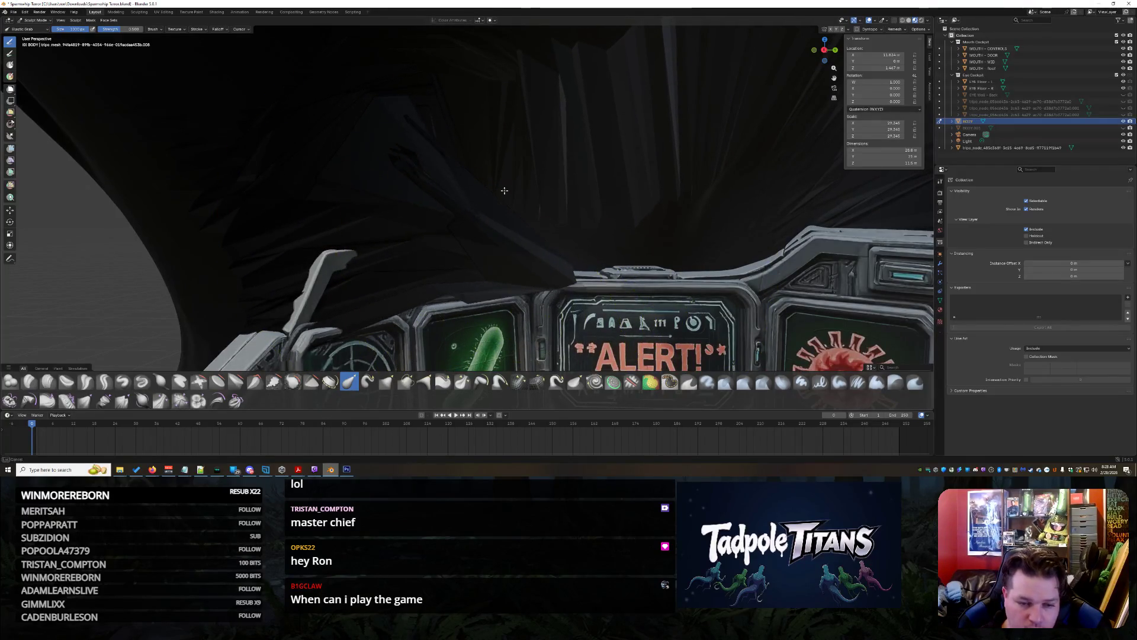
mouse_move(532, 250)
middle_mouse_down()
mouse_move(641, 311)
mouse_move(294, 308)
middle_mouse_up()
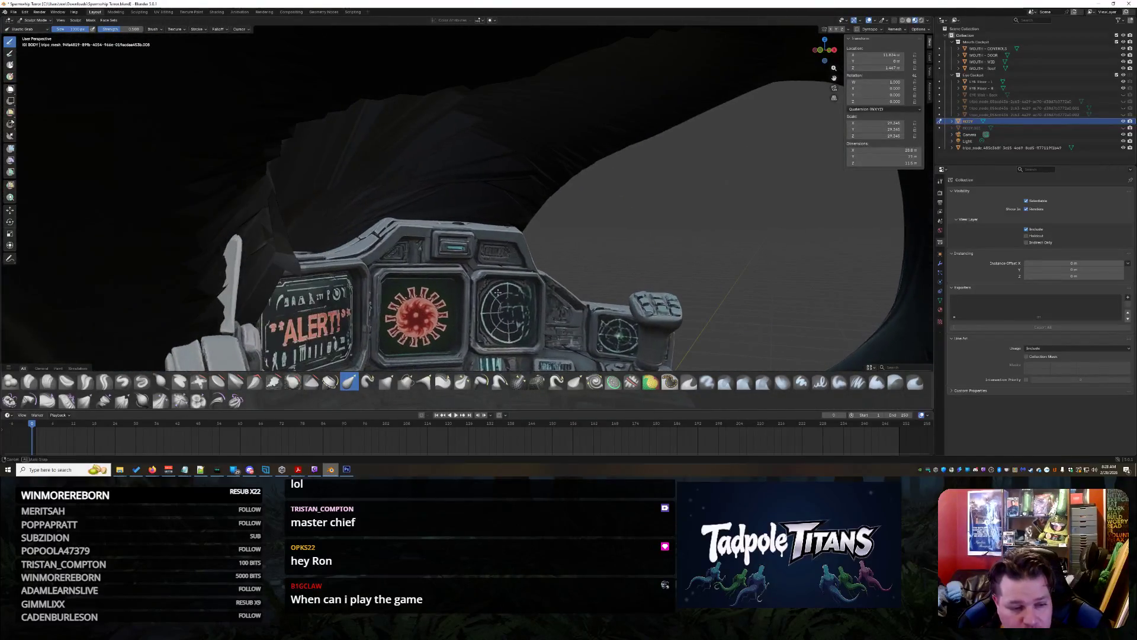
mouse_move(294, 308)
left_mouse_down()
mouse_move(243, 267)
mouse_move(267, 259)
left_mouse_up()
mouse_move(124, 220)
left_mouse_down()
mouse_move(178, 254)
mouse_move(203, 241)
mouse_move(172, 196)
left_mouse_up()
mouse_move(172, 196)
middle_mouse_down()
mouse_move(450, 331)
mouse_move(419, 321)
mouse_move(546, 183)
mouse_move(657, 158)
middle_mouse_up()
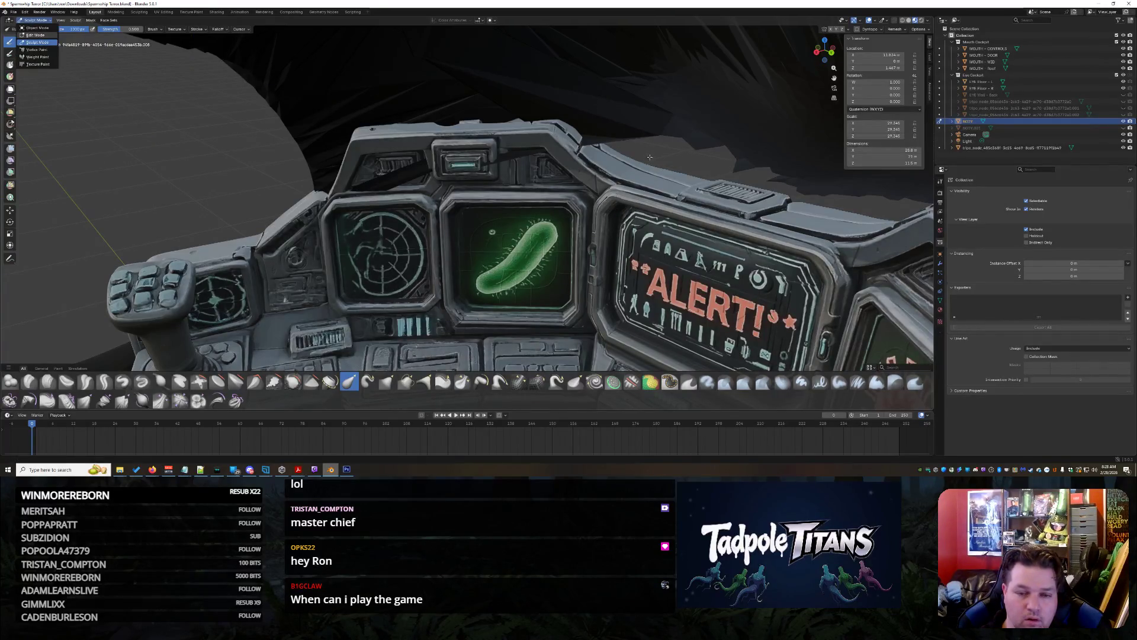
Enter Edit Mode and delete two stray vertices behind the panel
left_click(36, 35)
scroll(602, 263, "up", 3)
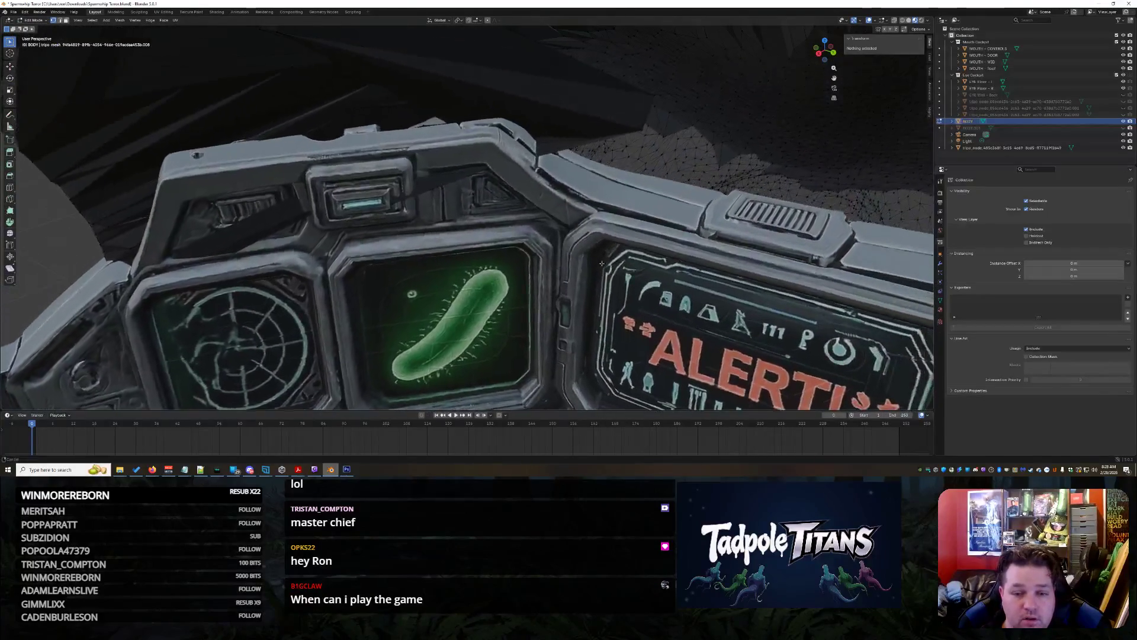
left_click(644, 130)
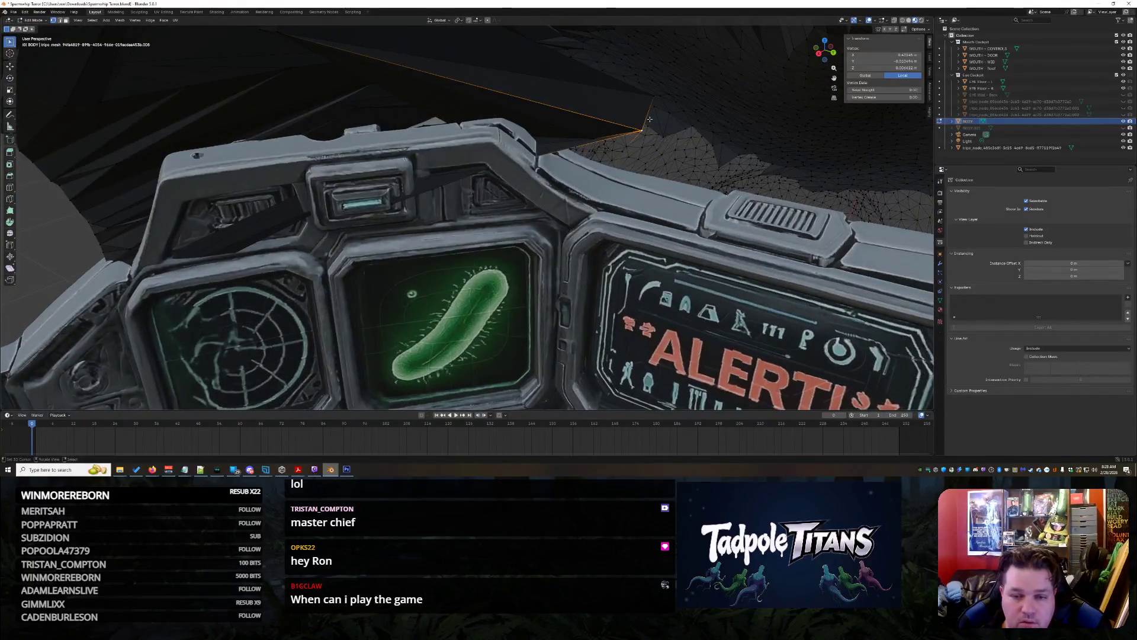
key("x")
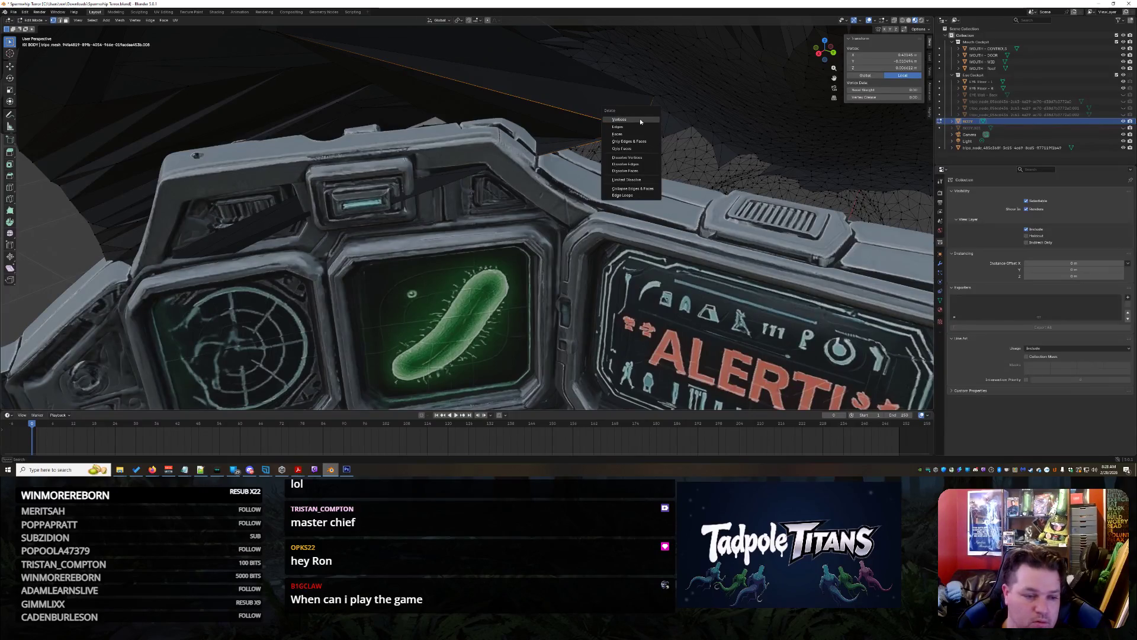
left_click(640, 119)
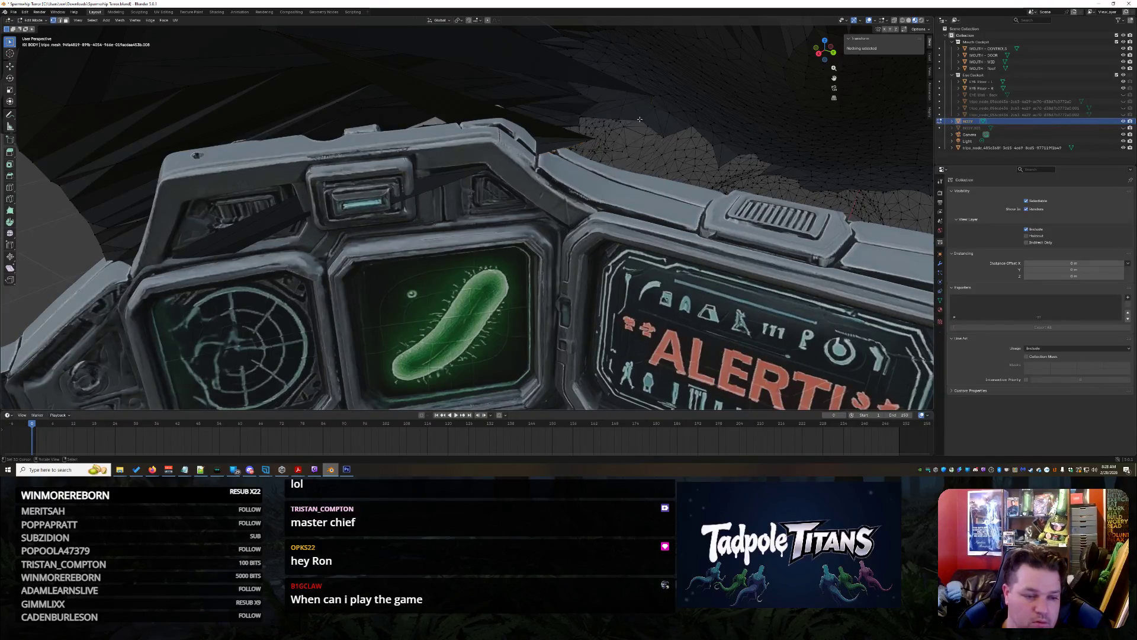
left_click(595, 138)
key("x")
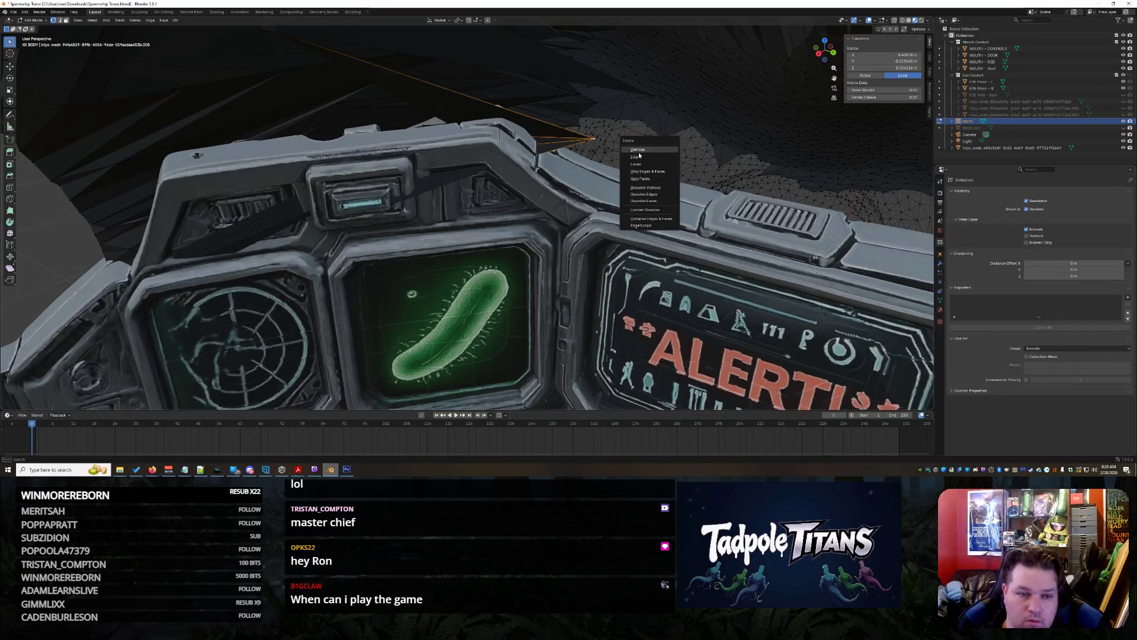
left_click(639, 152)
Delete two more long-edged stray vertices on the right side of the mesh
middle_click_drag(511, 190, 357, 247)
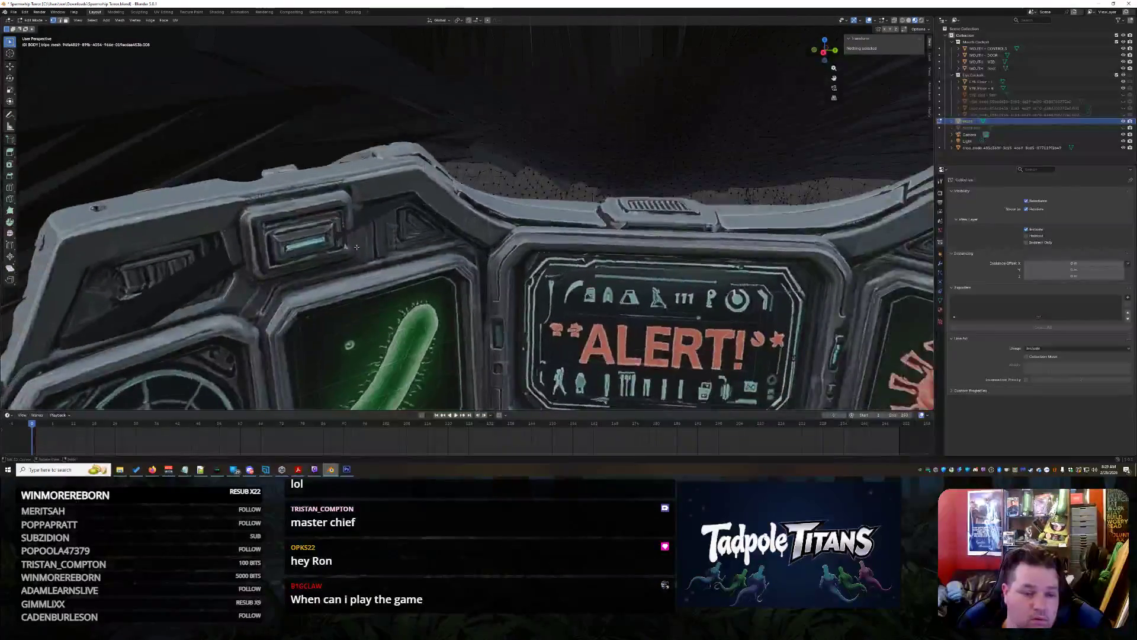
mouse_move(440, 206)
middle_mouse_down()
mouse_move(497, 208)
mouse_move(407, 206)
mouse_move(572, 296)
middle_mouse_up()
middle_click_drag(875, 278, 724, 298)
left_click(717, 291)
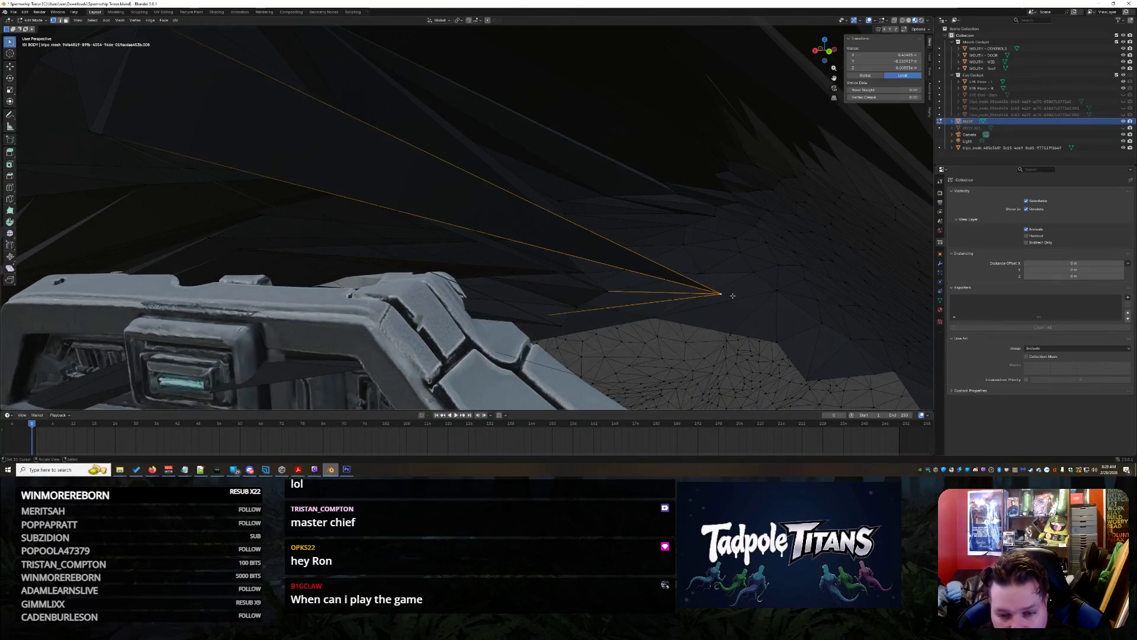
key("x")
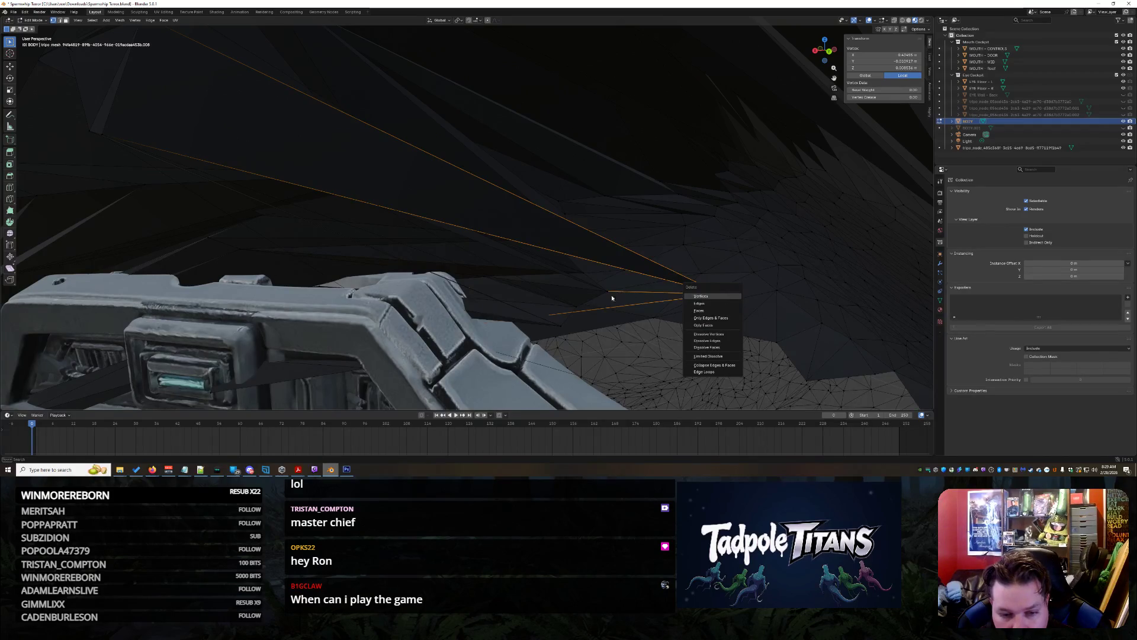
key("Return")
left_click(560, 327)
key("x")
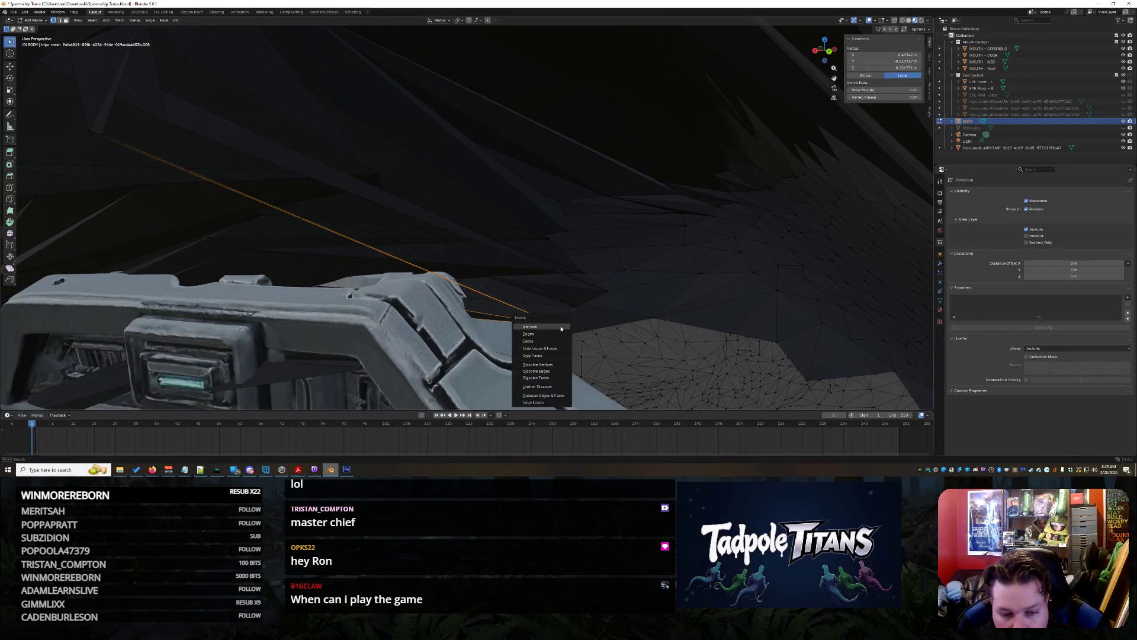
left_click(556, 329)
mouse_move(556, 327)
middle_mouse_down()
mouse_move(533, 292)
mouse_move(470, 278)
middle_mouse_up()
scroll(391, 305, "up", 10)
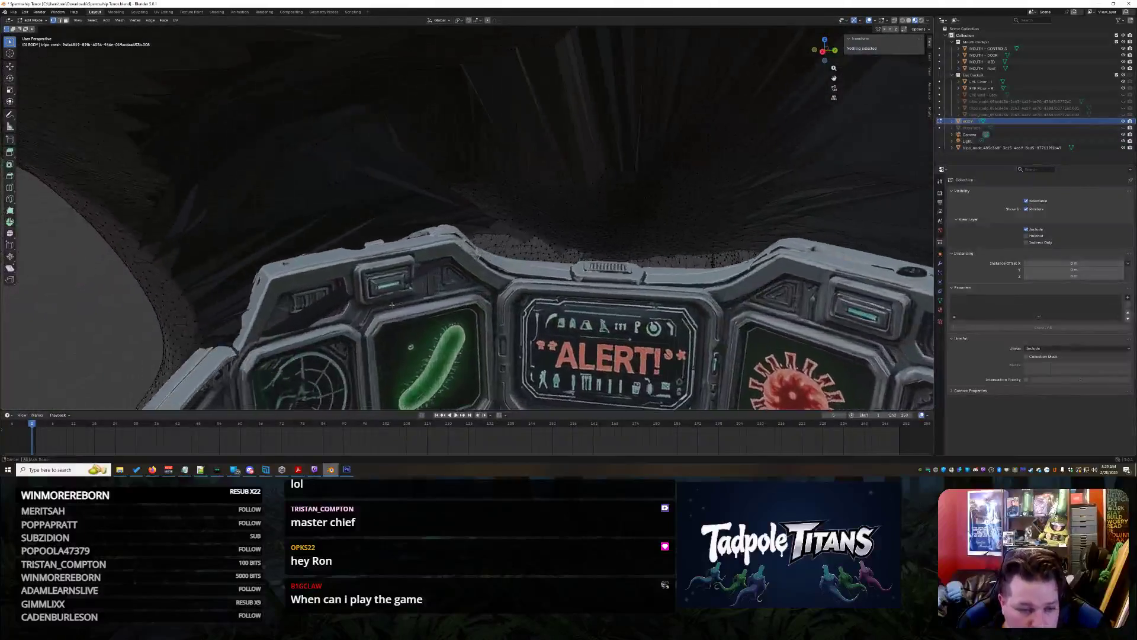
mouse_move(392, 305)
middle_mouse_down()
mouse_move(398, 284)
mouse_move(405, 305)
mouse_move(354, 259)
middle_mouse_up()
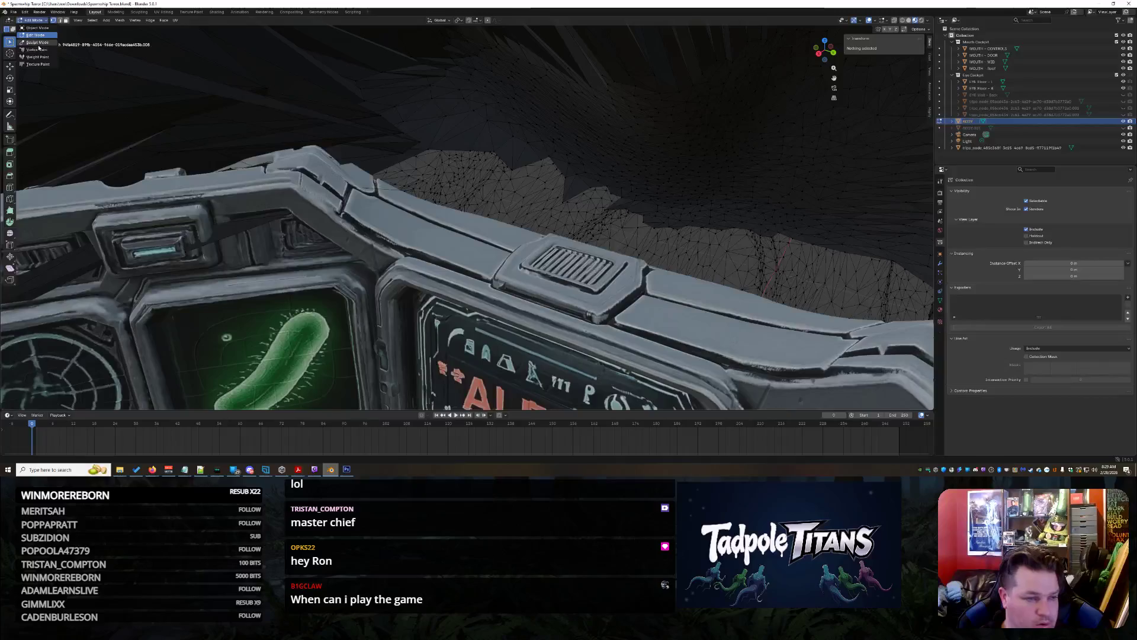
Return to Sculpt Mode and Elastic Grab the dark mesh above the vent panel down and right
left_click(38, 44)
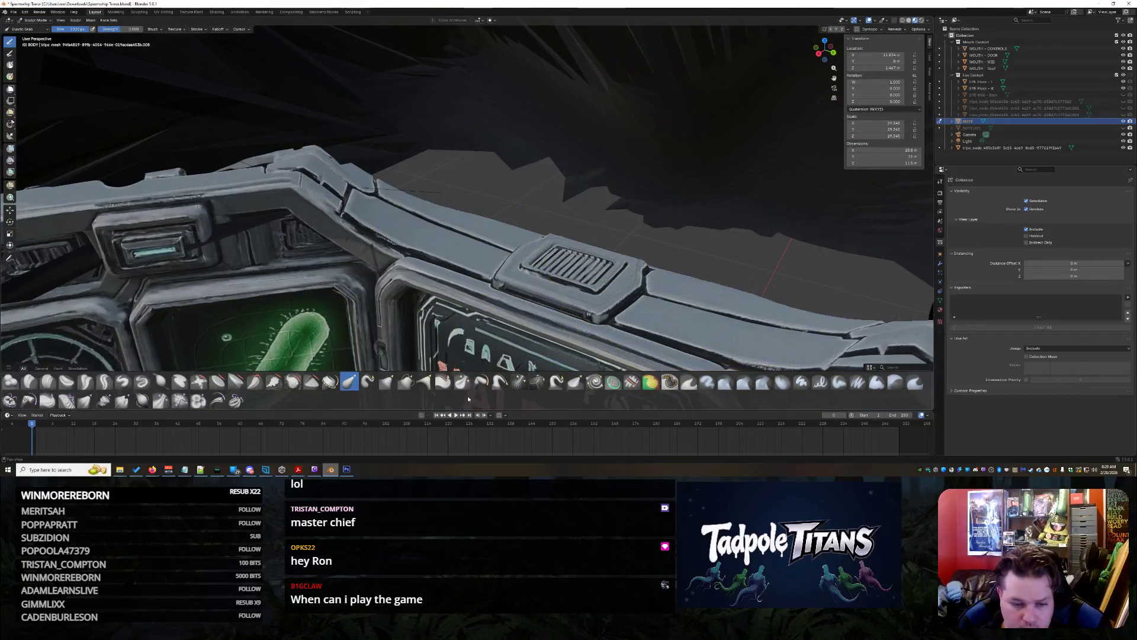
mouse_move(729, 224)
middle_mouse_down()
mouse_move(590, 181)
mouse_move(593, 160)
middle_mouse_up()
middle_click_drag(518, 196, 495, 183)
mouse_move(405, 272)
left_mouse_down()
mouse_move(284, 184)
mouse_move(249, 249)
mouse_move(428, 277)
mouse_move(736, 203)
left_mouse_up()
mouse_move(634, 147)
left_mouse_down()
mouse_move(723, 292)
mouse_move(731, 266)
left_mouse_up()
middle_click_drag(732, 266, 762, 305)
left_click_drag(761, 304, 813, 284)
mouse_move(813, 285)
middle_mouse_down()
mouse_move(726, 279)
mouse_move(770, 267)
mouse_move(835, 278)
mouse_move(656, 215)
mouse_move(493, 253)
mouse_move(533, 267)
mouse_move(610, 254)
mouse_move(592, 241)
mouse_move(504, 229)
middle_mouse_up()
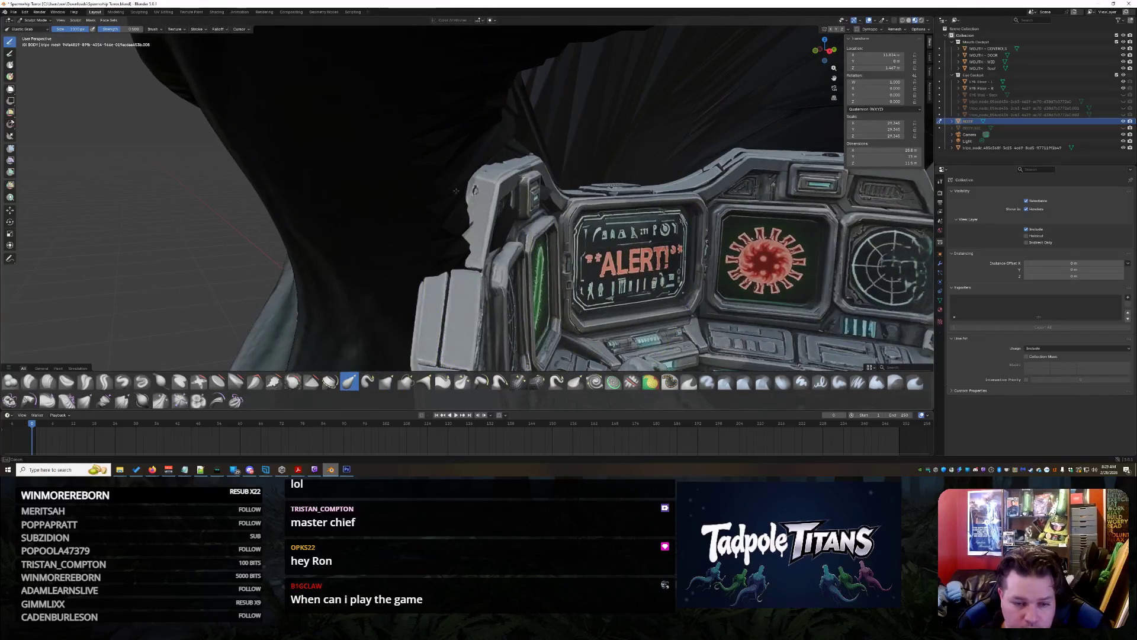
Paint a mask around the left vent and top edge with the Mask brush
middle_click_drag(436, 219, 599, 206)
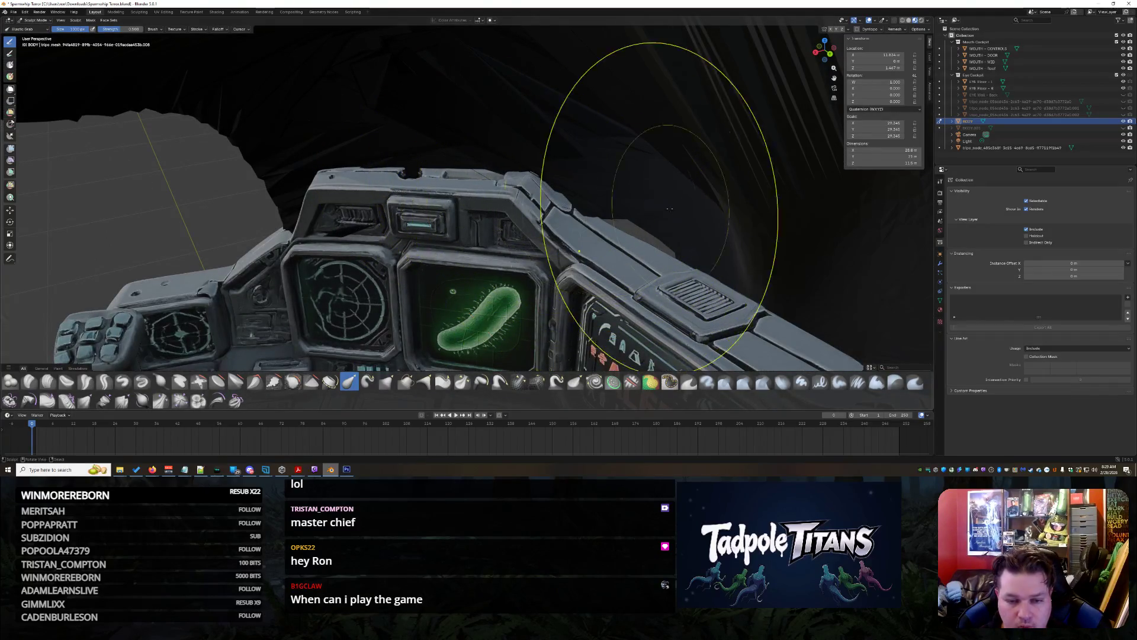
middle_click_drag(524, 246, 602, 236)
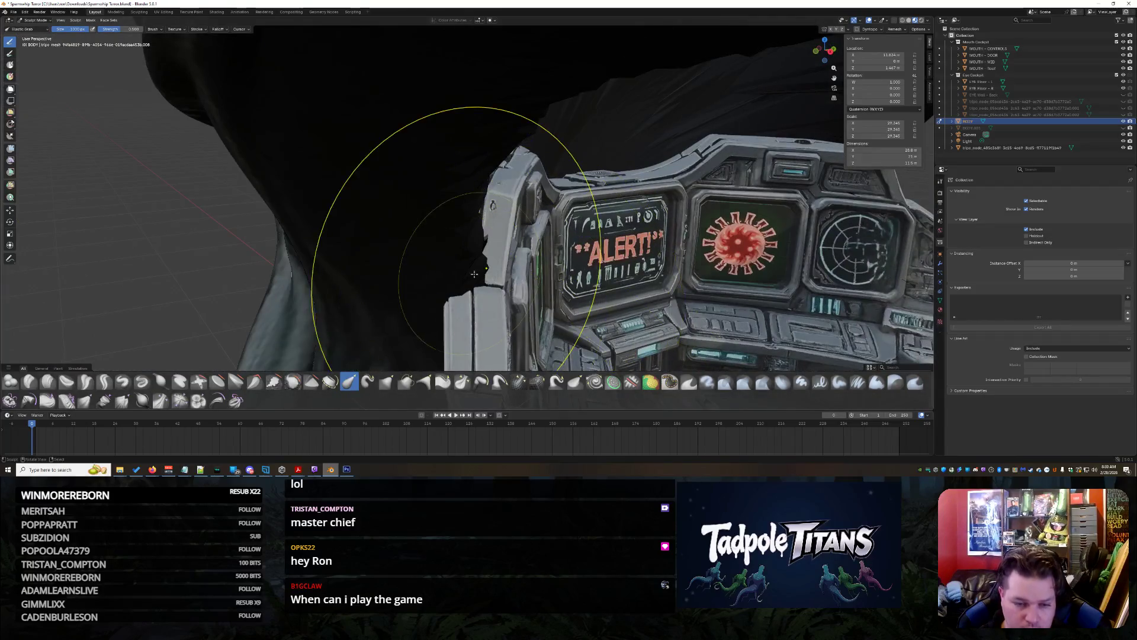
mouse_move(475, 274)
middle_mouse_down()
mouse_move(736, 284)
mouse_move(652, 237)
mouse_move(725, 237)
mouse_move(702, 187)
mouse_move(655, 177)
mouse_move(557, 243)
mouse_move(498, 255)
mouse_move(593, 272)
middle_mouse_up()
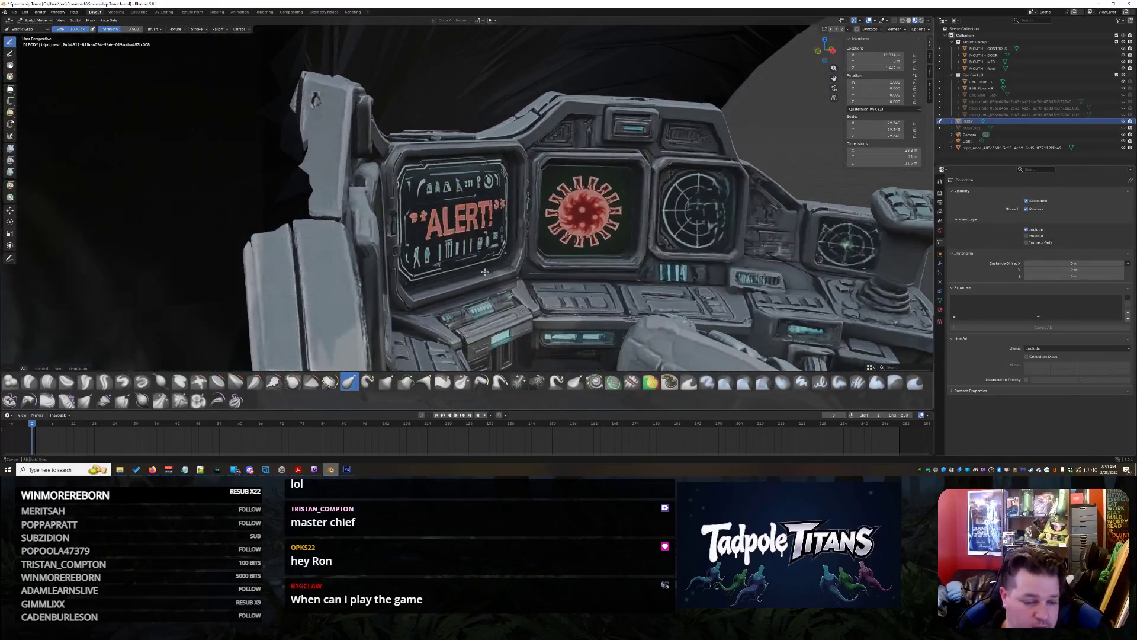
left_click(670, 382)
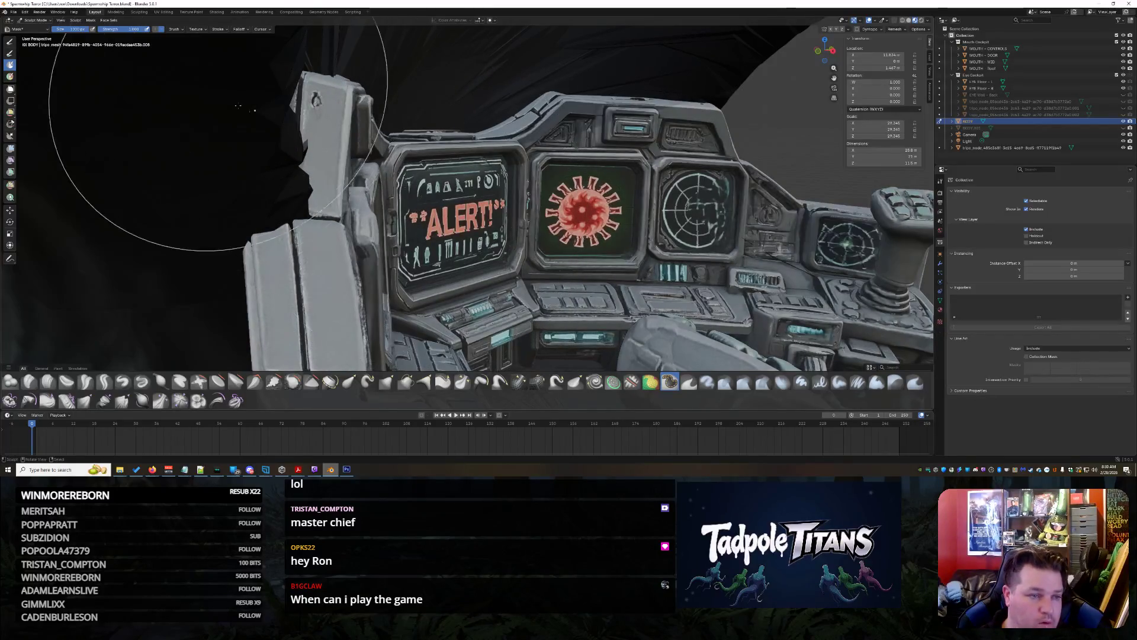
mouse_move(379, 35)
middle_mouse_down()
mouse_move(533, 267)
mouse_move(639, 354)
mouse_move(450, 222)
middle_mouse_up()
mouse_move(385, 155)
middle_mouse_down()
mouse_move(341, 334)
mouse_move(285, 197)
mouse_move(426, 52)
middle_mouse_up()
left_click_drag(427, 52, 450, 58)
mouse_move(520, 126)
middle_mouse_down()
mouse_move(632, 144)
mouse_move(610, 227)
mouse_move(521, 254)
middle_mouse_up()
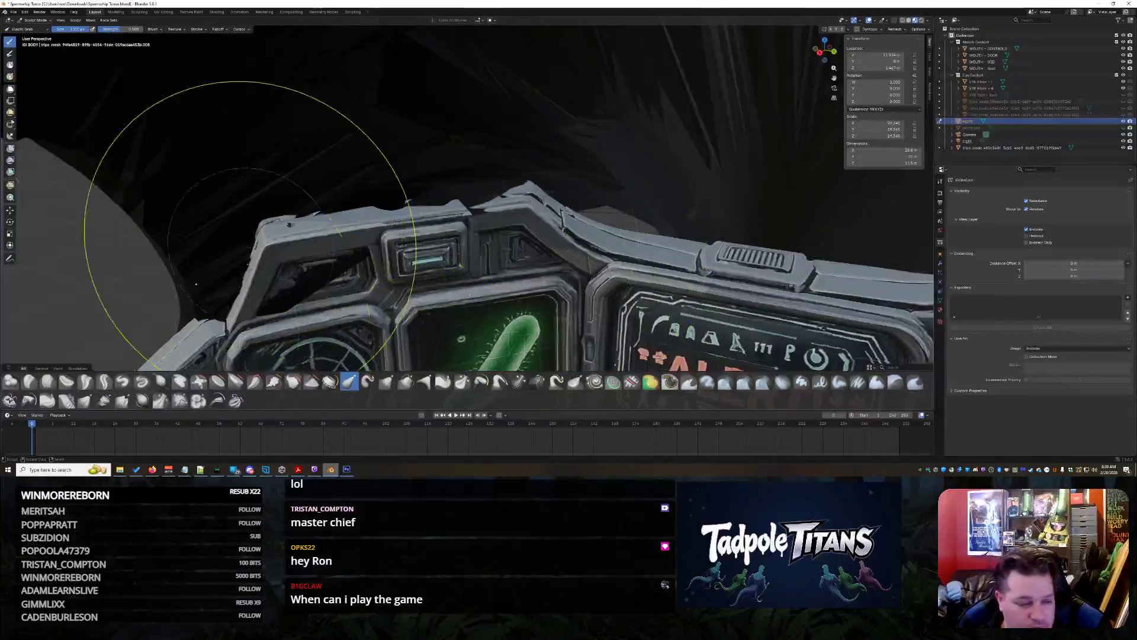
left_click(50, 21)
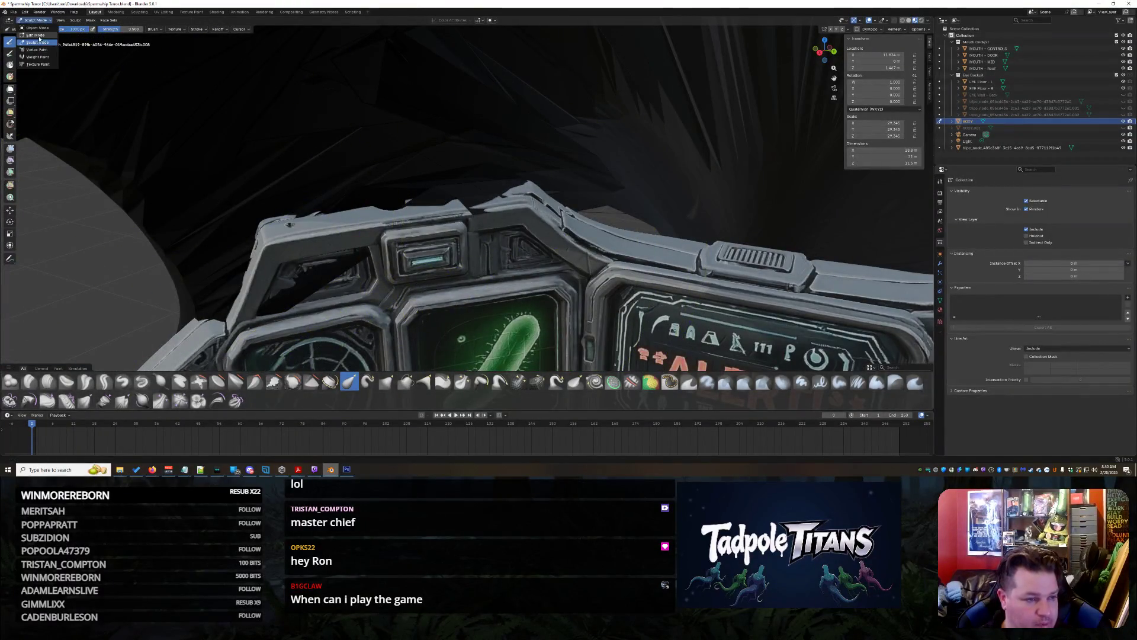
Enter Edit Mode, hide tripo_node to expose the body mesh, and delete a stray vertex
key("Tab")
left_click(285, 314)
middle_click_drag(303, 320, 533, 225)
scroll(590, 194, "up", 5)
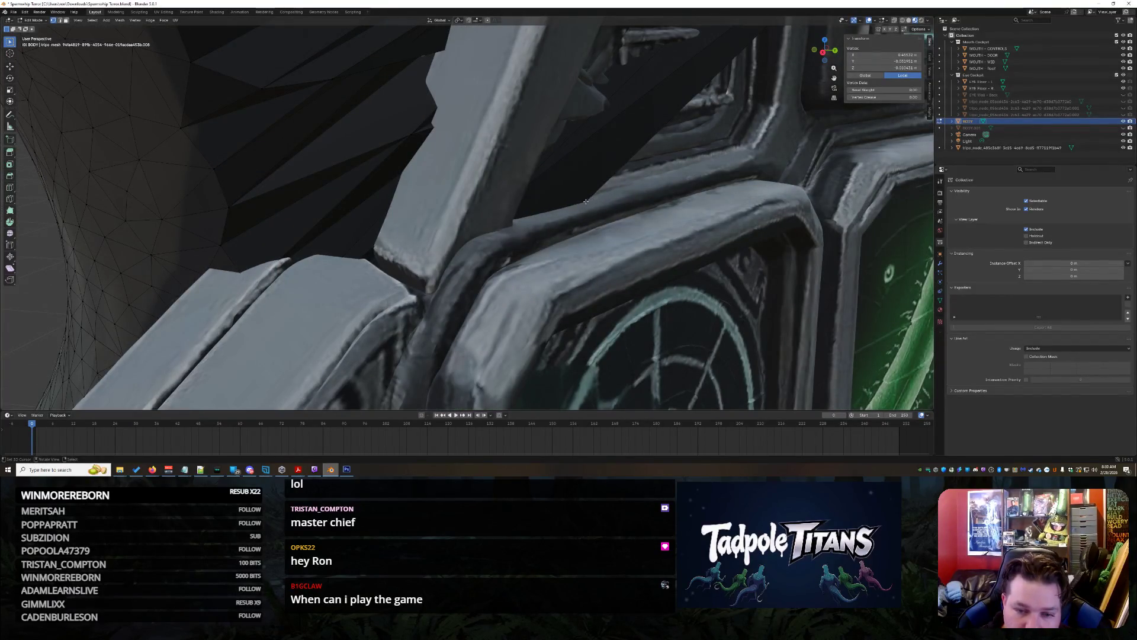
mouse_move(653, 207)
middle_mouse_down()
mouse_move(686, 214)
mouse_move(592, 273)
mouse_move(627, 266)
middle_mouse_up()
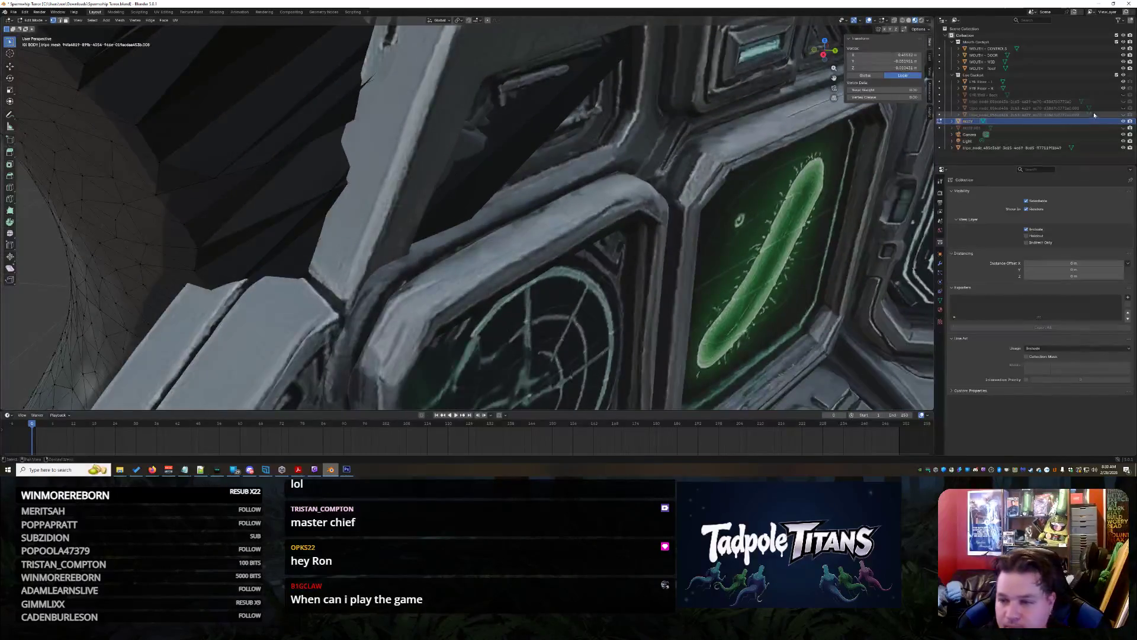
left_click(1125, 149)
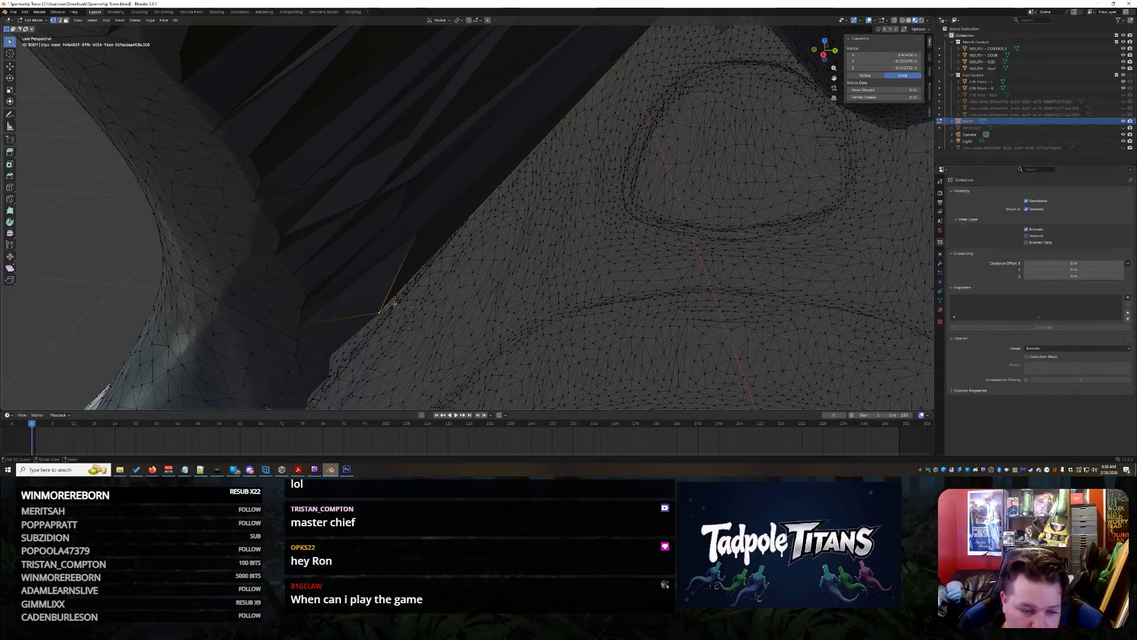
key("x")
key("Return")
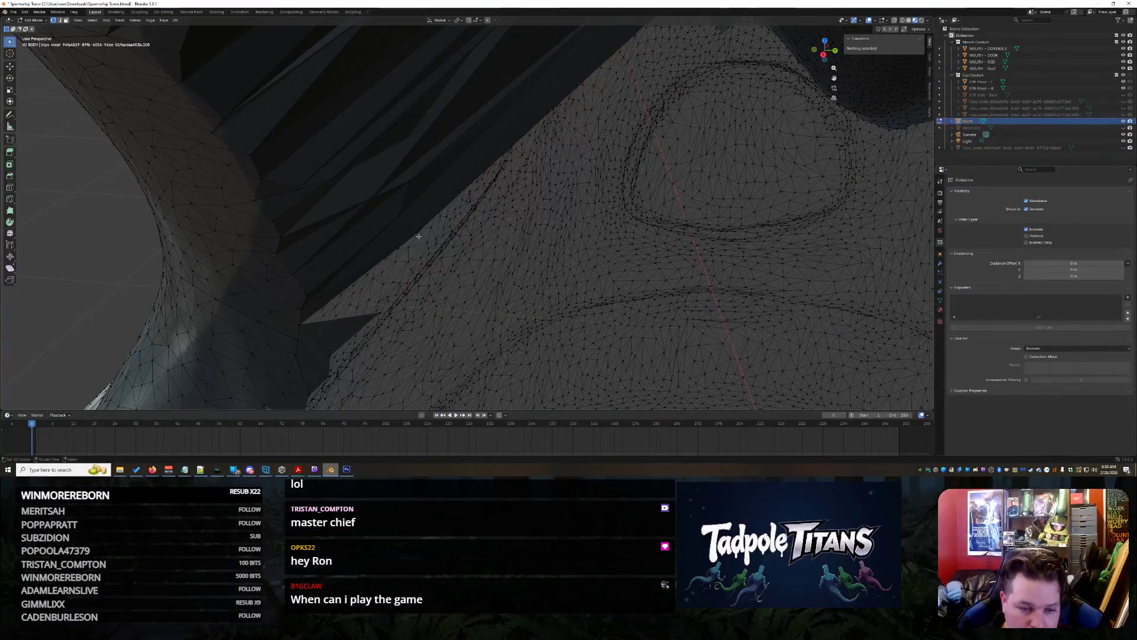
Delete two more stray spike vertices, including one at the mesh edge
left_click(419, 234)
key("x")
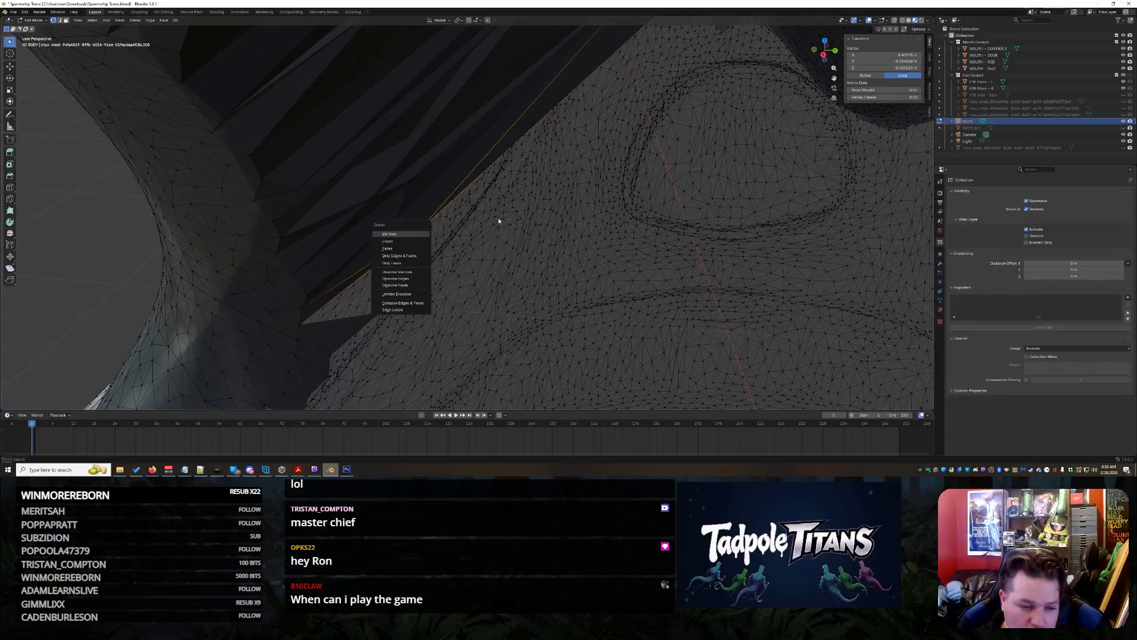
key("Return")
middle_click_drag(498, 221, 420, 342)
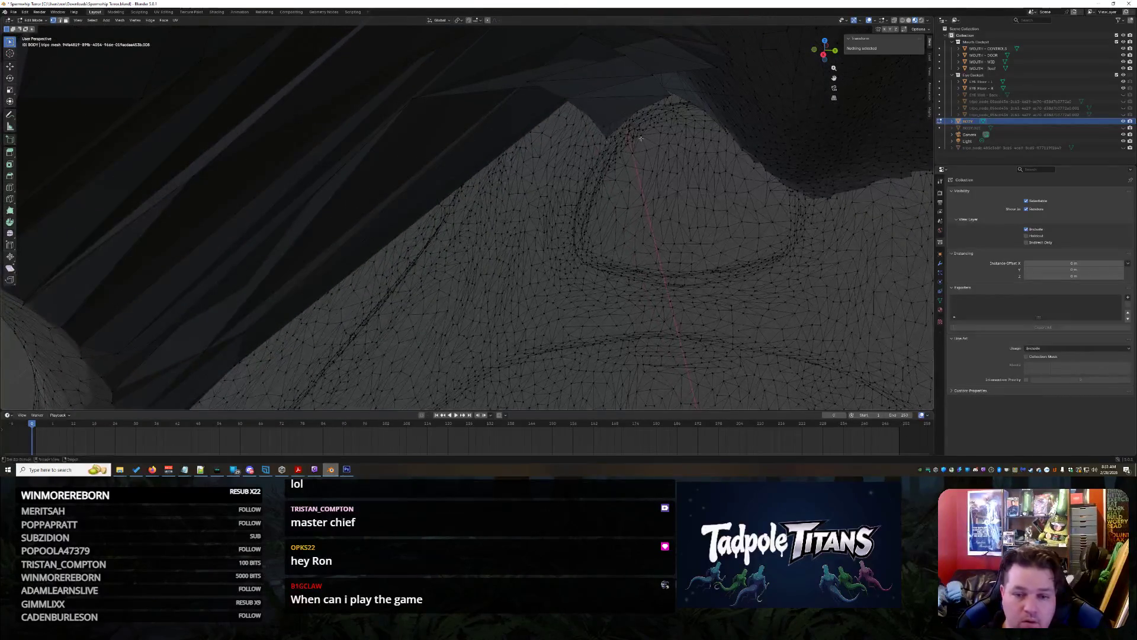
middle_click_drag(608, 137, 537, 227)
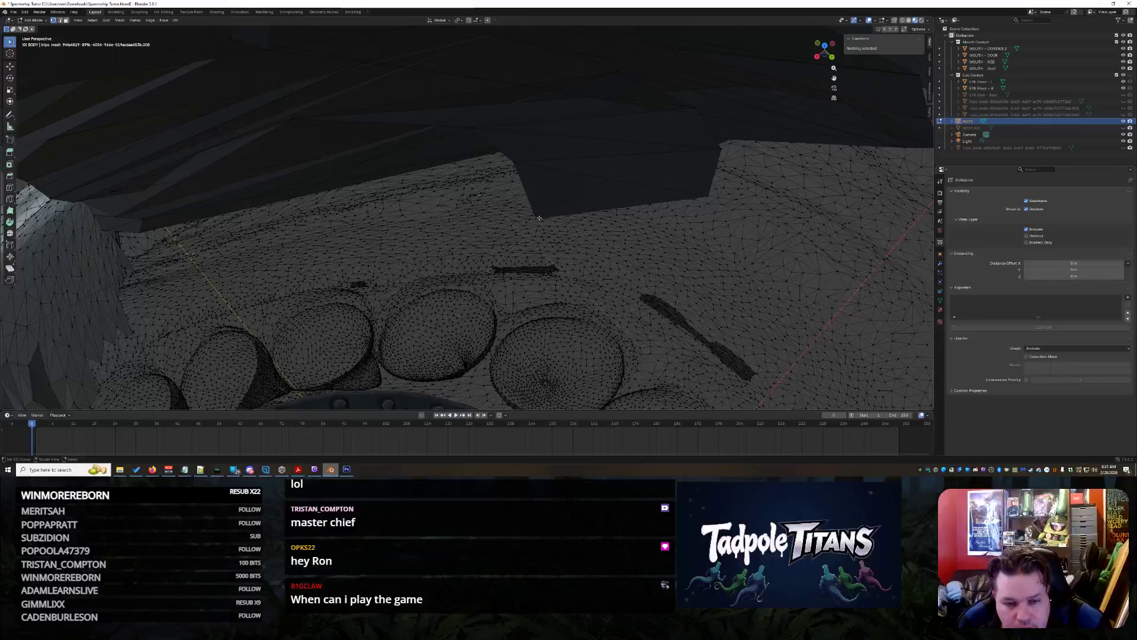
middle_click_drag(577, 231, 547, 191)
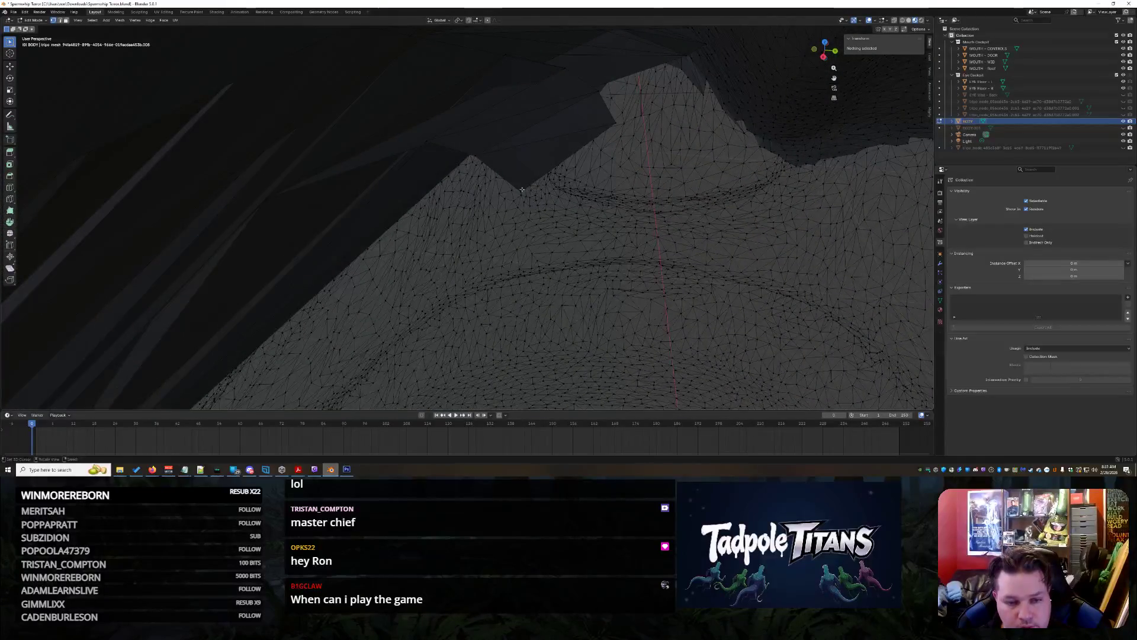
left_click(522, 189)
key("x")
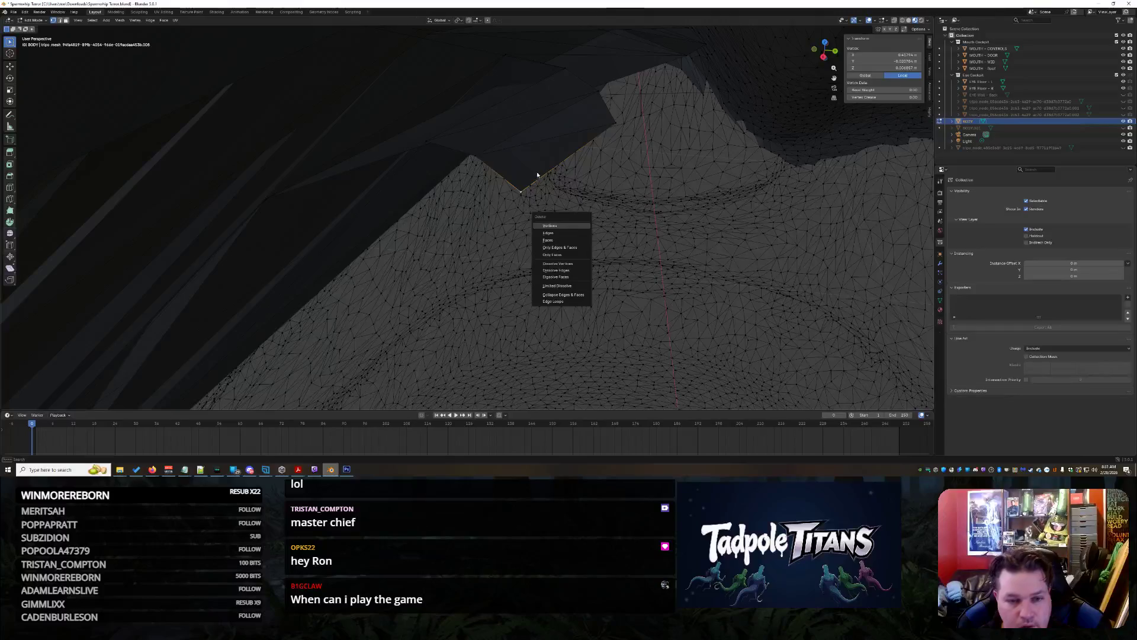
key("Return")
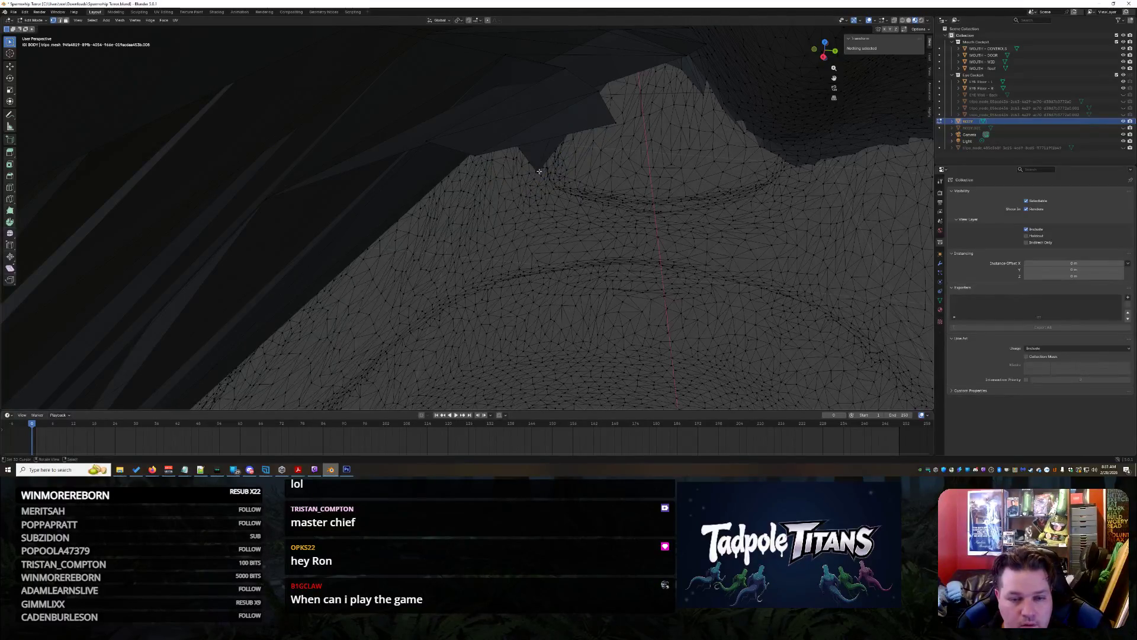
Delete three more stray spike vertices beside the notch
left_click(540, 167)
key("x")
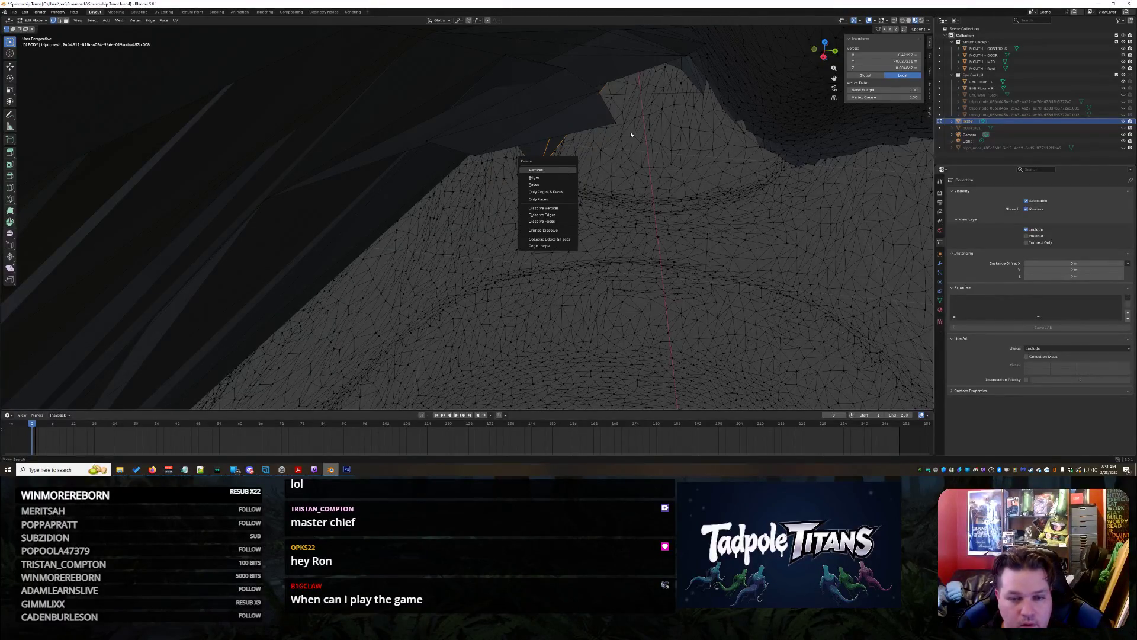
key("Return")
left_click(617, 123)
key("x")
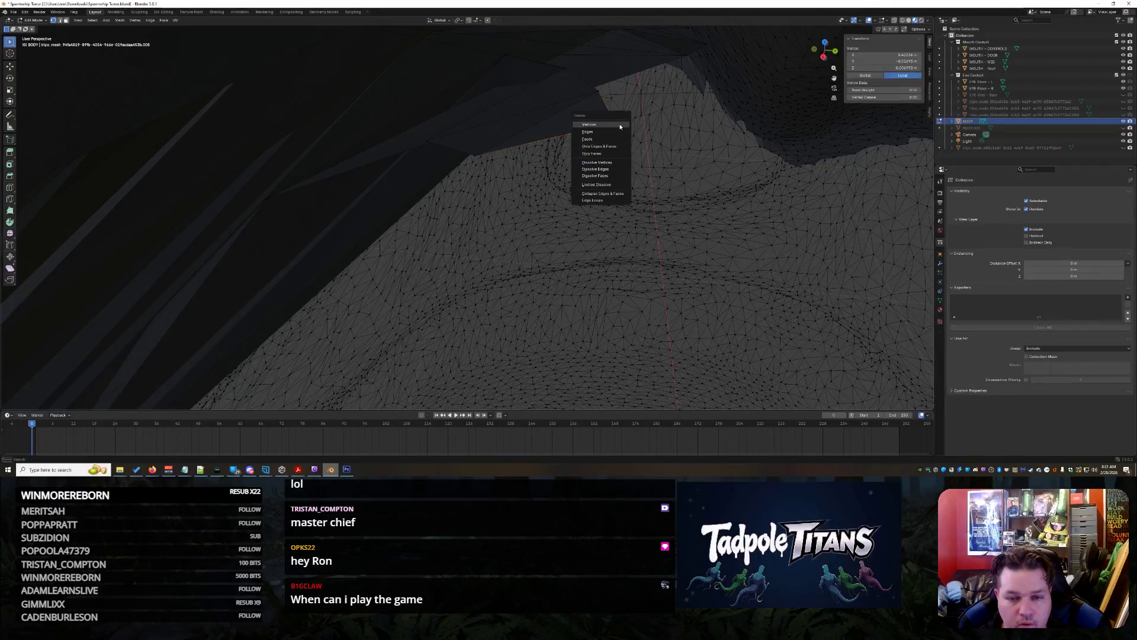
key("Return")
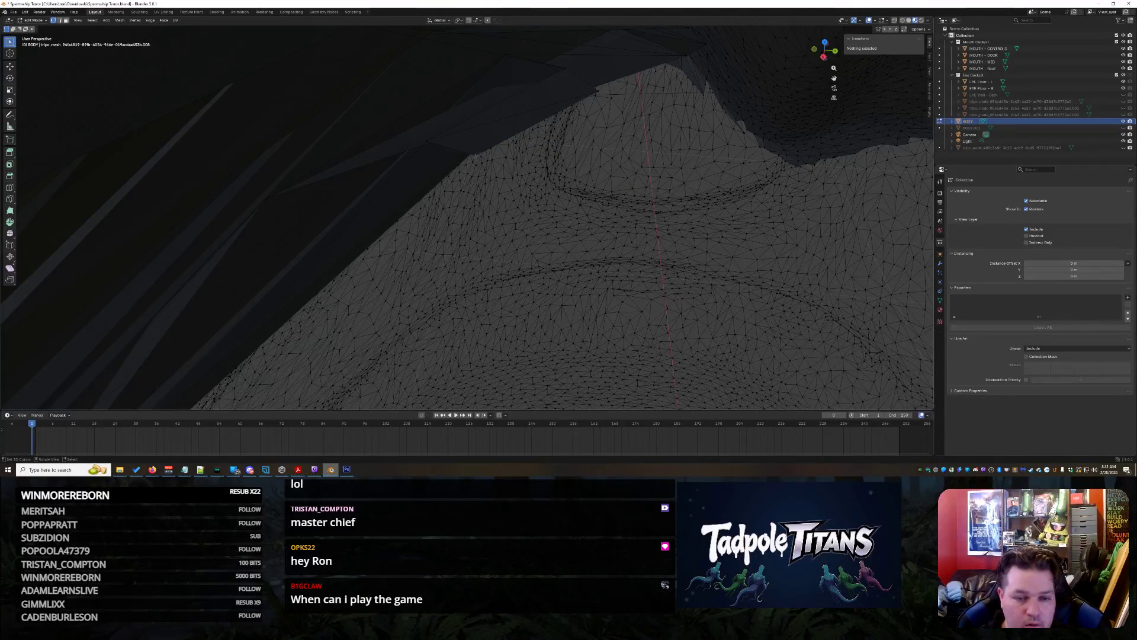
left_click(476, 156)
key("x")
key("Return")
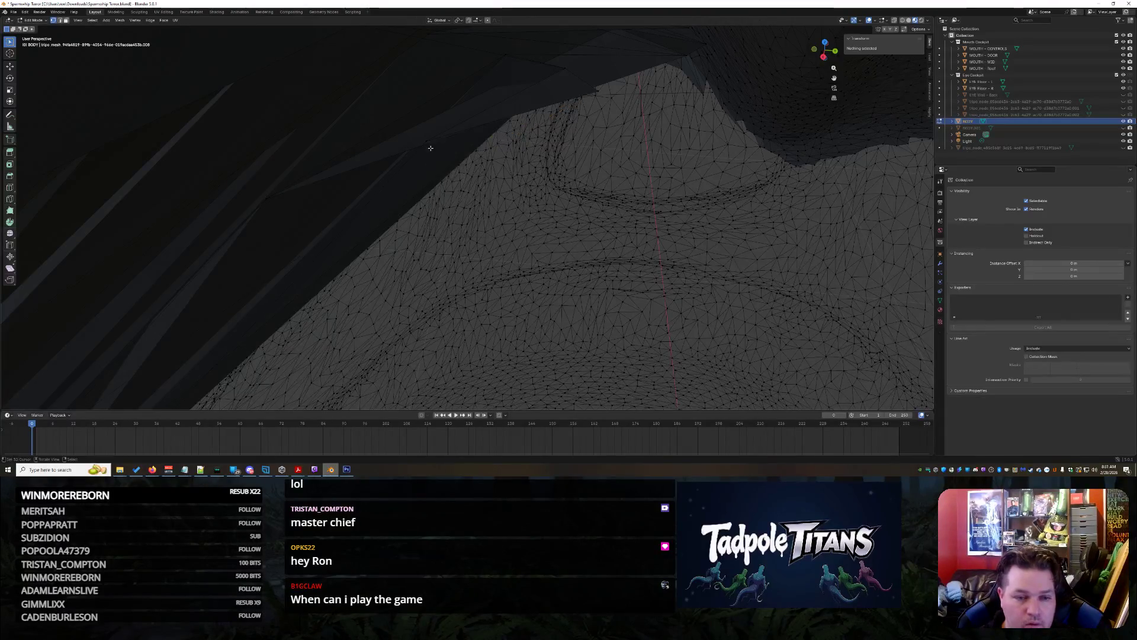
mouse_move(430, 144)
middle_mouse_down()
mouse_move(571, 183)
mouse_move(538, 196)
mouse_move(706, 283)
middle_mouse_up()
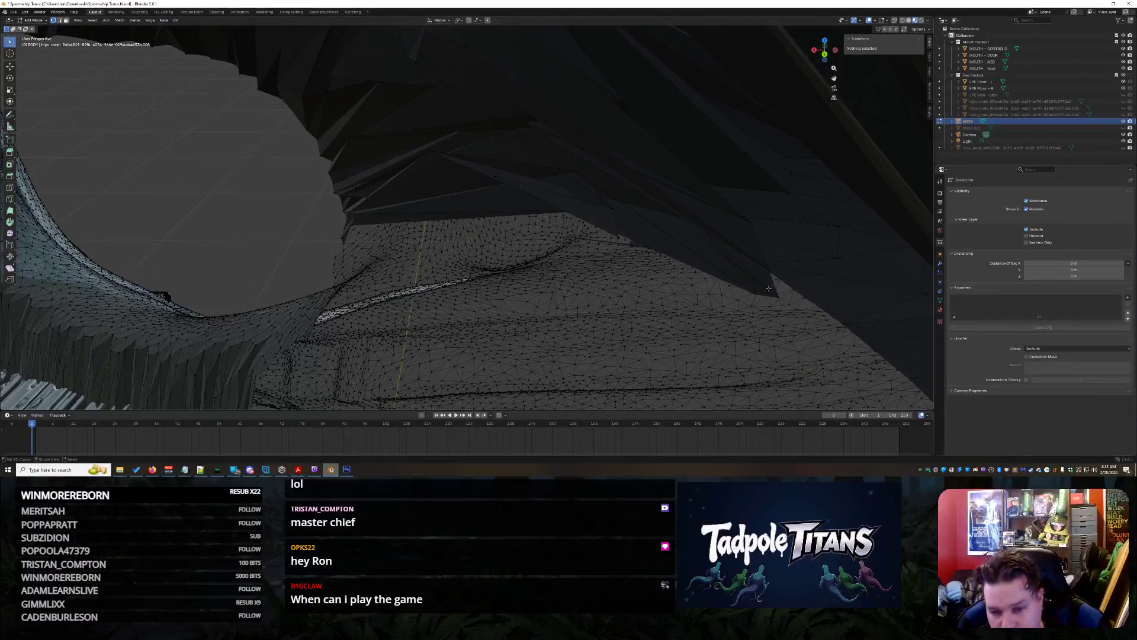
Select the connected stray pieces and the upper spiky mesh with Ctrl+L to inspect them
middle_click_drag(748, 346, 832, 332)
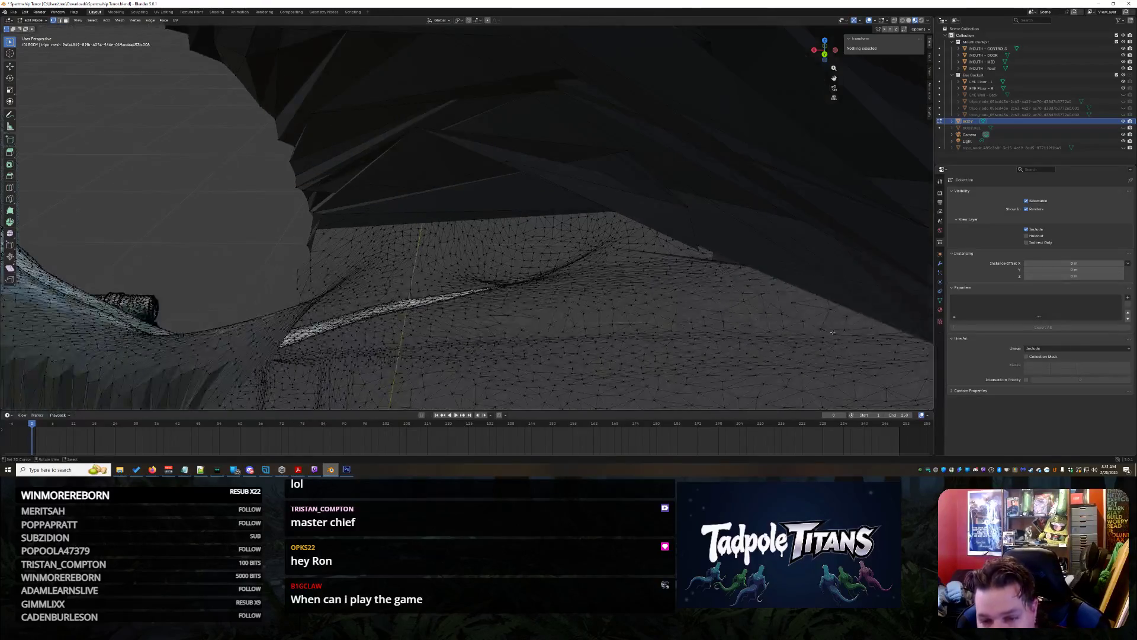
middle_click_drag(871, 291, 742, 278)
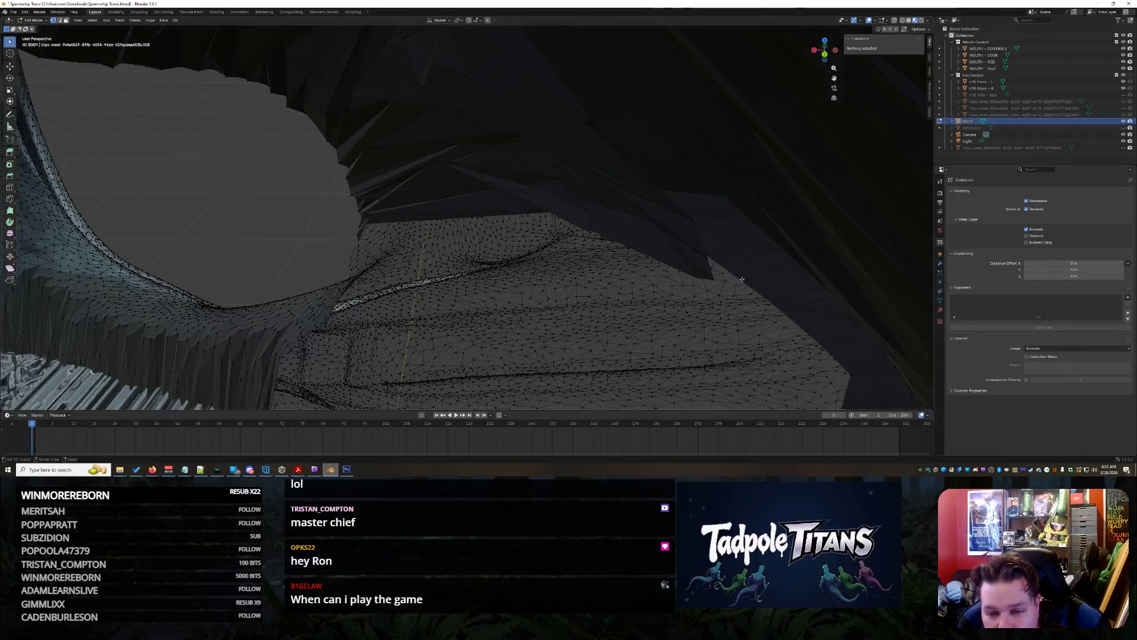
left_click(712, 279)
key("ctrl+l")
middle_click_drag(674, 257, 698, 222)
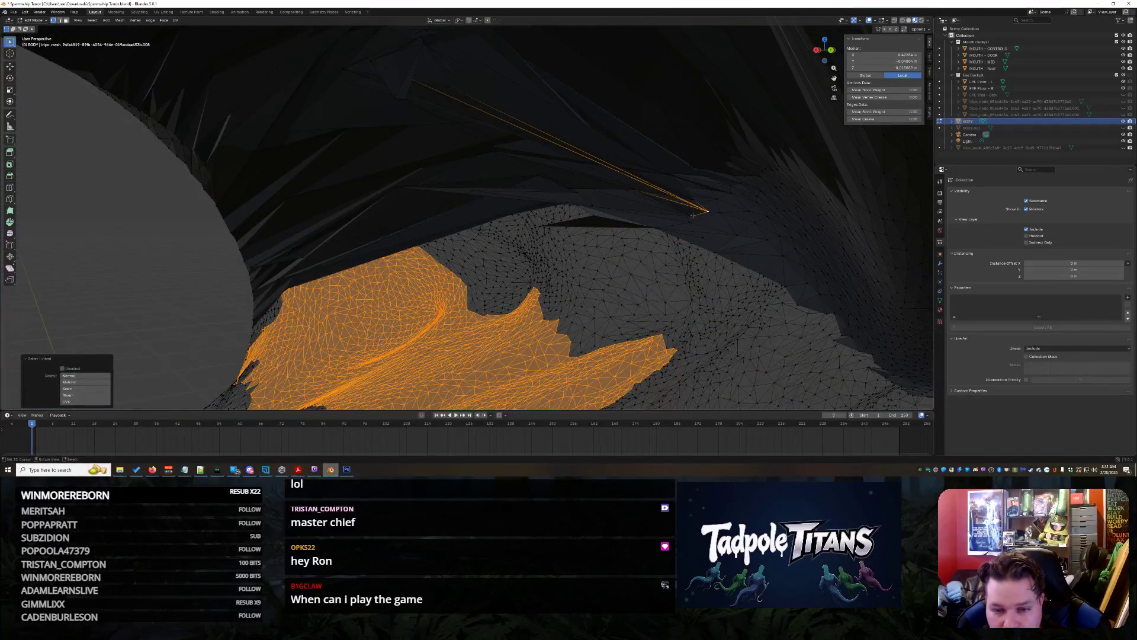
left_click(693, 215)
key("ctrl+l")
scroll(687, 218, "up", 3)
mouse_move(686, 221)
middle_mouse_down()
mouse_move(630, 235)
mouse_move(859, 268)
middle_mouse_up()
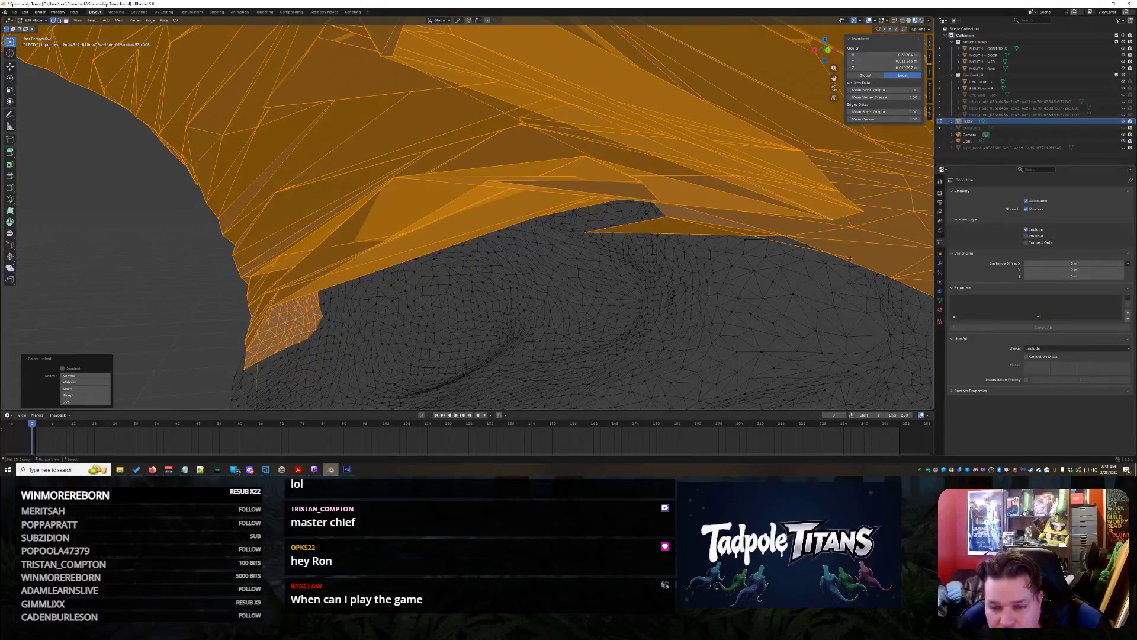
Delete the first three stray spike vertices with X > Vertices
left_click(848, 258)
key("x")
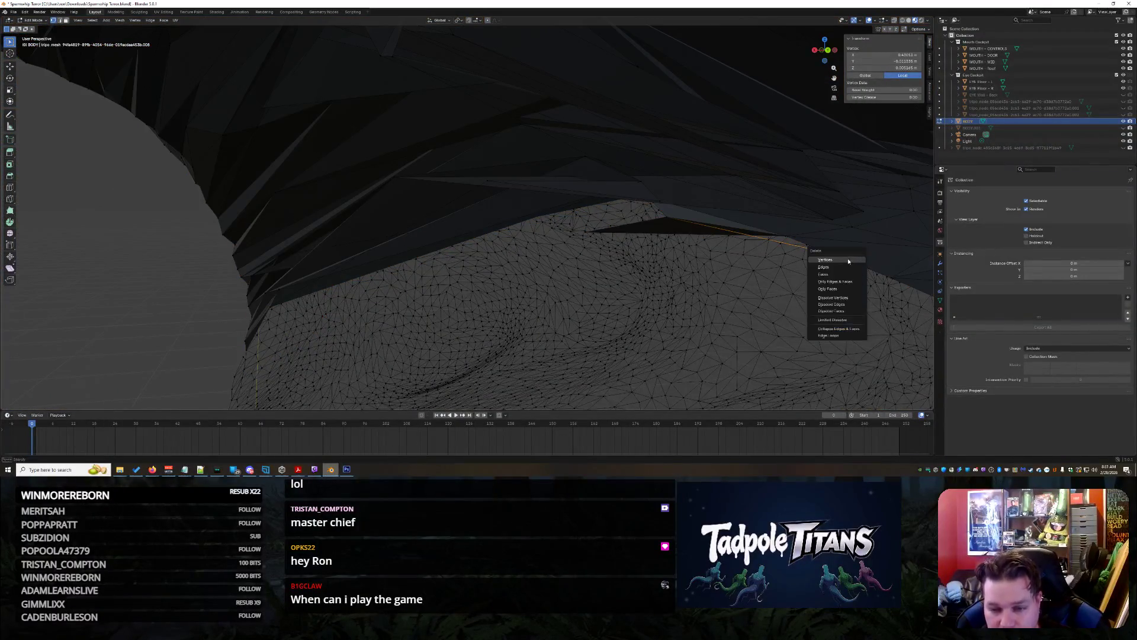
key("Return")
mouse_move(755, 230)
middle_mouse_down()
mouse_move(610, 308)
mouse_move(454, 350)
middle_mouse_up()
left_click(422, 337)
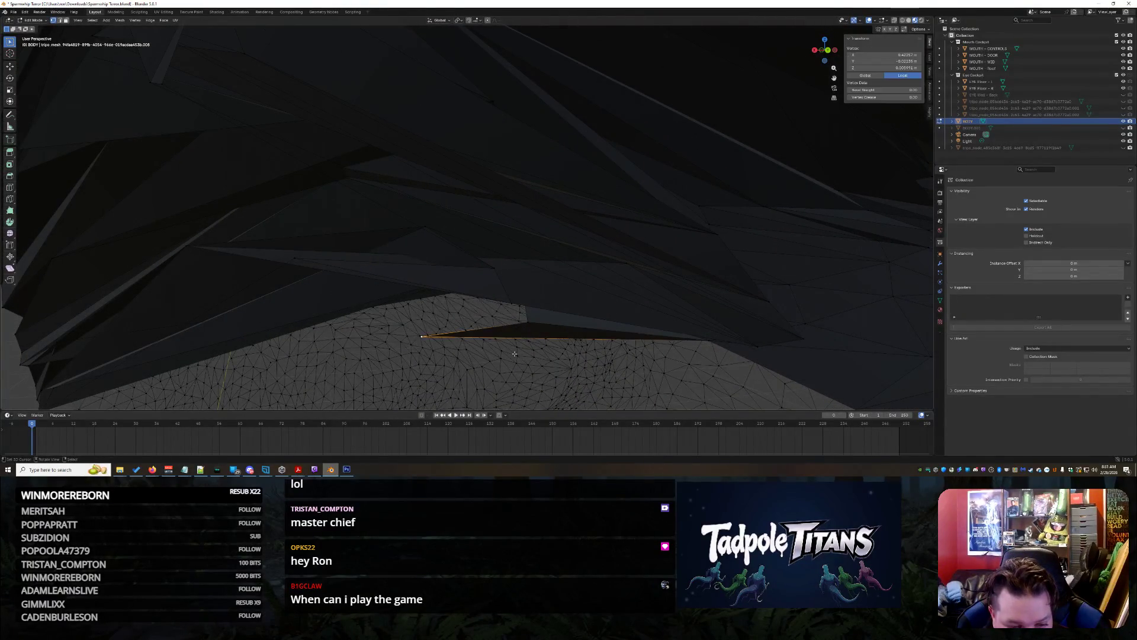
key("x")
key("Return")
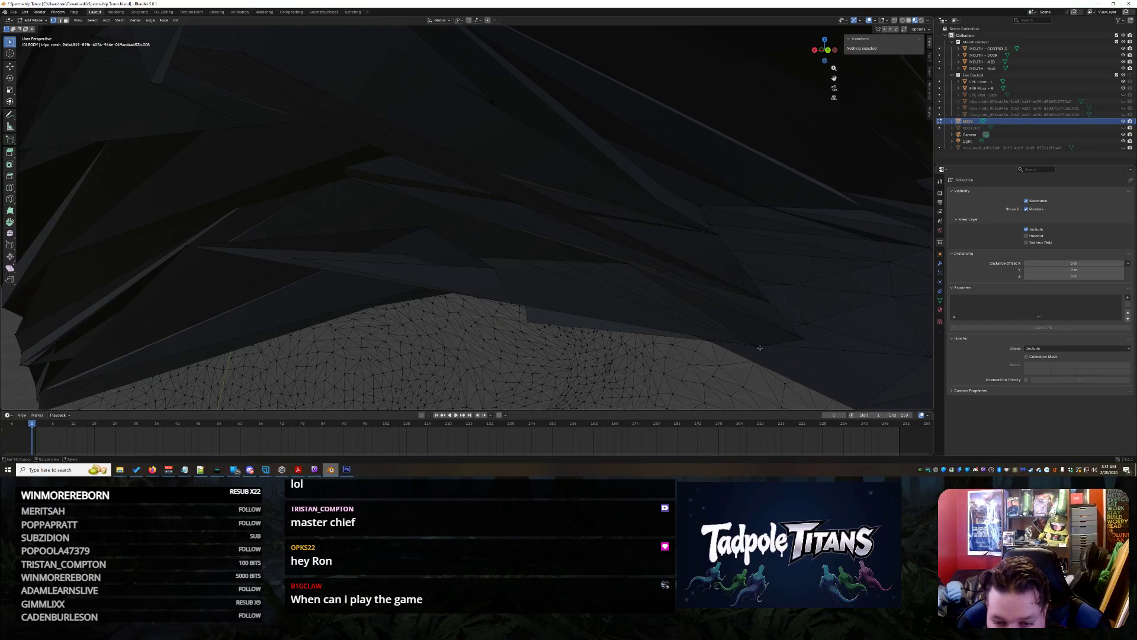
left_click(757, 346)
key("x")
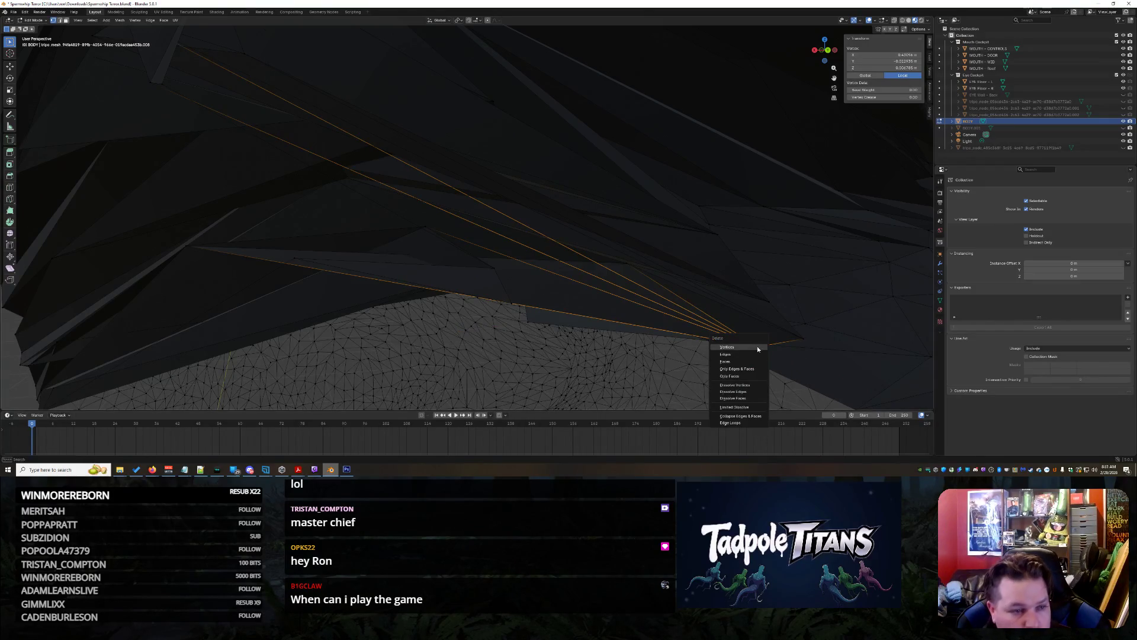
key("Return")
Delete two more stray spike vertices found from new viewing angles
middle_click_drag(757, 349, 664, 294)
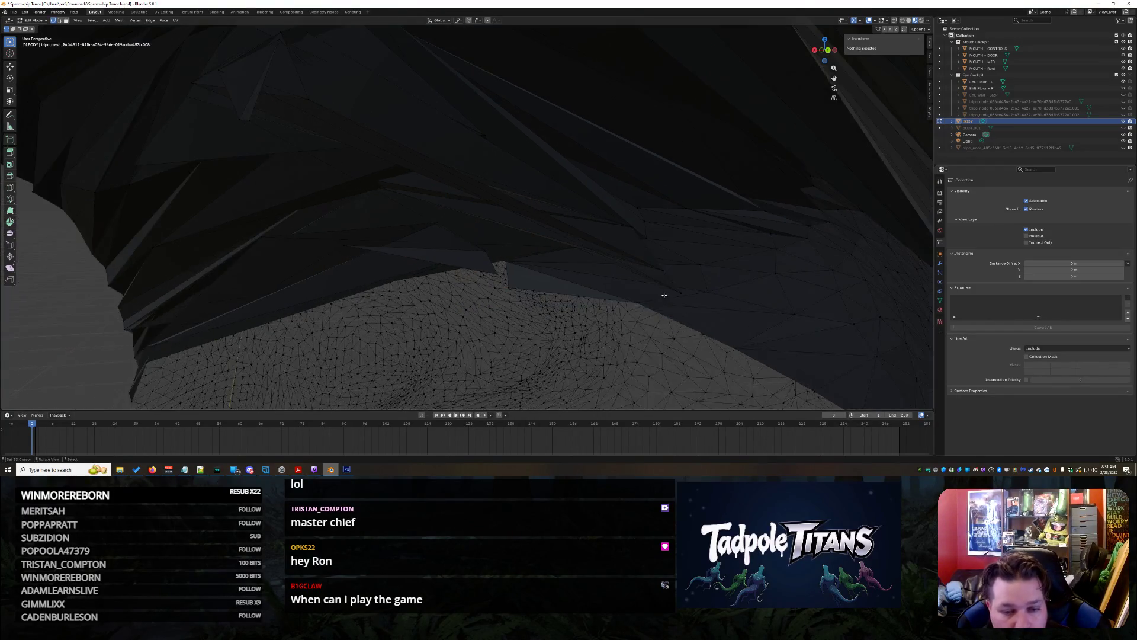
left_click(508, 286)
key("x")
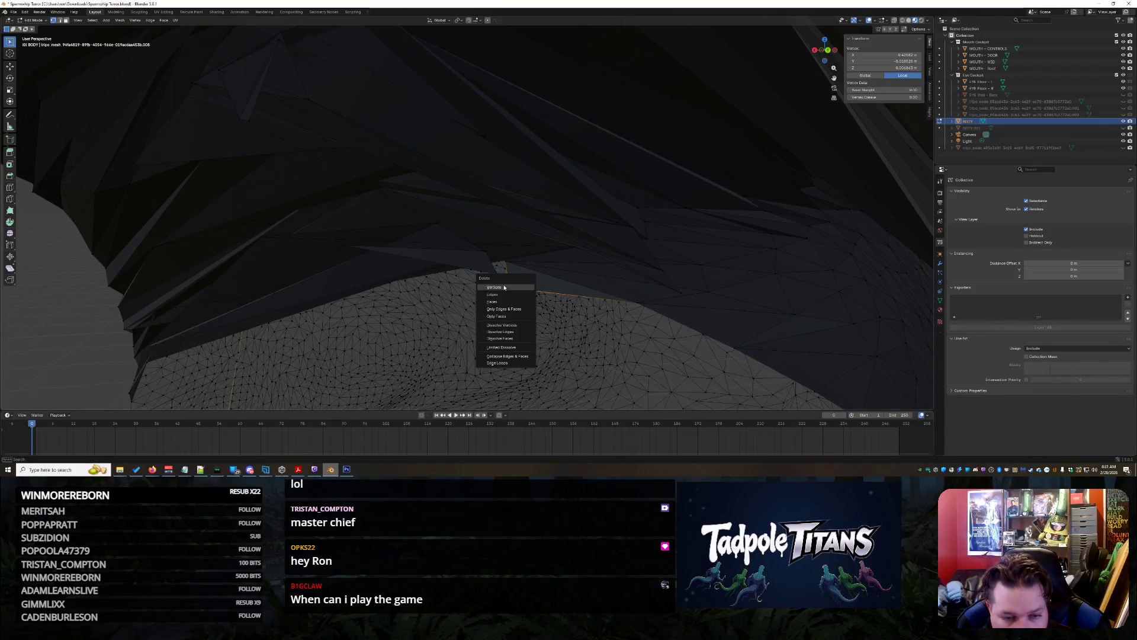
left_click(504, 287)
middle_click_drag(505, 289, 522, 305)
left_click(519, 322)
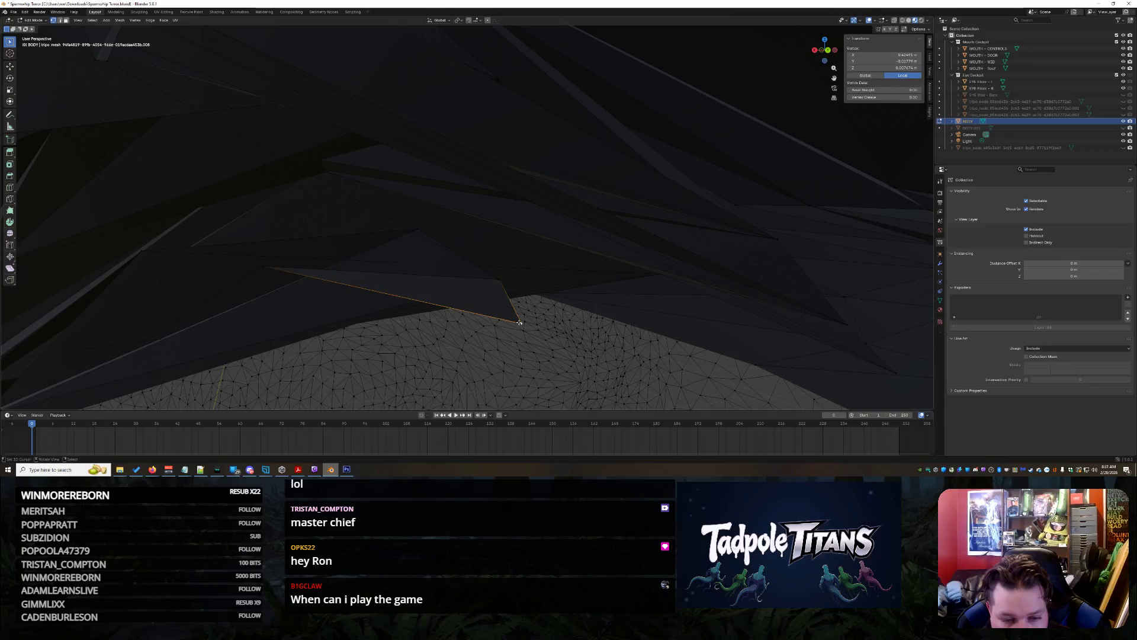
key("x")
key("Return")
Remove another two spiky stray vertices inside the fish head
mouse_move(411, 279)
middle_mouse_down()
mouse_move(464, 289)
mouse_move(490, 274)
middle_mouse_up()
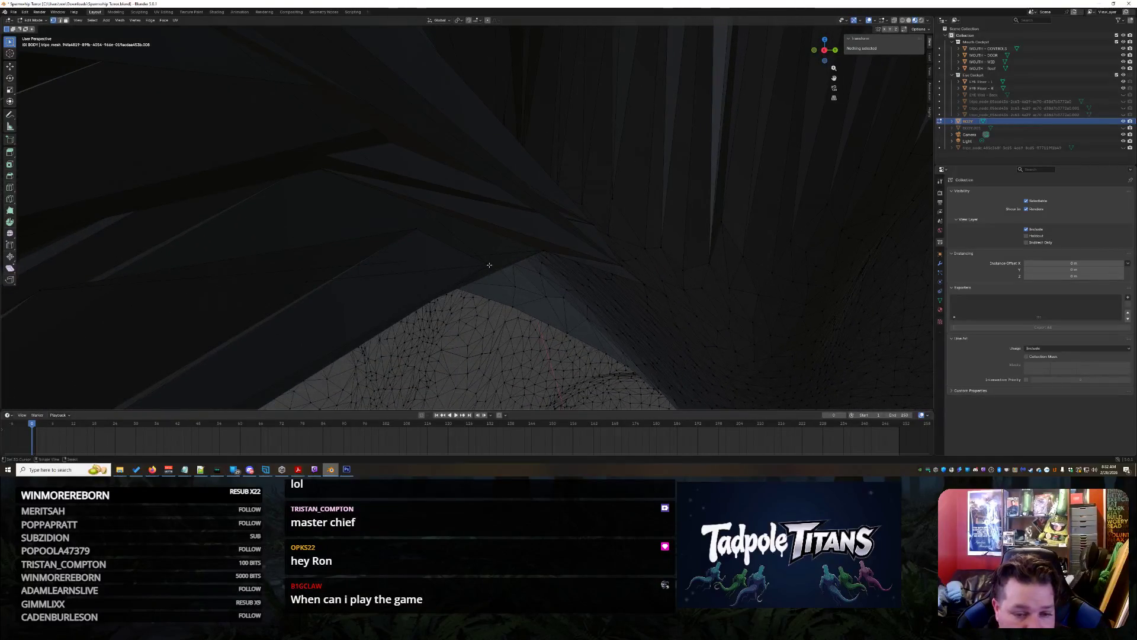
left_click(489, 265)
key("x")
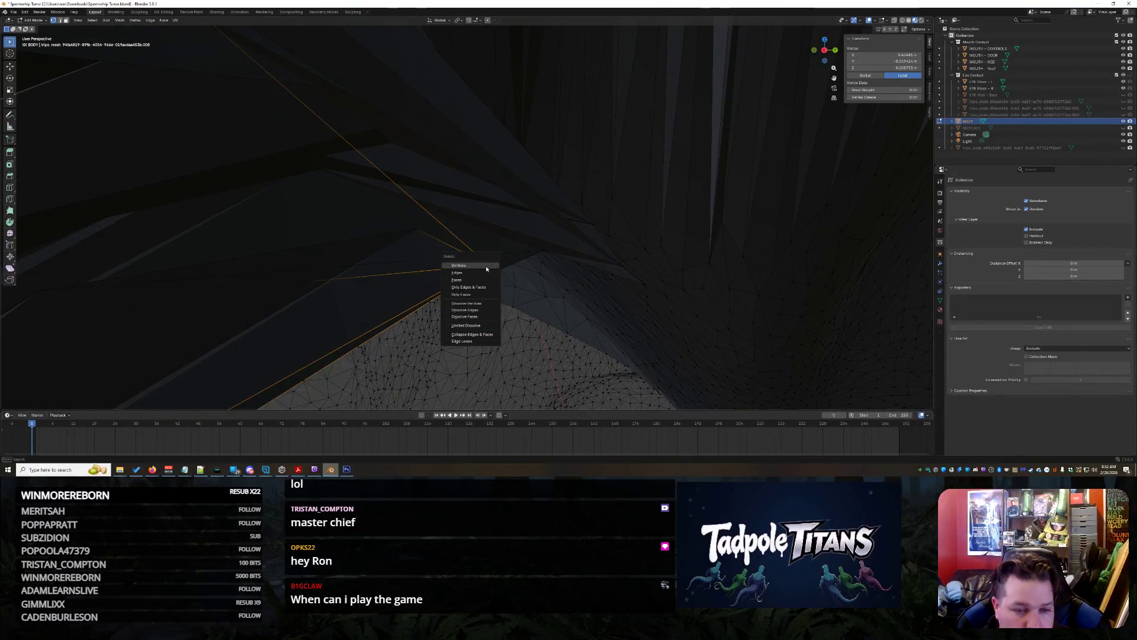
left_click(491, 266)
mouse_move(492, 267)
middle_mouse_down()
mouse_move(517, 263)
mouse_move(561, 324)
mouse_move(500, 255)
mouse_move(465, 266)
mouse_move(504, 294)
mouse_move(549, 265)
mouse_move(509, 286)
middle_mouse_up()
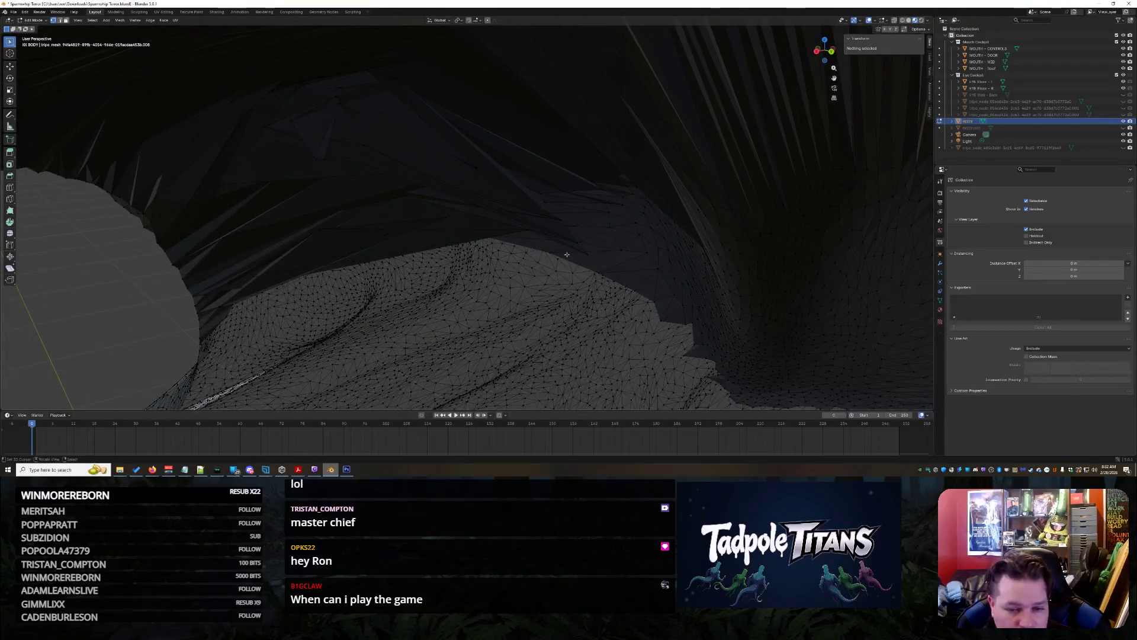
left_click(588, 254)
key("x")
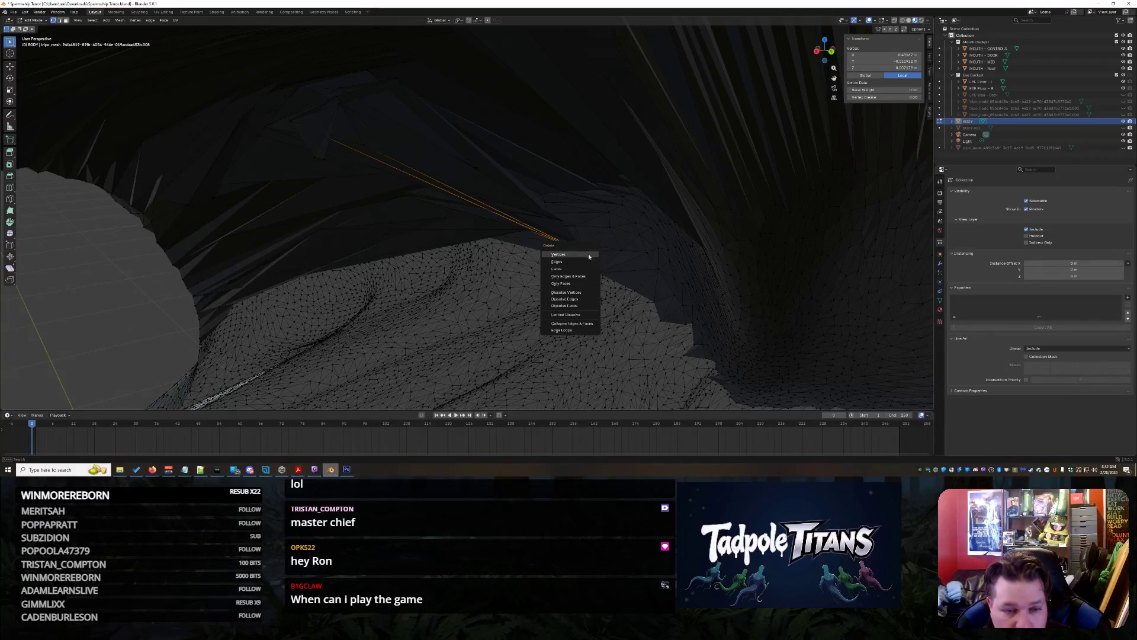
left_click(589, 254)
Delete three clustered stray vertices, then select the next stray vertex
scroll(615, 248, "up", 2)
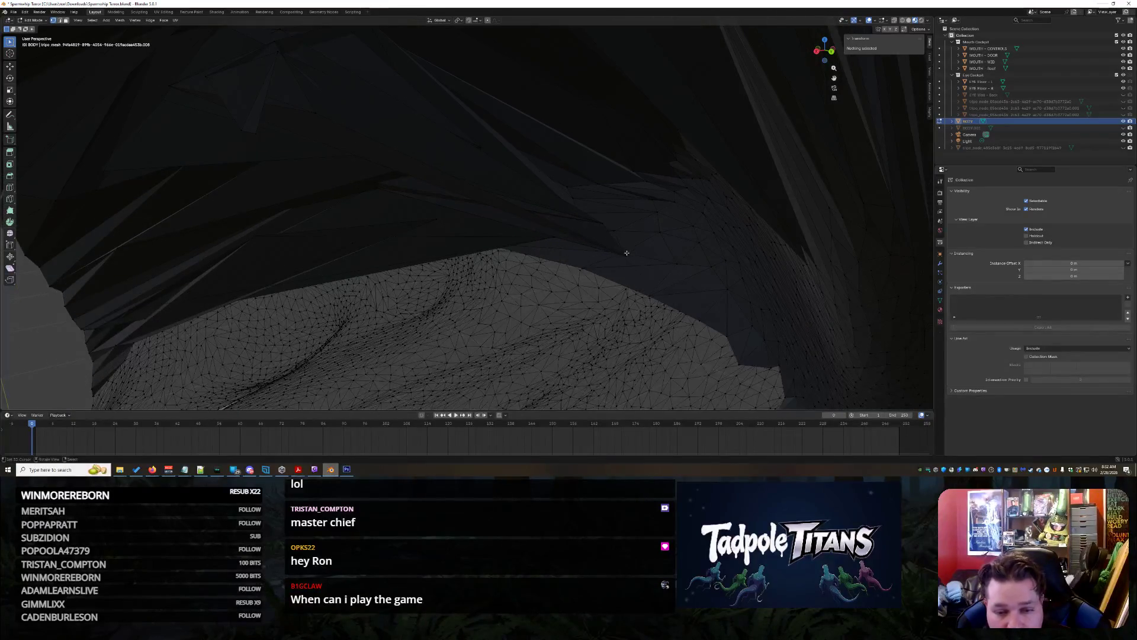
left_click(626, 254)
key("x")
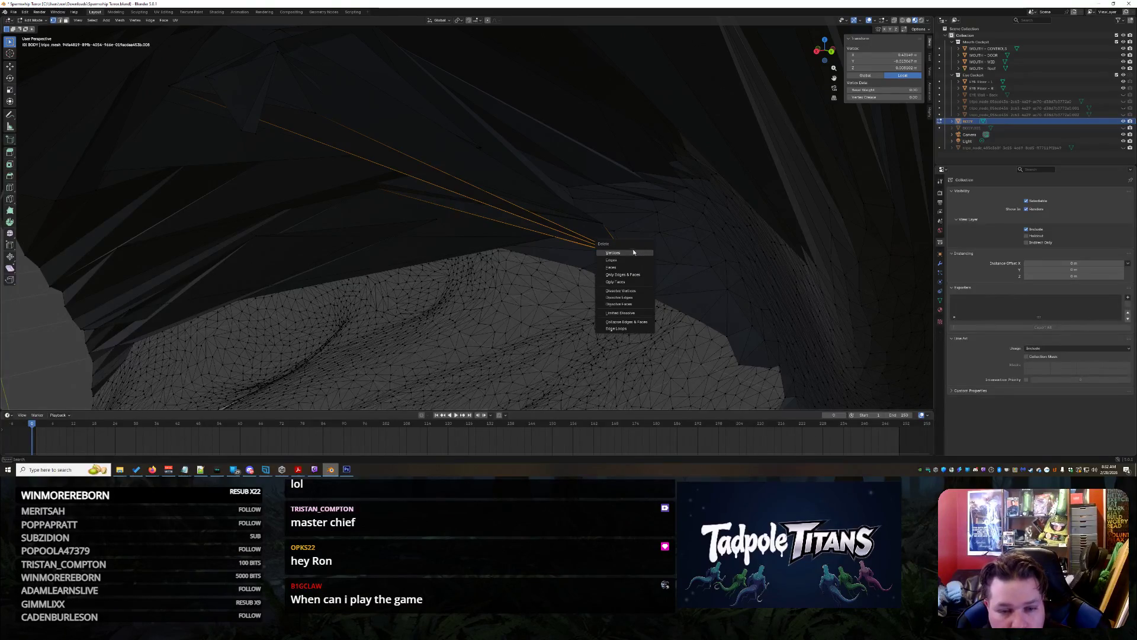
left_click(634, 252)
left_click(600, 223)
key("x")
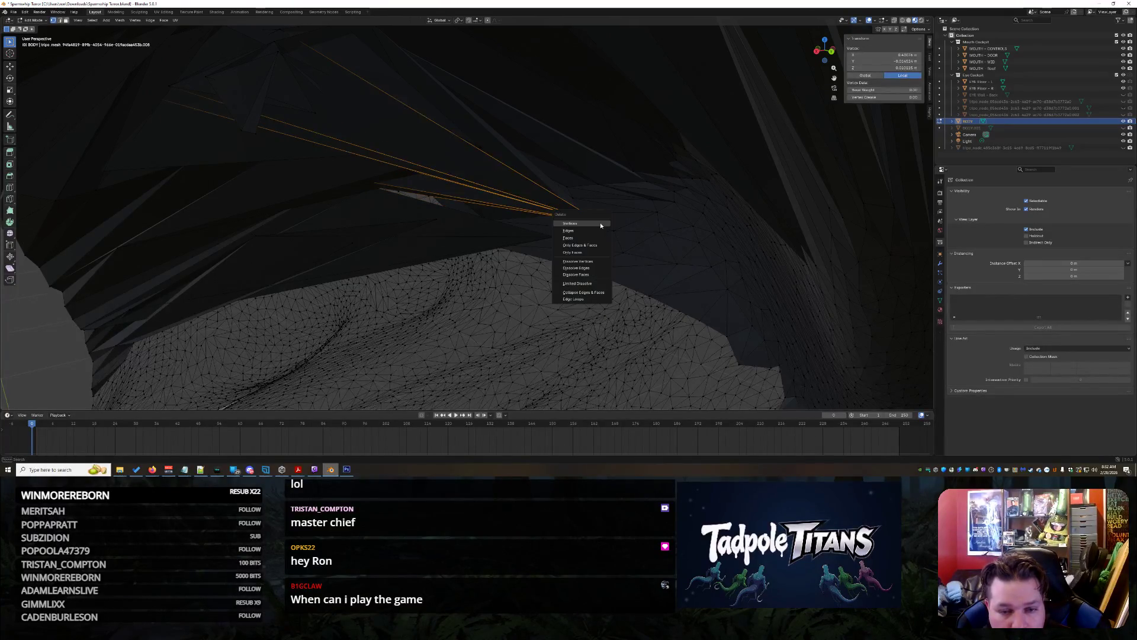
left_click(600, 224)
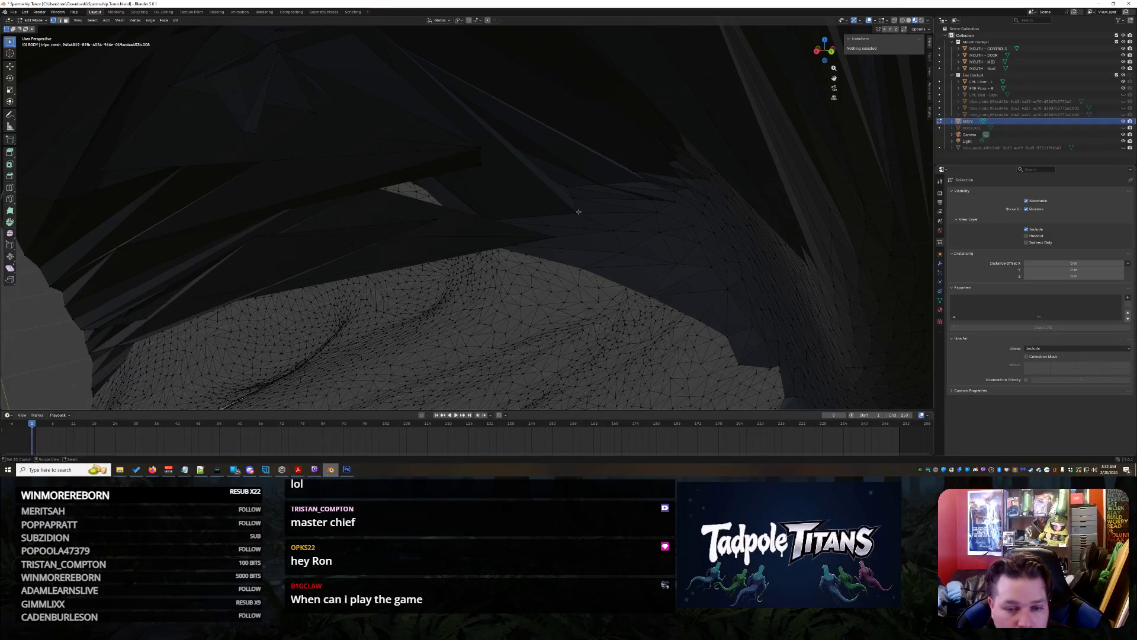
left_click(579, 211)
key("x")
key("Return")
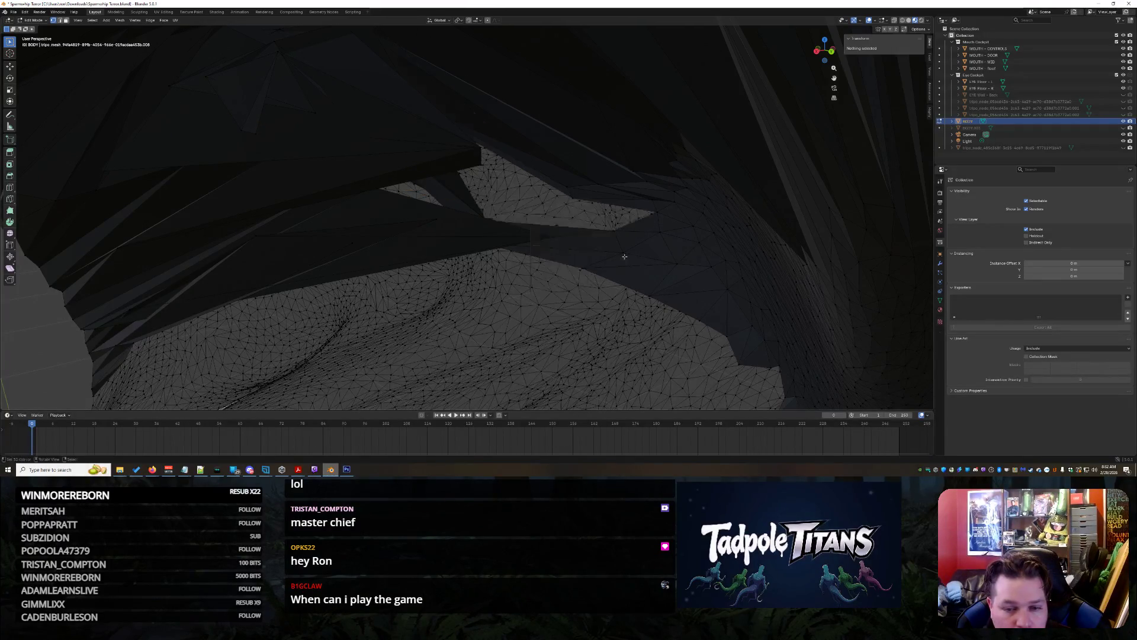
mouse_move(601, 254)
middle_mouse_down()
mouse_move(644, 254)
mouse_move(633, 245)
mouse_move(733, 223)
mouse_move(541, 269)
middle_mouse_up()
left_click(726, 220)
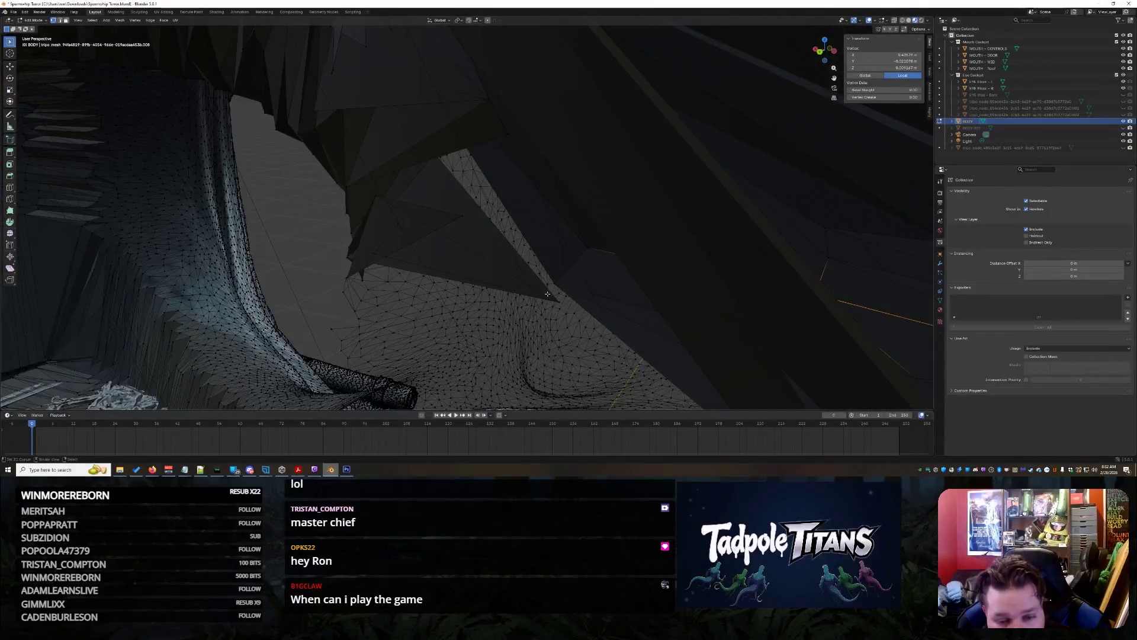
Clear the selection and delete two stray spike vertices inside the mouth
key("alt+a")
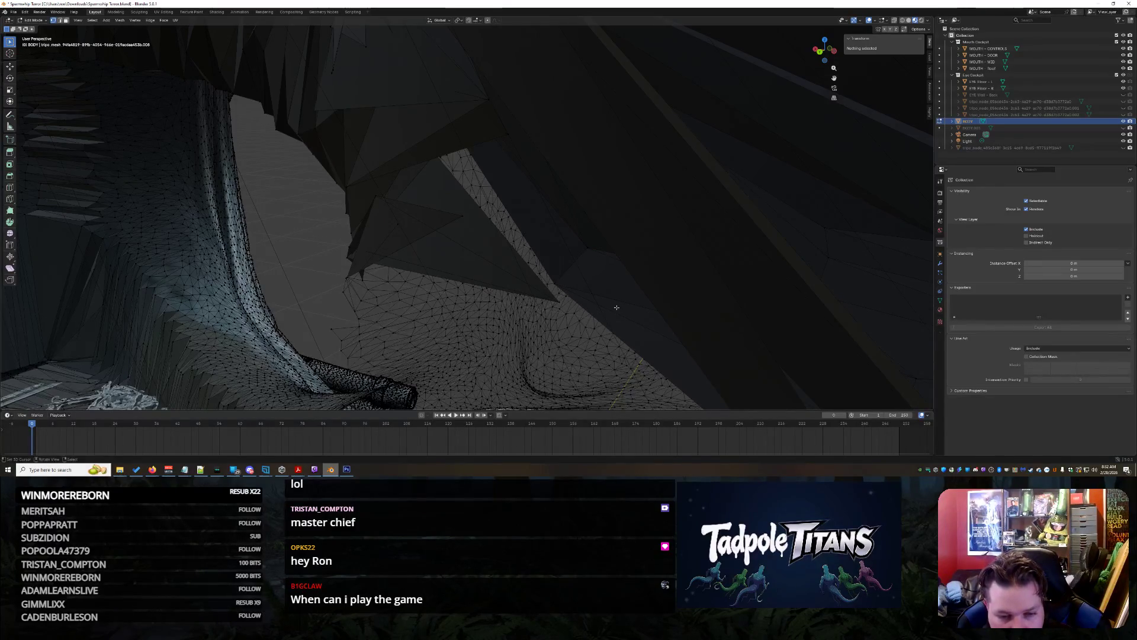
middle_click_drag(616, 307, 617, 309)
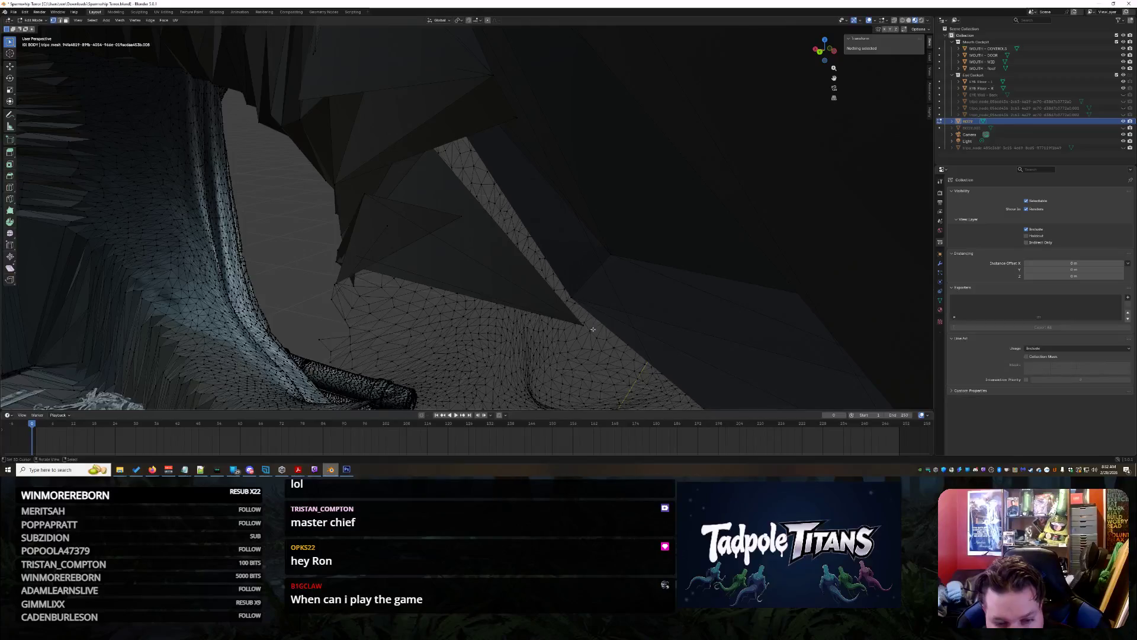
mouse_move(583, 325)
middle_mouse_down()
mouse_move(673, 308)
mouse_move(656, 297)
middle_mouse_up()
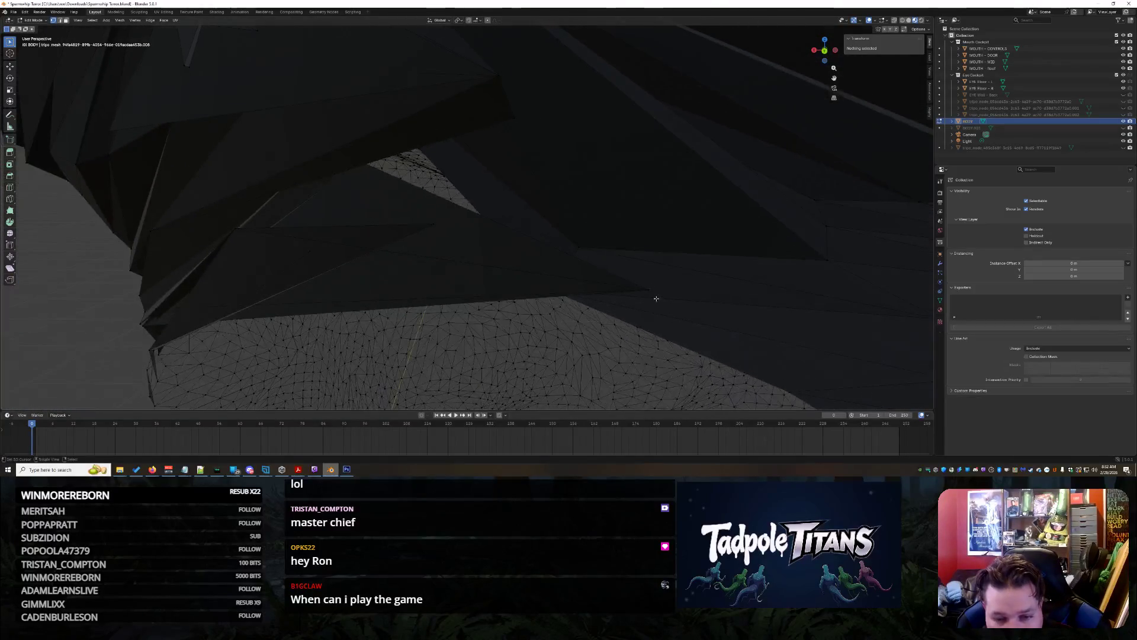
left_click(650, 292)
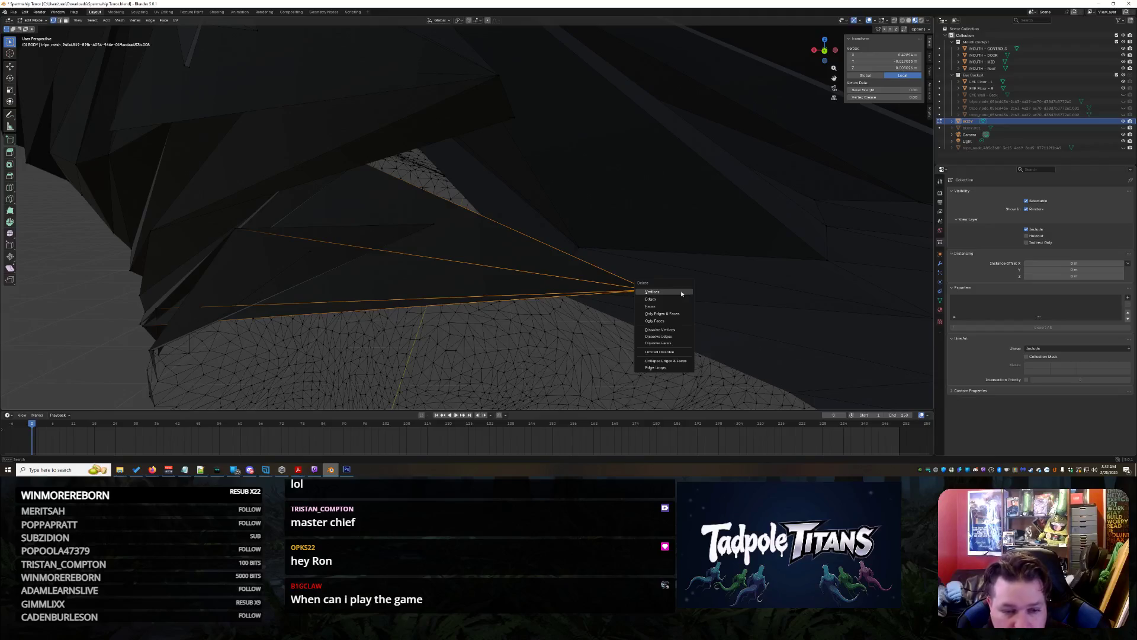
left_click(652, 292)
middle_click_drag(651, 292, 478, 265)
left_click(436, 221)
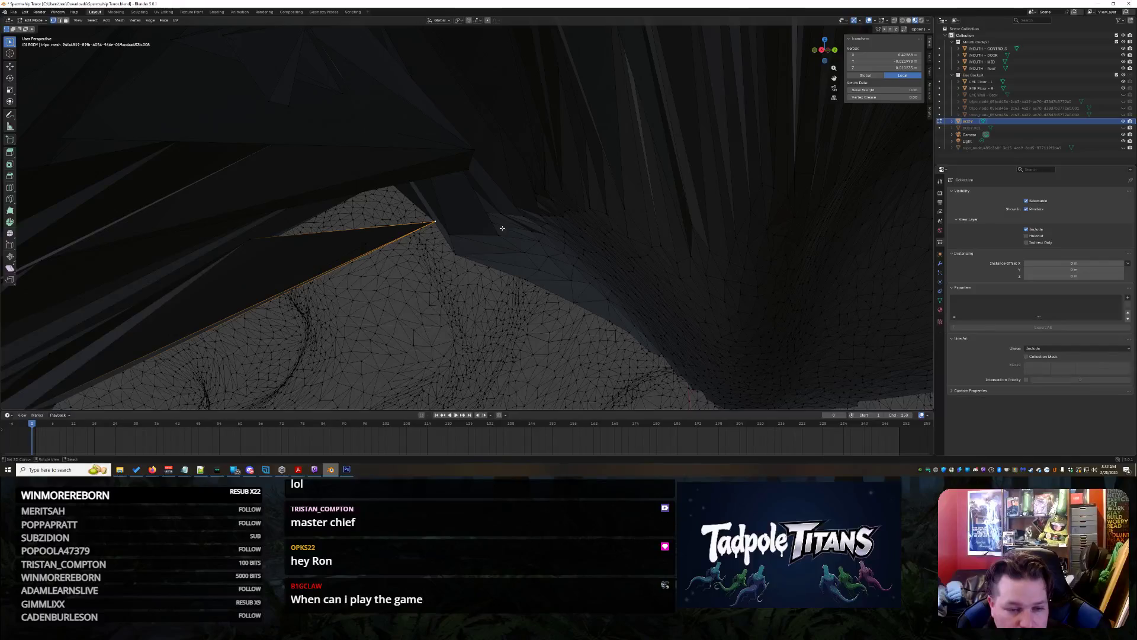
key("x")
left_click(481, 267)
Delete three more stray vertices inside the mouth
mouse_move(480, 267)
middle_mouse_down()
mouse_move(526, 288)
mouse_move(399, 289)
mouse_move(426, 294)
middle_mouse_up()
mouse_move(415, 250)
middle_mouse_down()
mouse_move(443, 253)
mouse_move(429, 259)
middle_mouse_up()
left_click(476, 270)
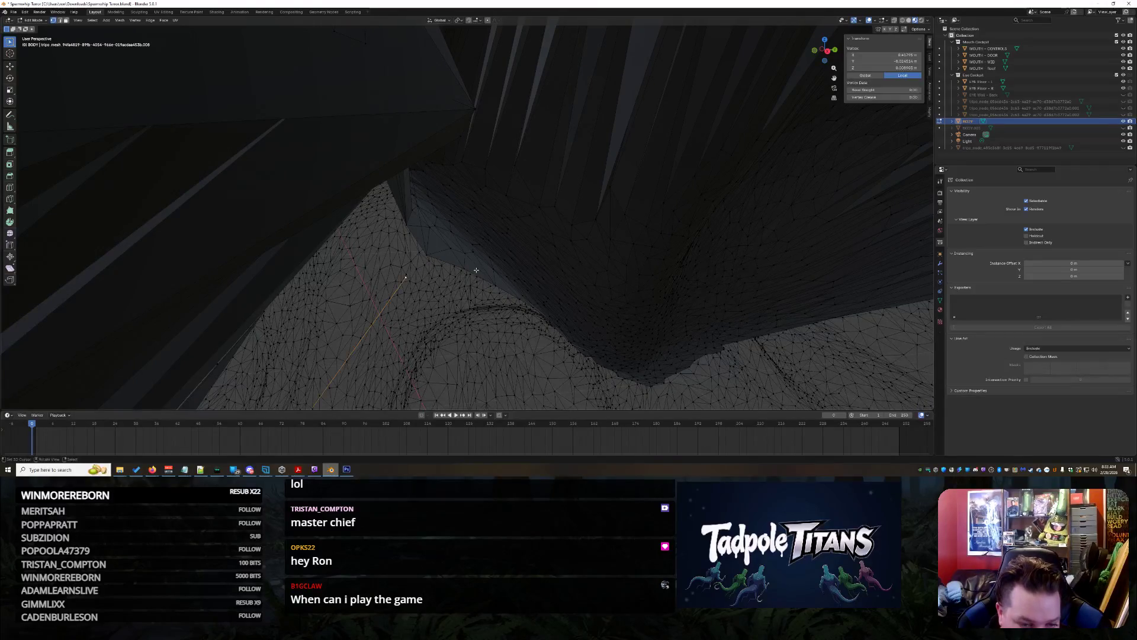
key("x")
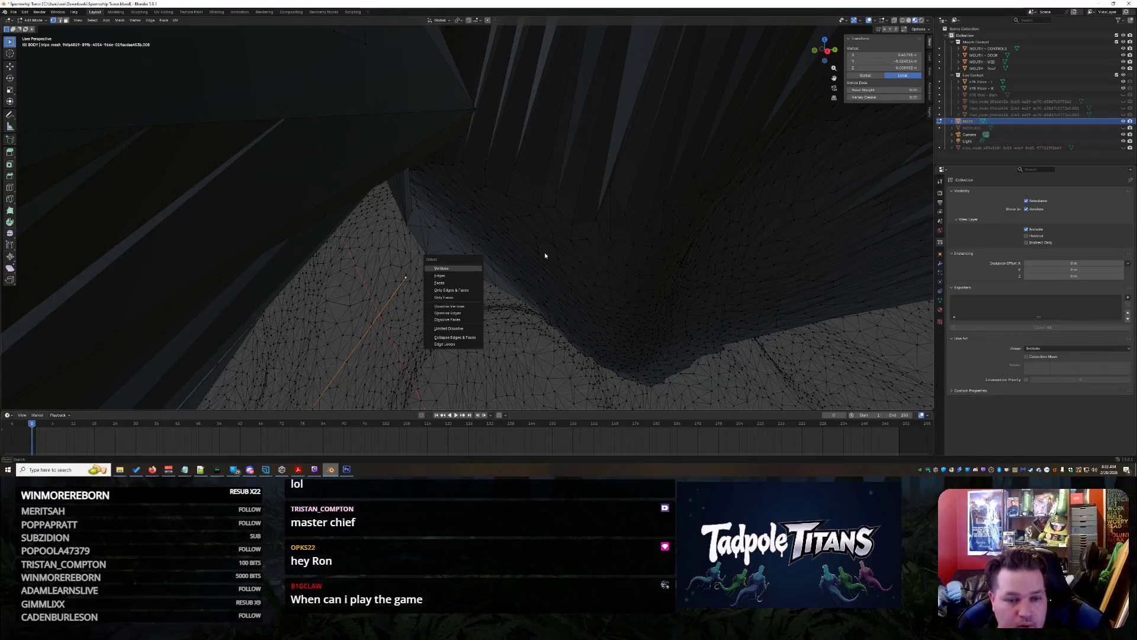
left_click(442, 269)
middle_click_drag(450, 261, 475, 247)
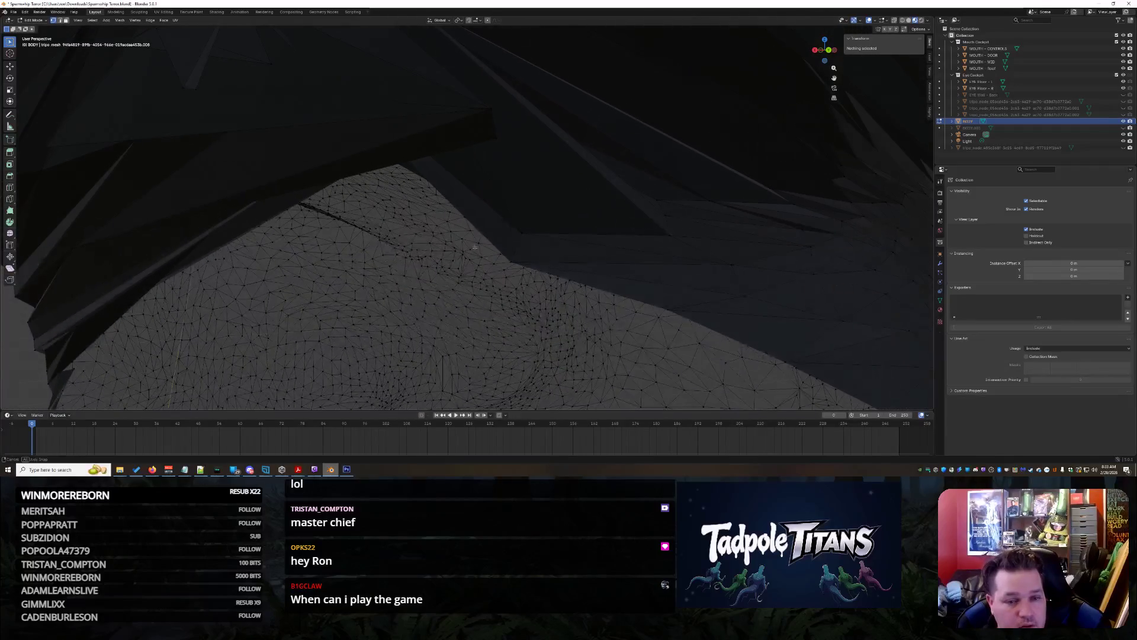
left_click(494, 138)
key("x")
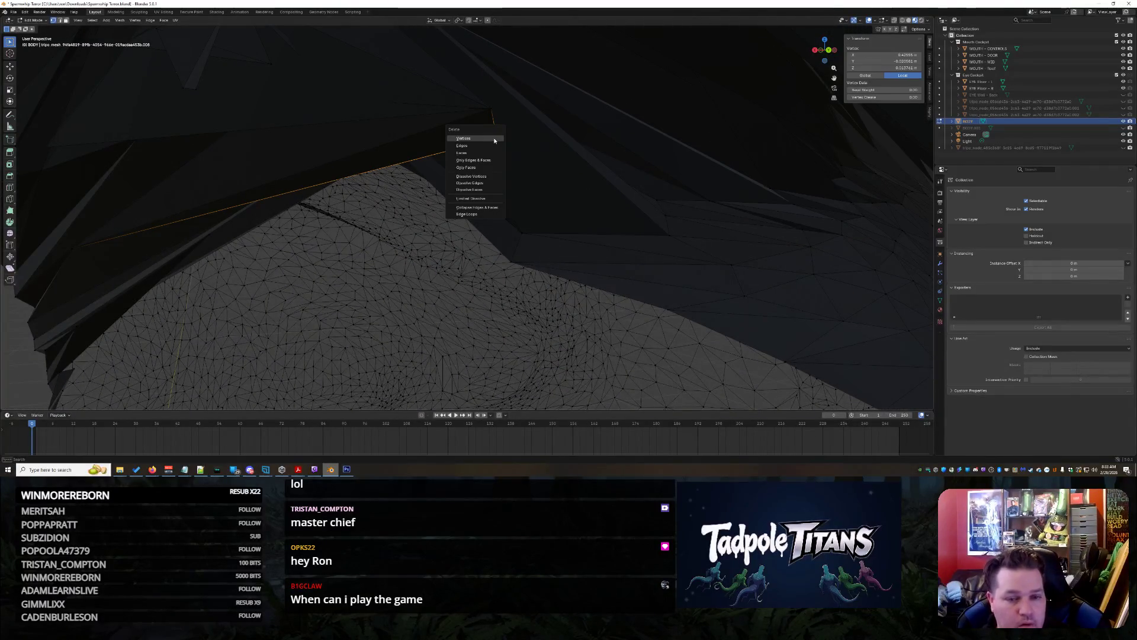
left_click(501, 138)
left_click(490, 110)
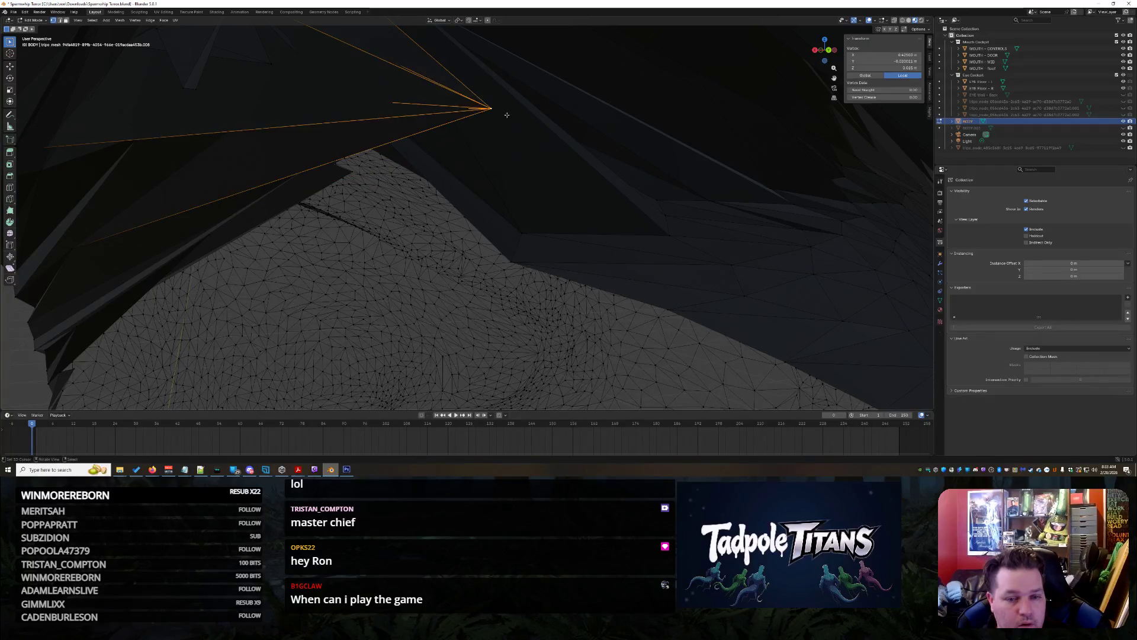
key("x")
left_click(507, 116)
Select the stray vertex above the mesh and start moving it with G
mouse_move(505, 112)
middle_mouse_down()
mouse_move(467, 142)
mouse_move(464, 167)
mouse_move(617, 187)
mouse_move(486, 183)
middle_mouse_up()
scroll(478, 185, "up", 3)
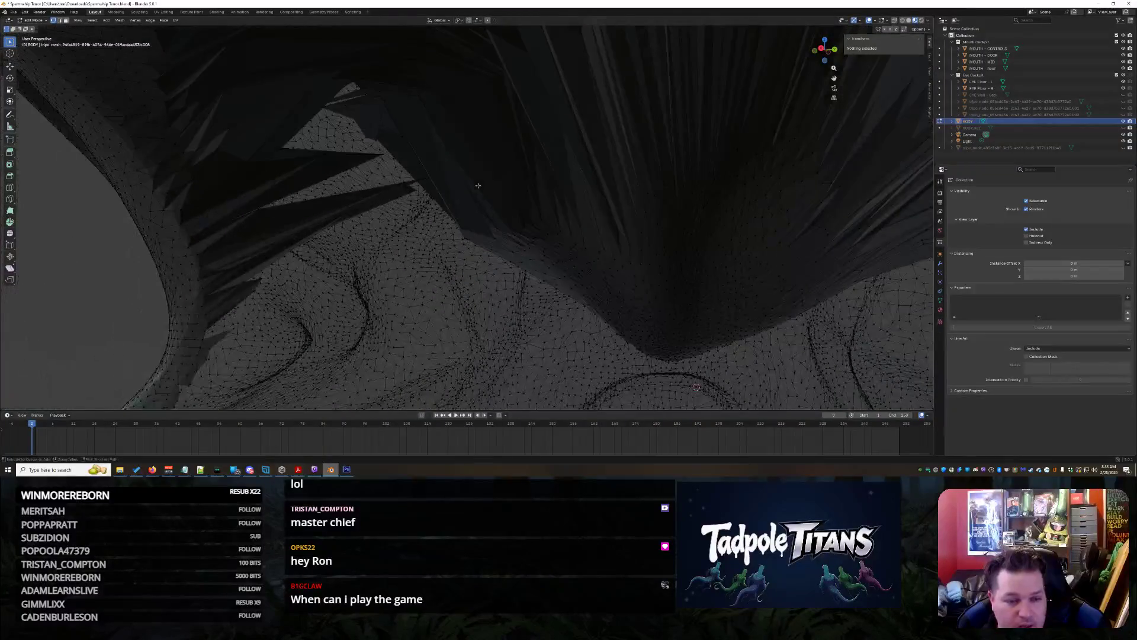
left_click(478, 186)
scroll(478, 186, "down", 3)
mouse_move(480, 190)
middle_mouse_down()
mouse_move(494, 227)
mouse_move(480, 226)
middle_mouse_up()
scroll(489, 223, "up", 3)
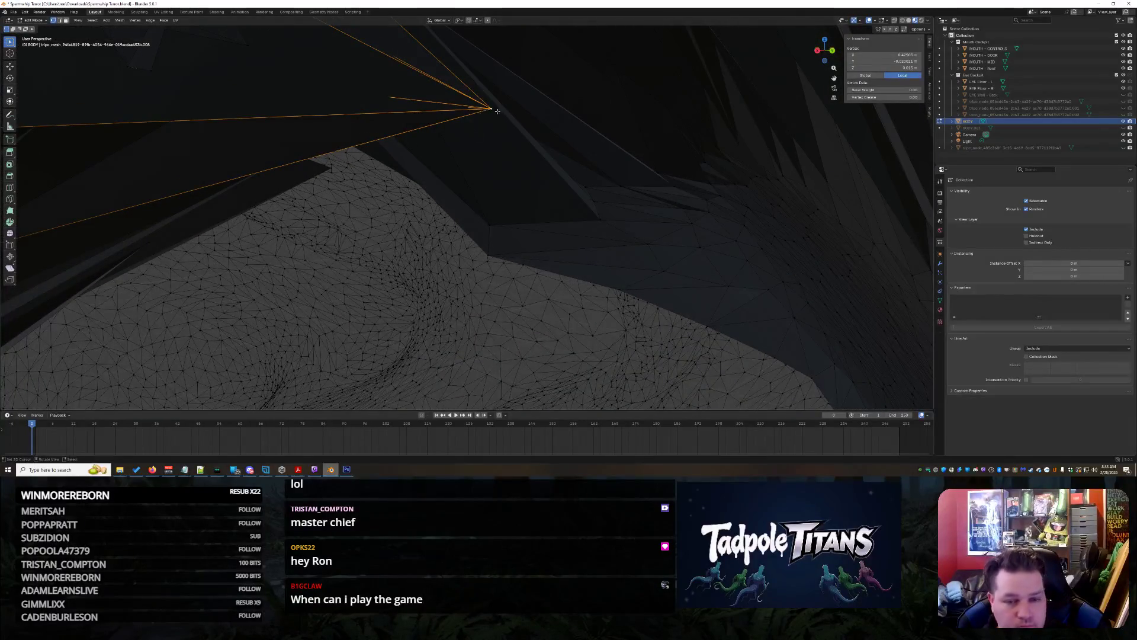
key("g")
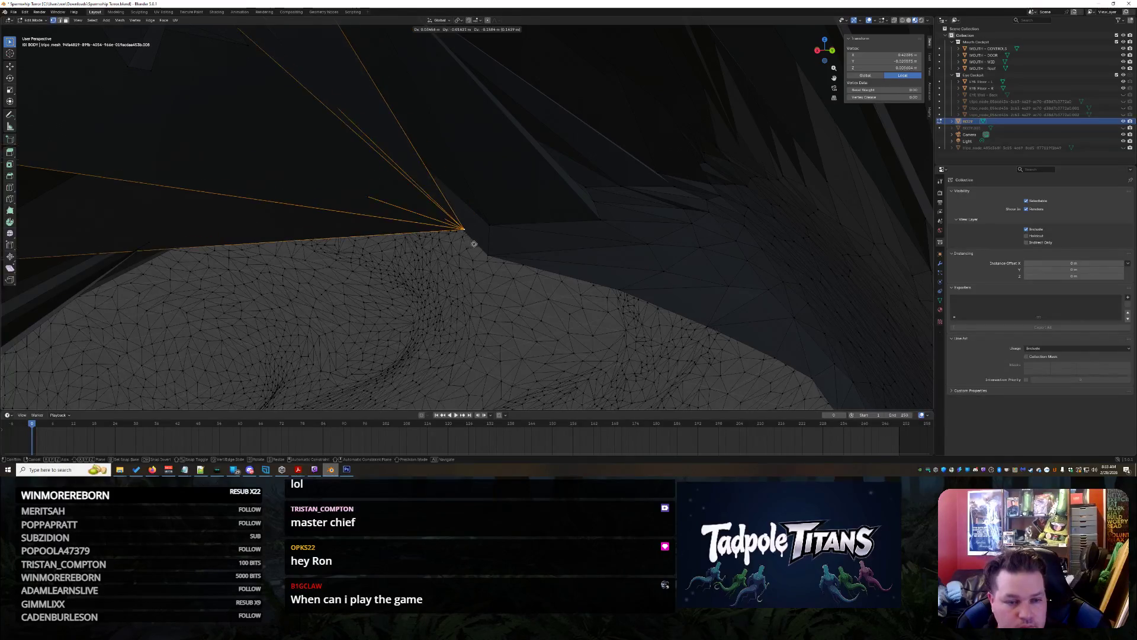
Drop the moved vertex onto the mesh edge and deselect it
left_click(501, 245)
scroll(533, 255, "down", 8)
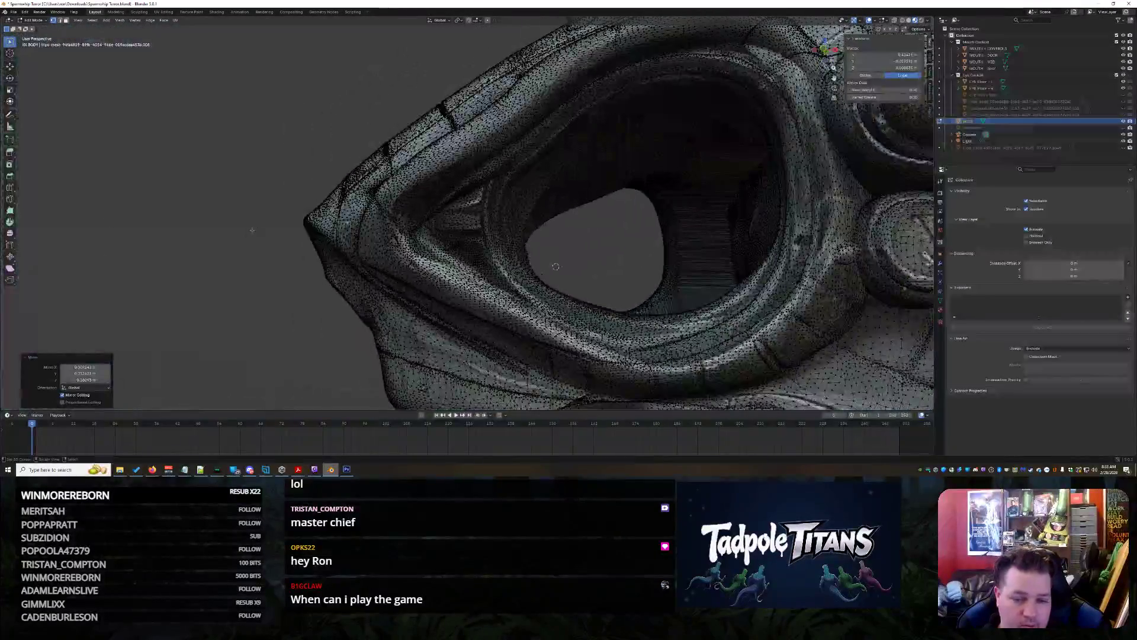
left_click(556, 267)
scroll(556, 266, "down", 6)
scroll(558, 255, "up", 8)
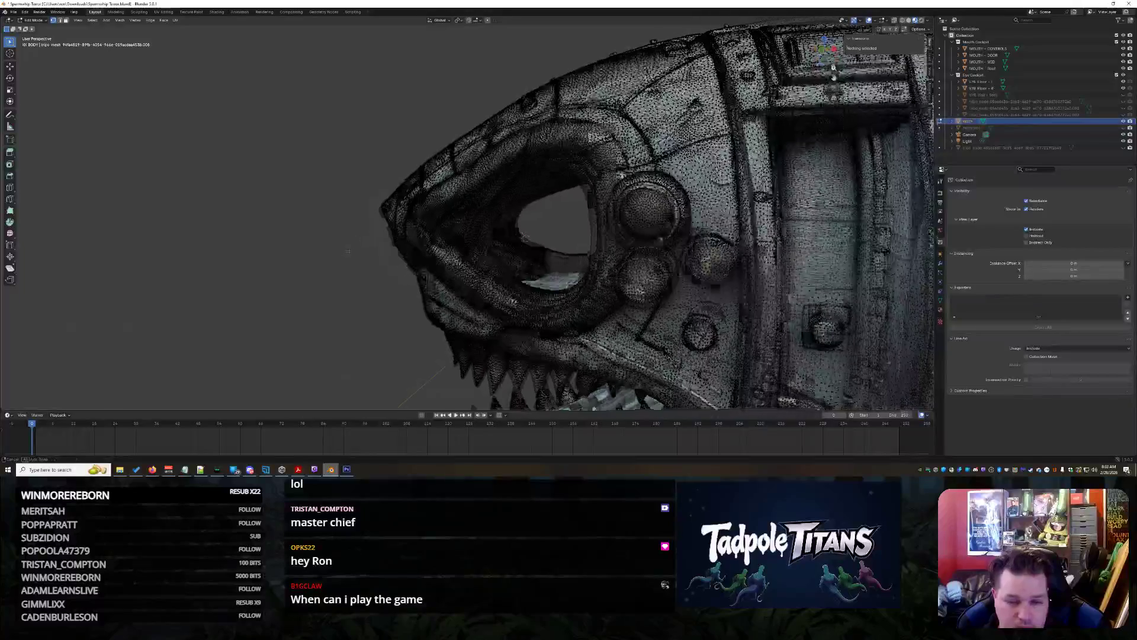
Delete the stray vertex near the eye socket
mouse_move(577, 254)
middle_mouse_down()
mouse_move(616, 284)
mouse_move(538, 270)
mouse_move(526, 278)
mouse_move(547, 215)
middle_mouse_up()
scroll(651, 294, "up", 5)
scroll(538, 269, "up", 3)
left_click(531, 169)
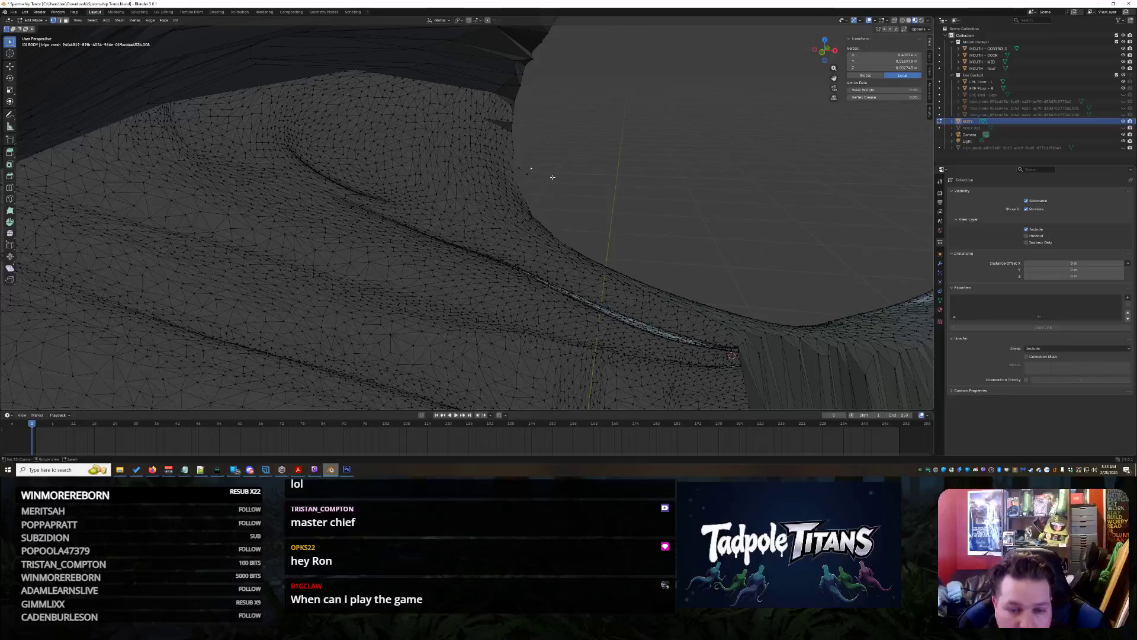
key("x")
left_click(537, 177)
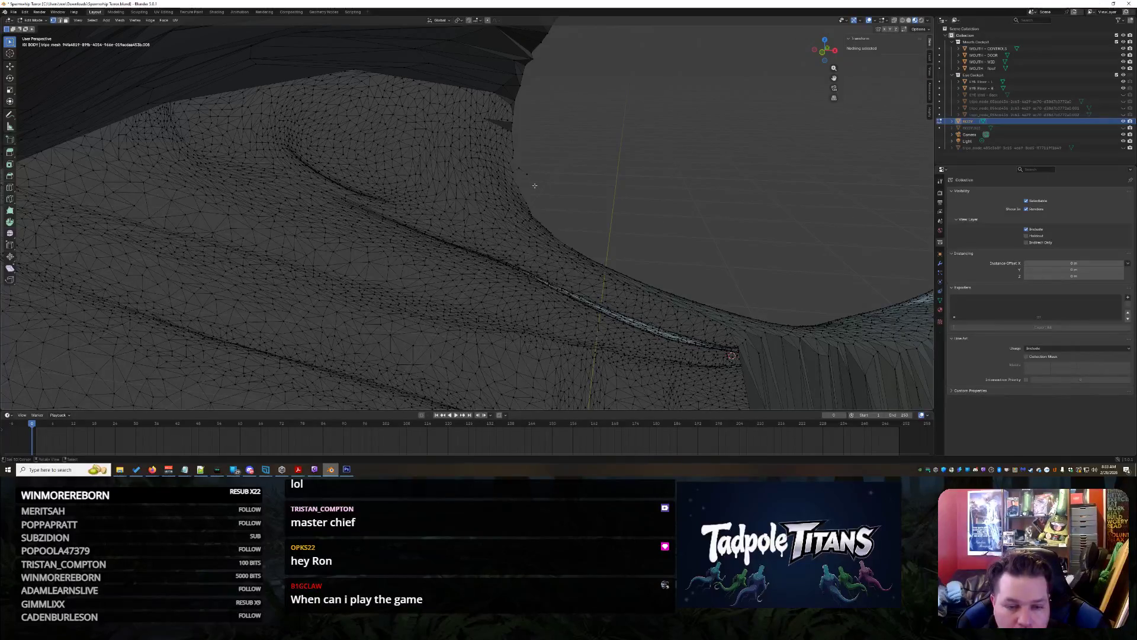
middle_click_drag(583, 203, 665, 224)
scroll(666, 224, "down", 5)
scroll(583, 243, "up", 6)
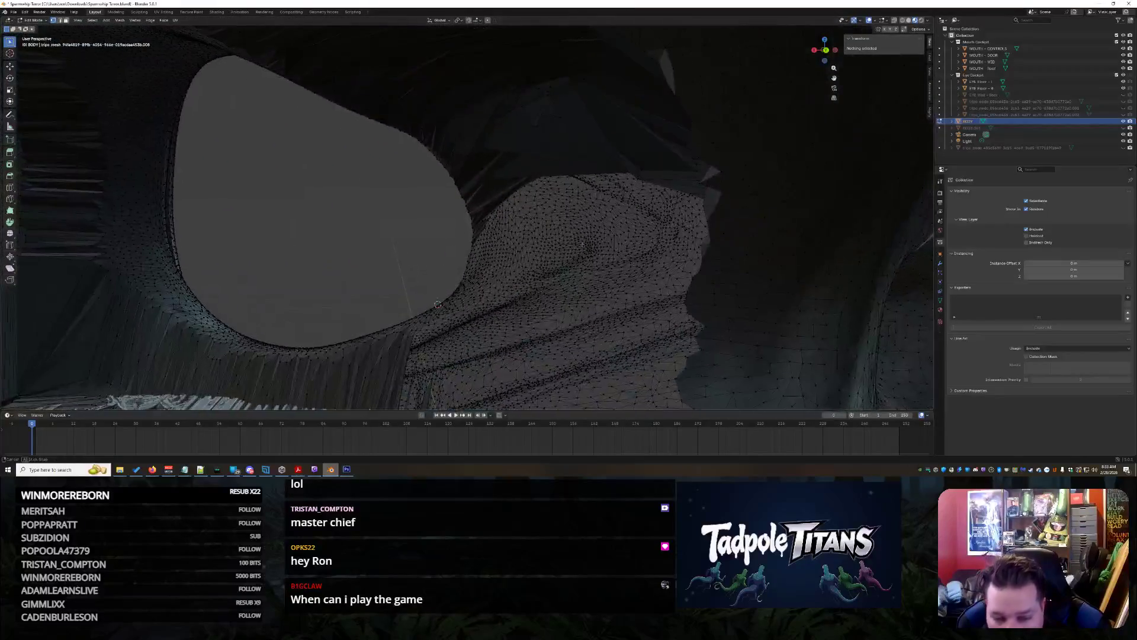
Delete a stray vertex beside the eye socket
scroll(582, 243, "down", 2)
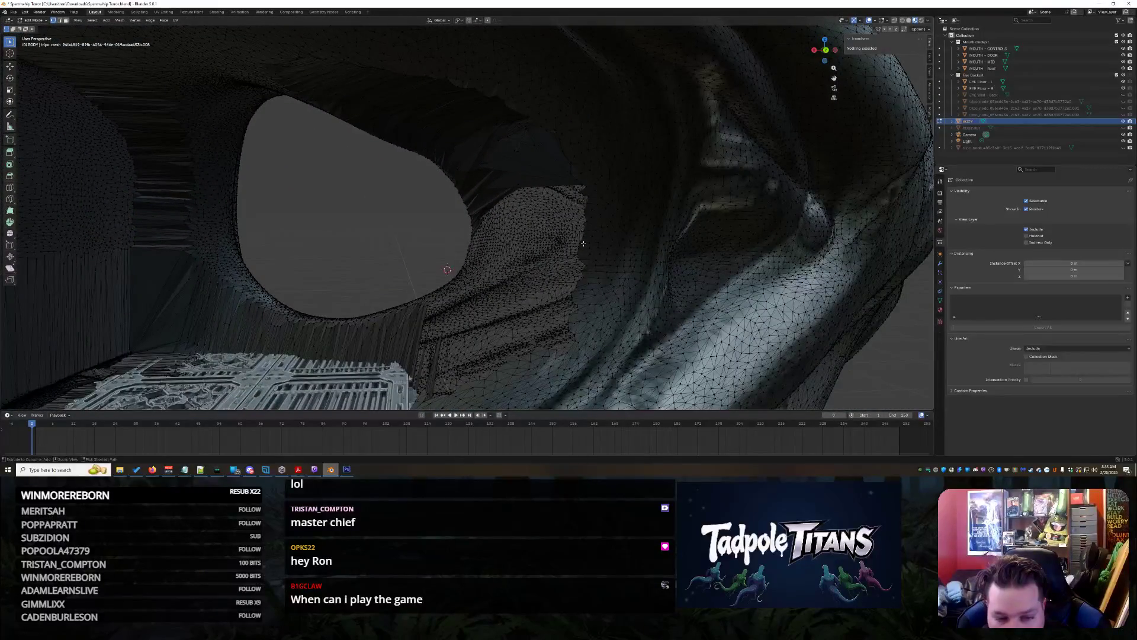
left_click(583, 244)
middle_click_drag(711, 273, 724, 283)
key("x")
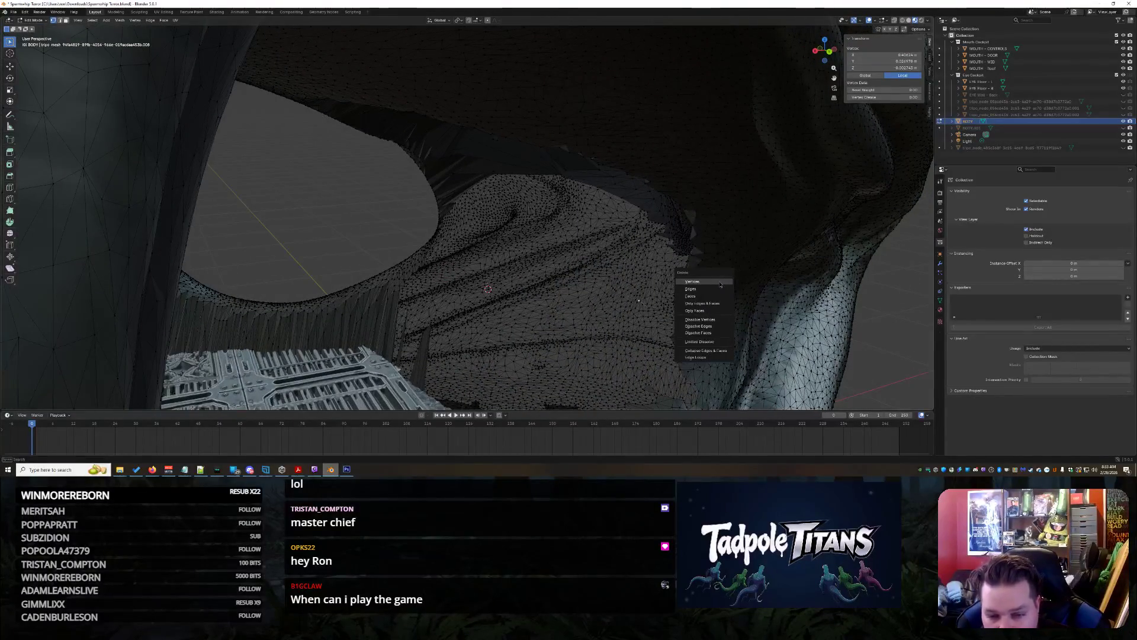
left_click(726, 332)
mouse_move(726, 332)
middle_mouse_down()
mouse_move(707, 354)
mouse_move(716, 357)
middle_mouse_up()
Inspect a loose piece's connected geometry, then delete just the stray vertex instead
left_click(702, 354)
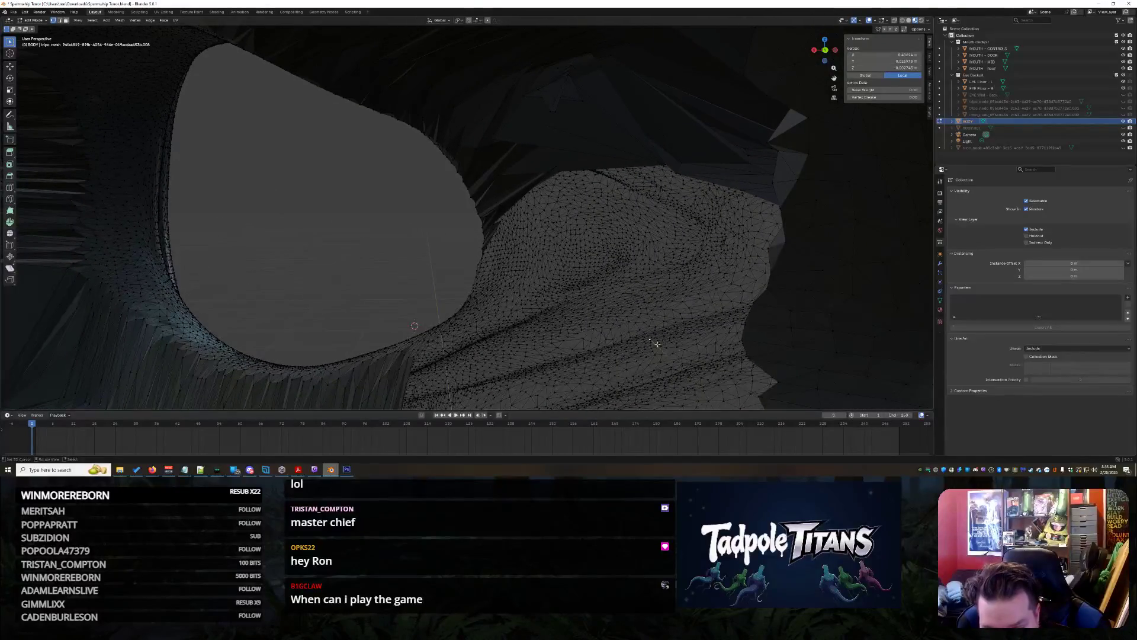
key("ctrl+l")
mouse_move(651, 340)
middle_mouse_down()
mouse_move(675, 340)
mouse_move(678, 311)
mouse_move(666, 324)
middle_mouse_up()
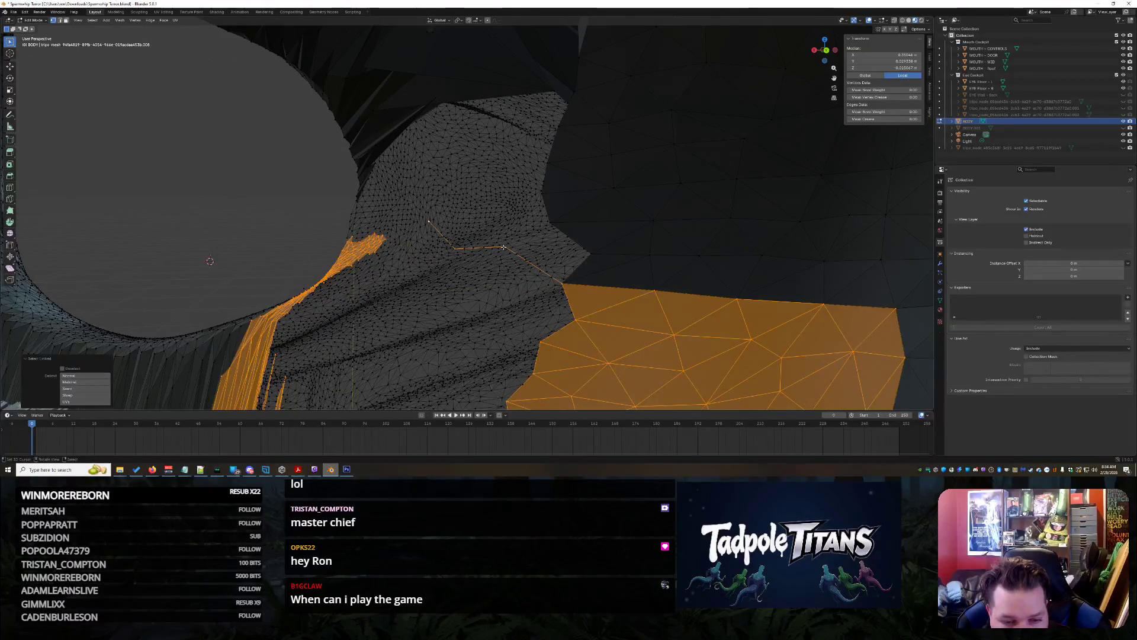
left_click(503, 247)
middle_click_drag(504, 247, 563, 271)
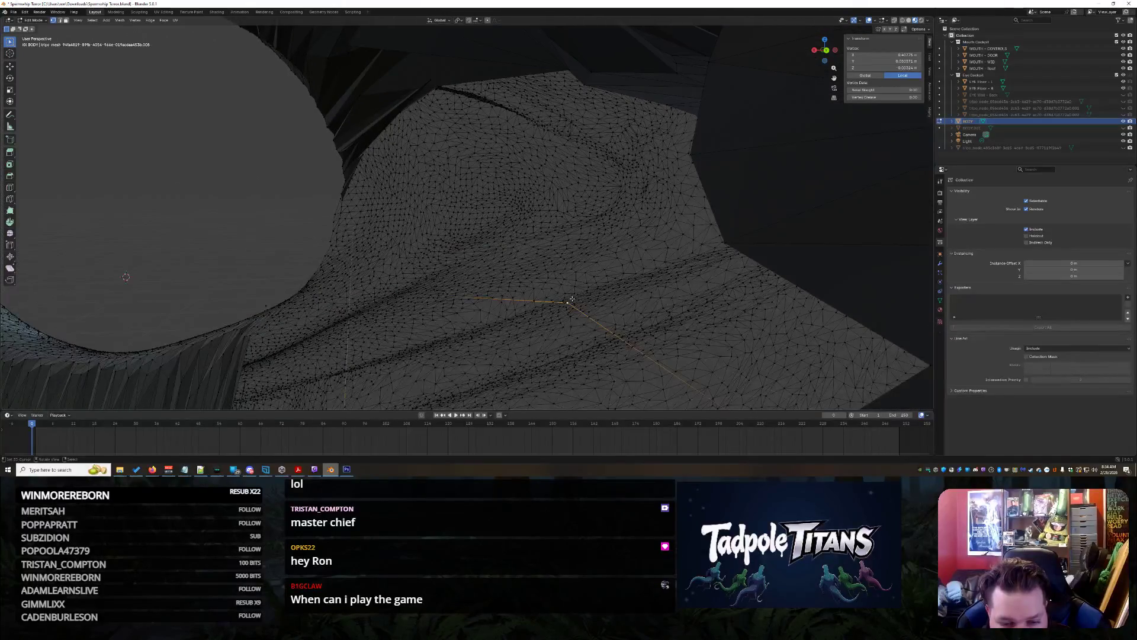
middle_click_drag(567, 302, 575, 294)
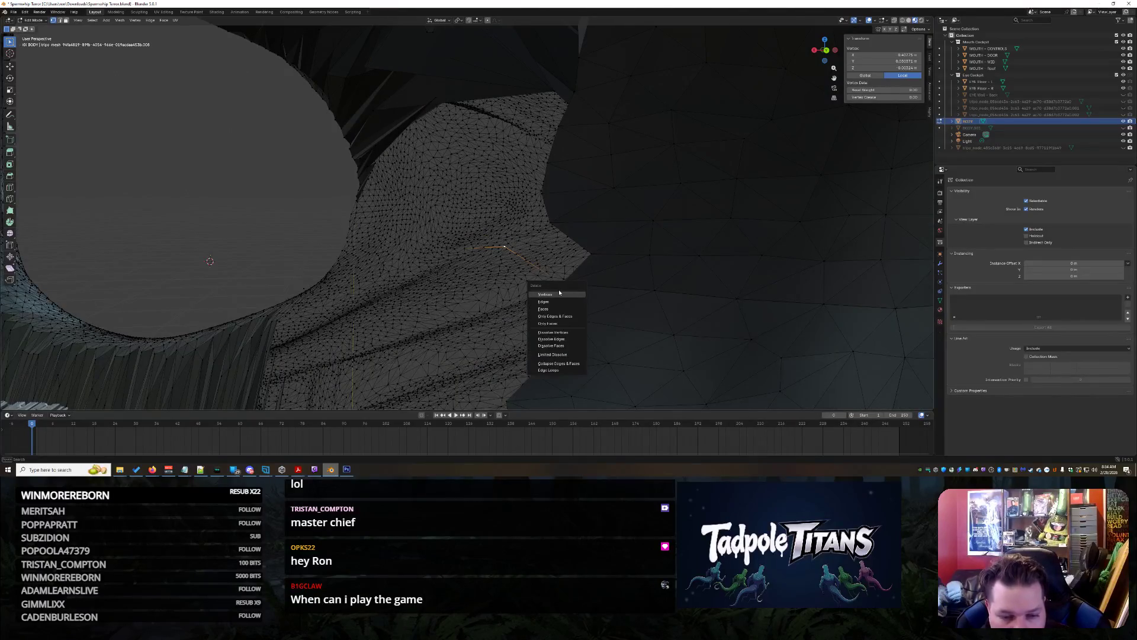
left_click(560, 292)
scroll(560, 283, "up", 6)
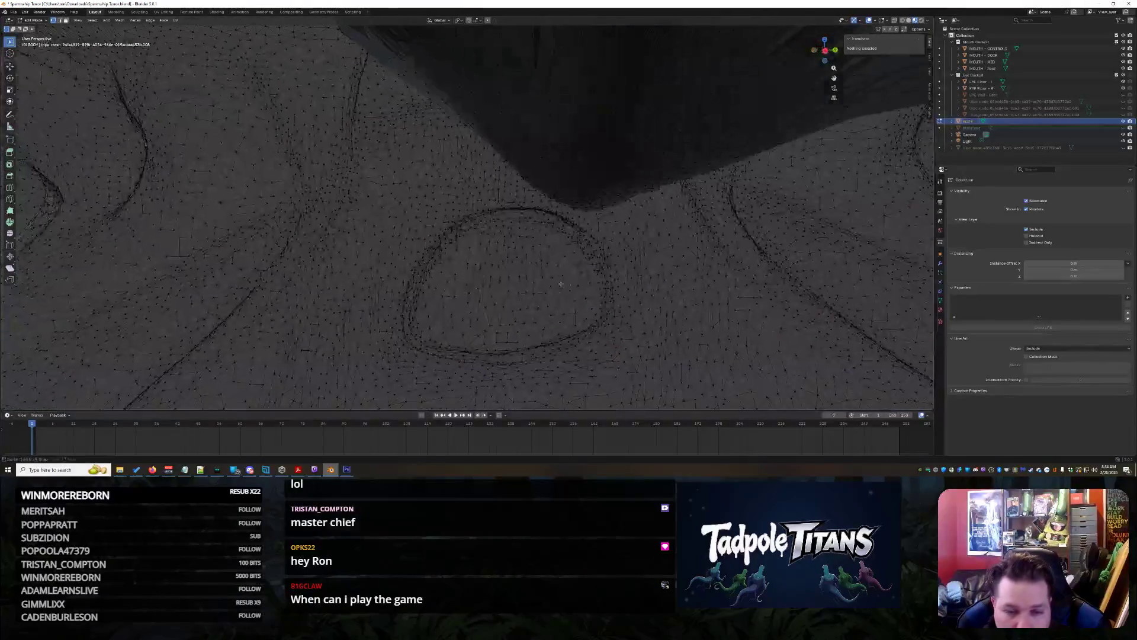
scroll(561, 283, "down", 3)
Select a loose piece with Ctrl+L and delete its vertices, then view the whole head
middle_click_drag(561, 284, 639, 279)
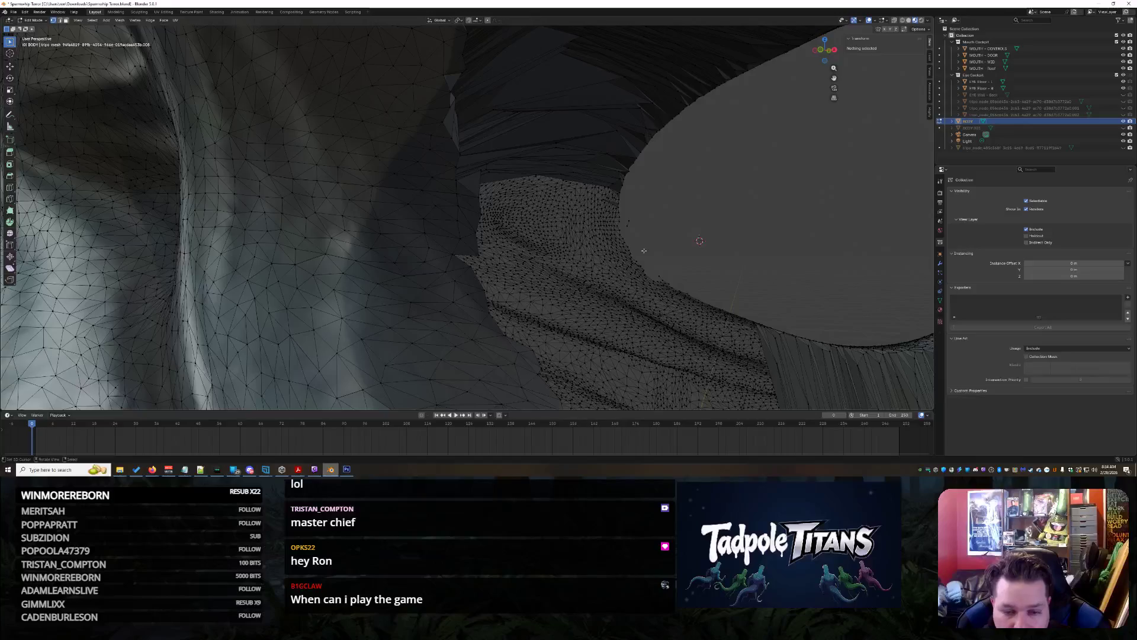
left_click(626, 226)
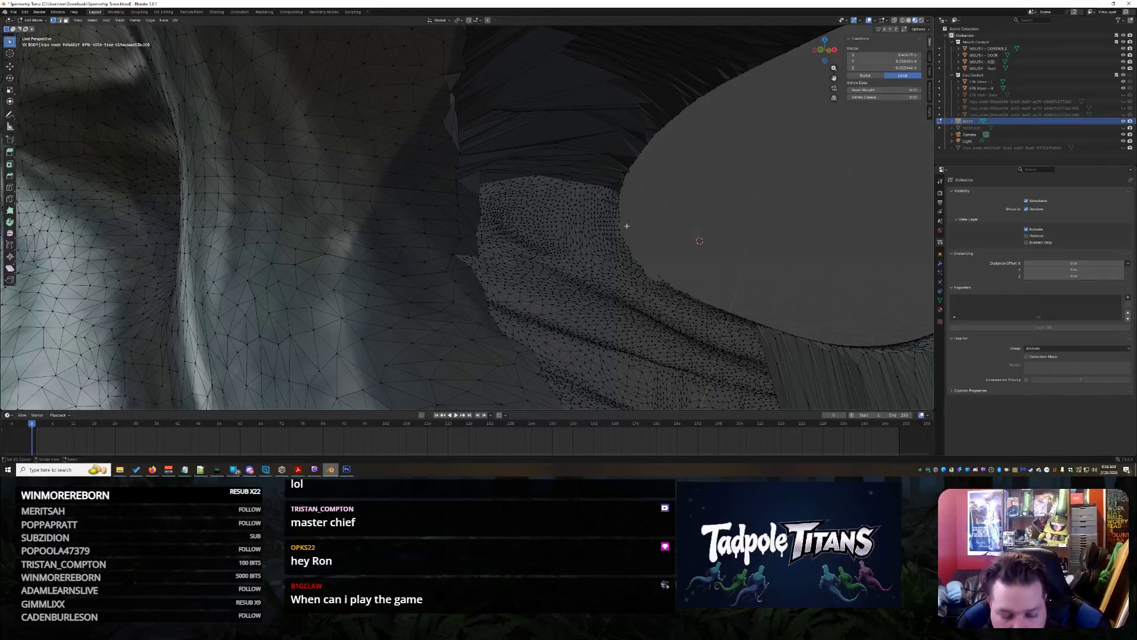
key("ctrl+l")
key("x")
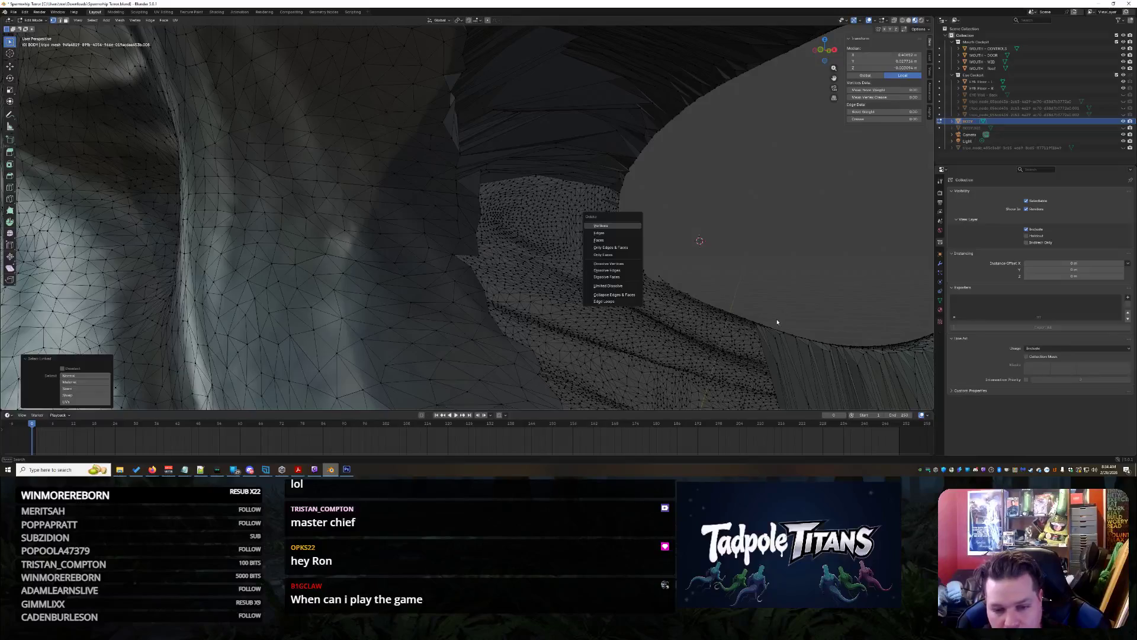
key("v")
scroll(777, 322, "down", 5)
mouse_move(711, 317)
middle_mouse_down()
mouse_move(658, 314)
mouse_move(681, 341)
mouse_move(558, 339)
middle_mouse_up()
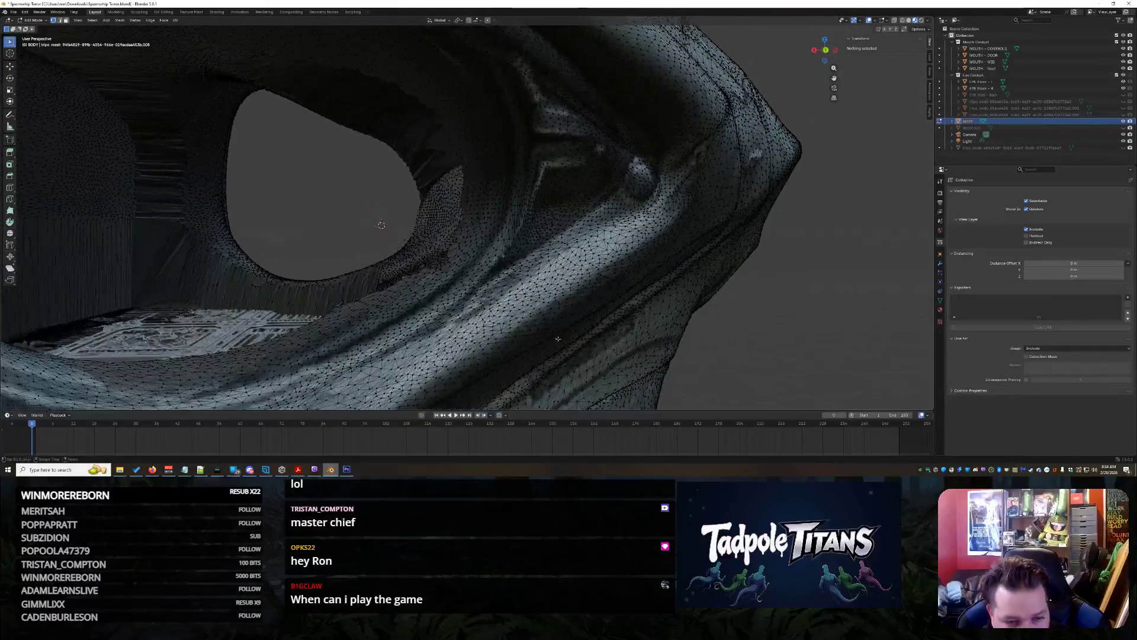
Delete the last stray vertex on the creature head
left_click(405, 240)
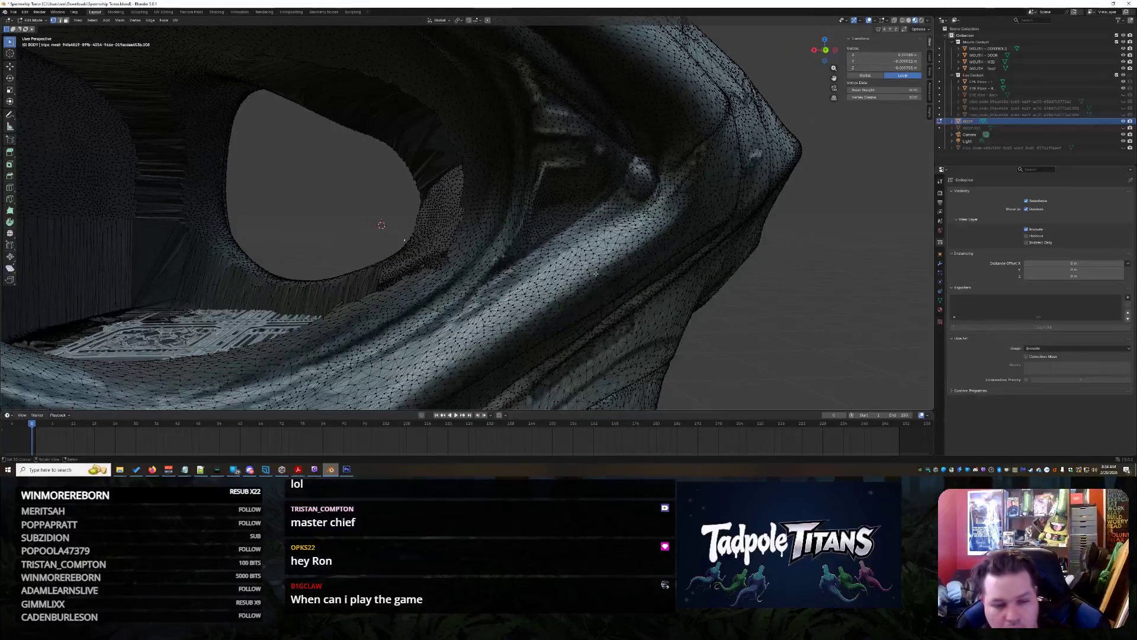
key("x")
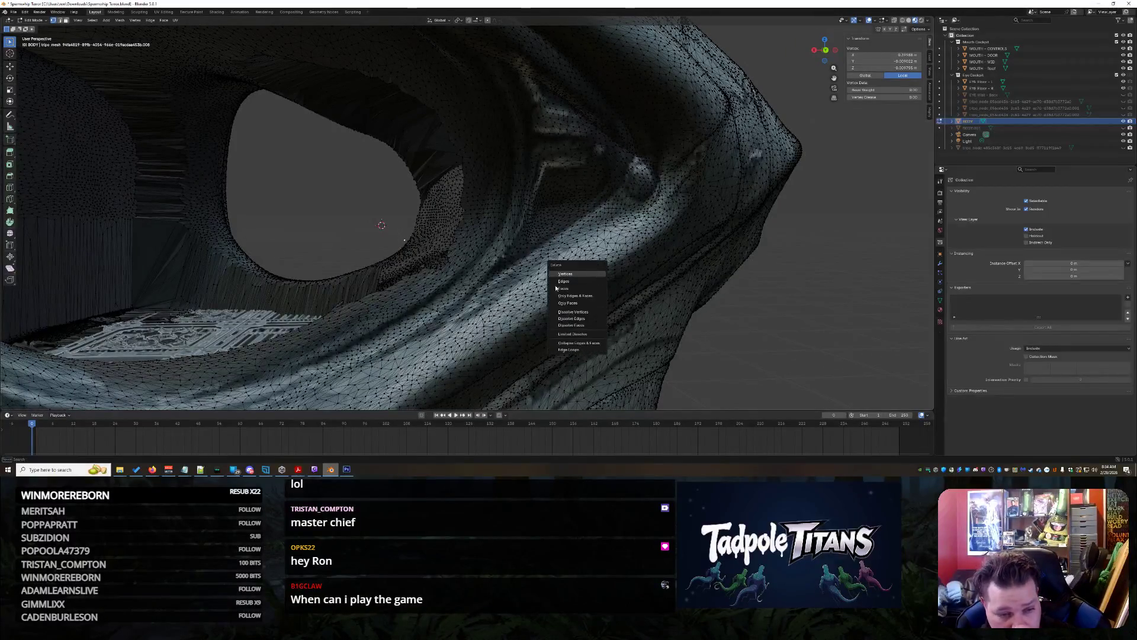
key("Return")
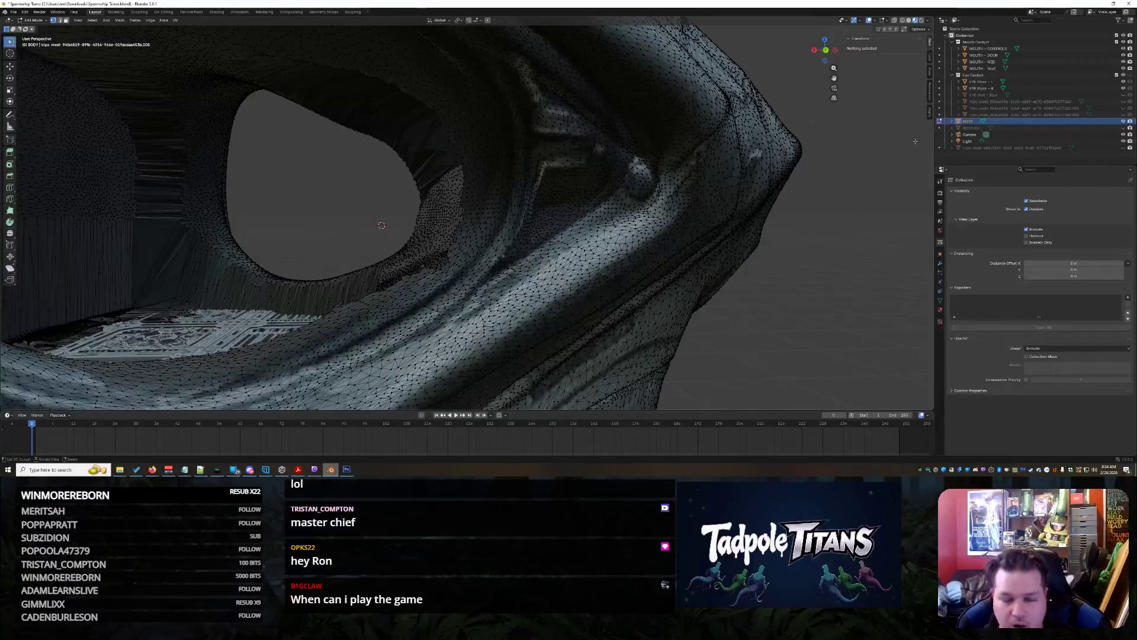
Fly into the eye cockpit with walk navigation to face the ALERT console screen
key("shift+grave")
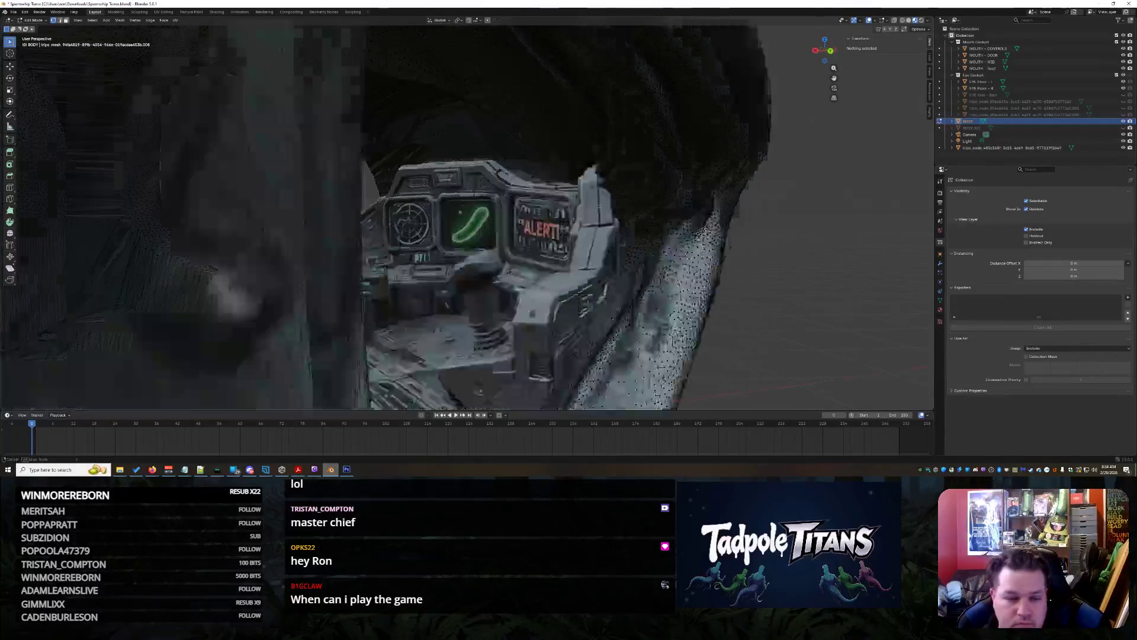
key("s")
key("w")
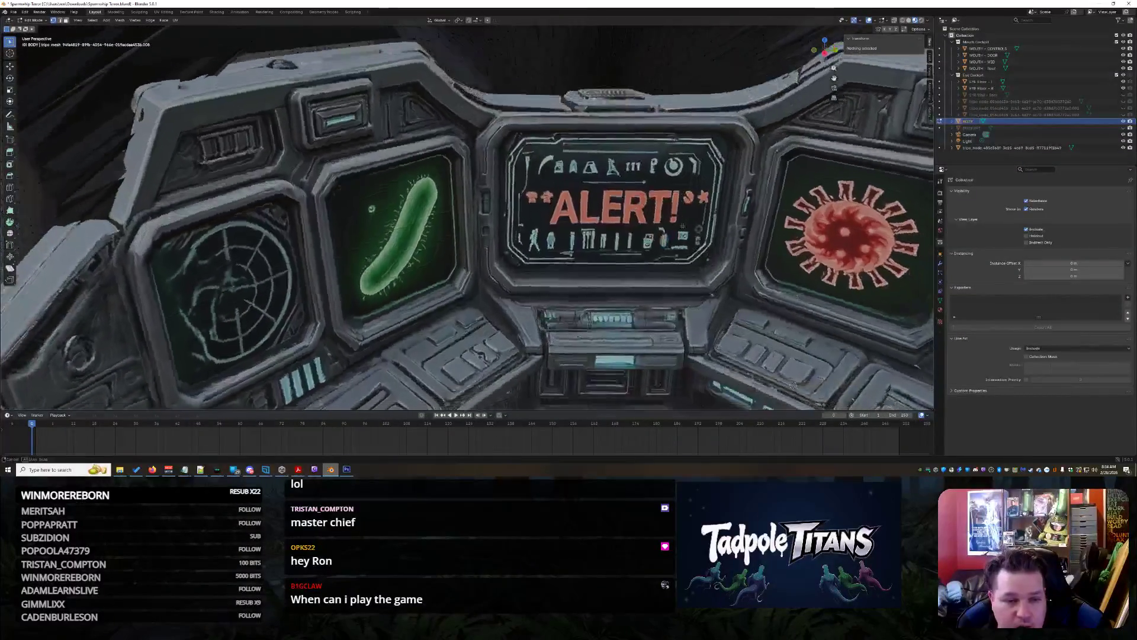
key("s")
key("a")
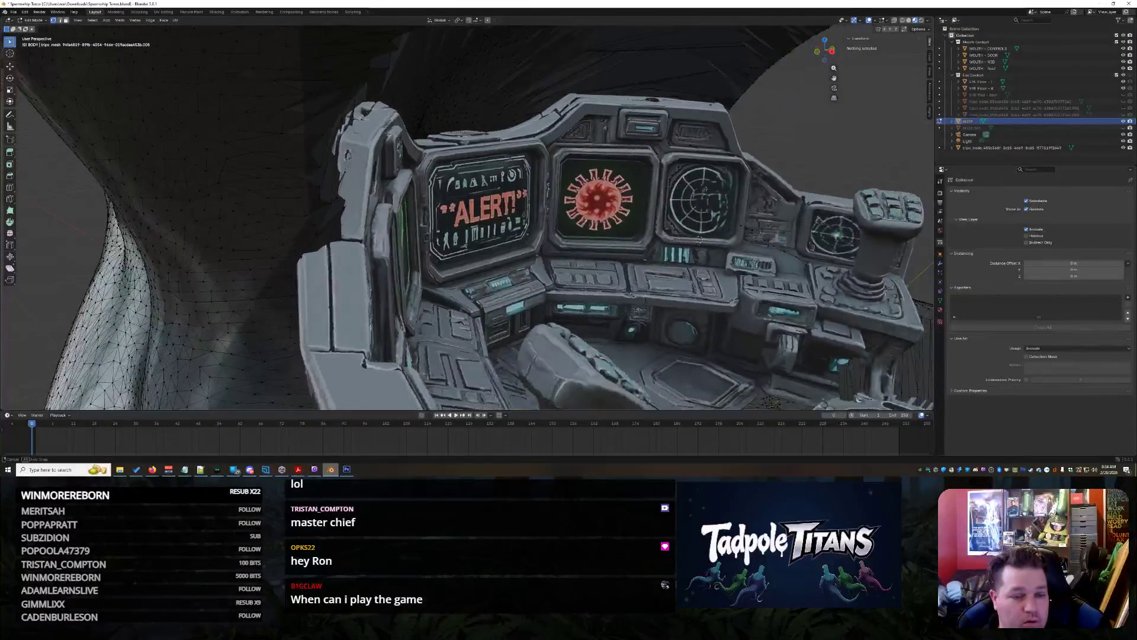
key("w")
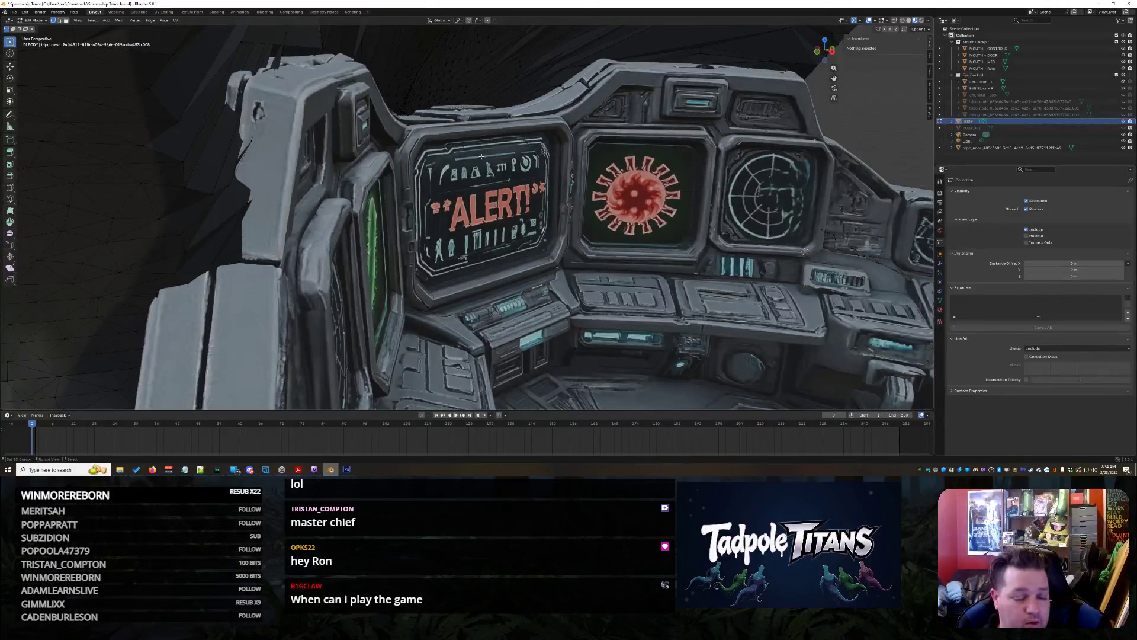
key("a")
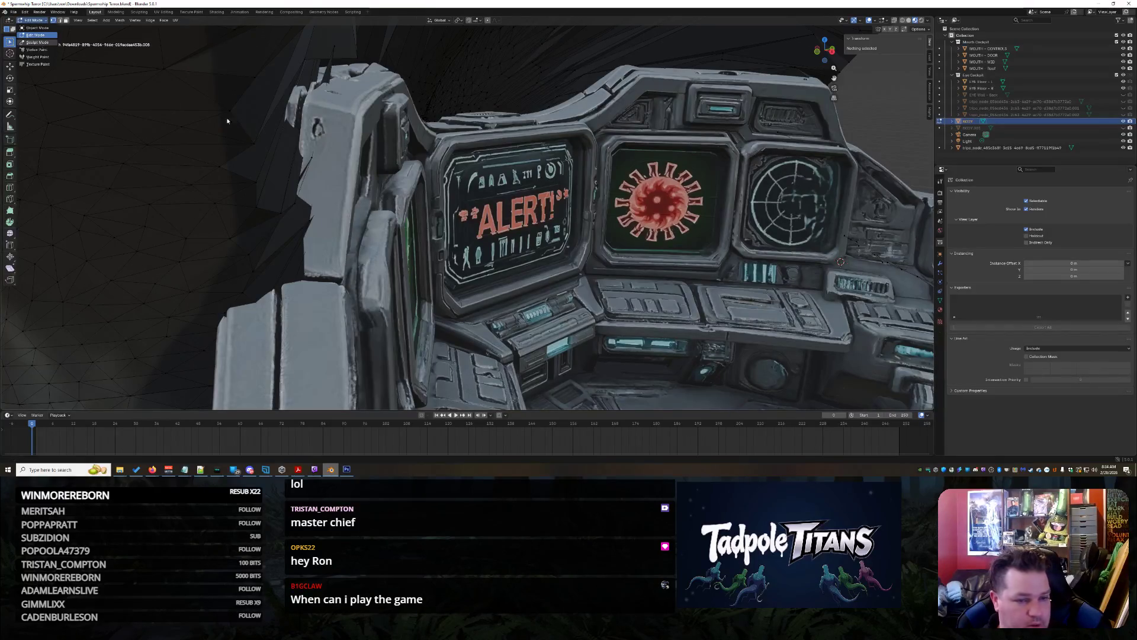
Enter Sculpt Mode and flatten the spike along the left pod's upper edge
key("s")
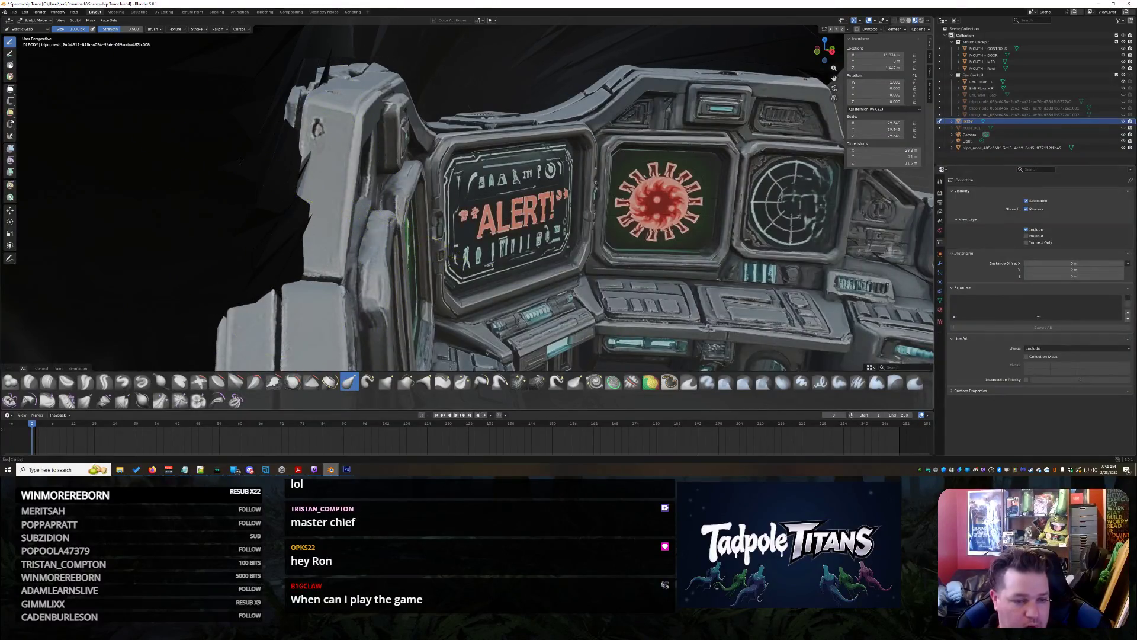
middle_click_drag(450, 237, 237, 177)
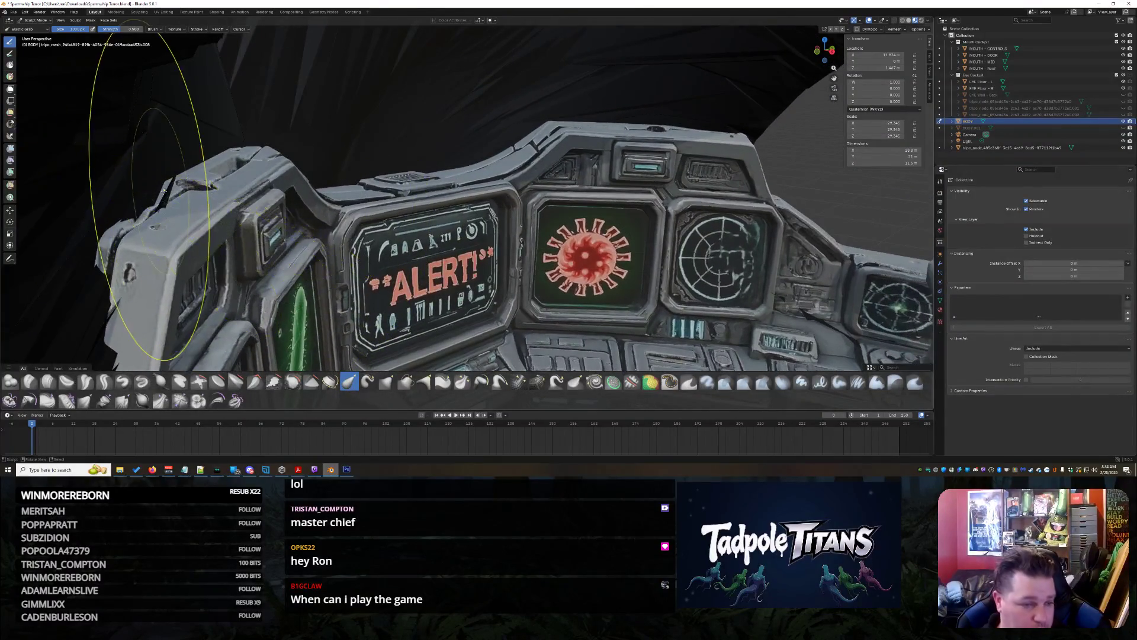
left_click_drag(141, 170, 46, 127)
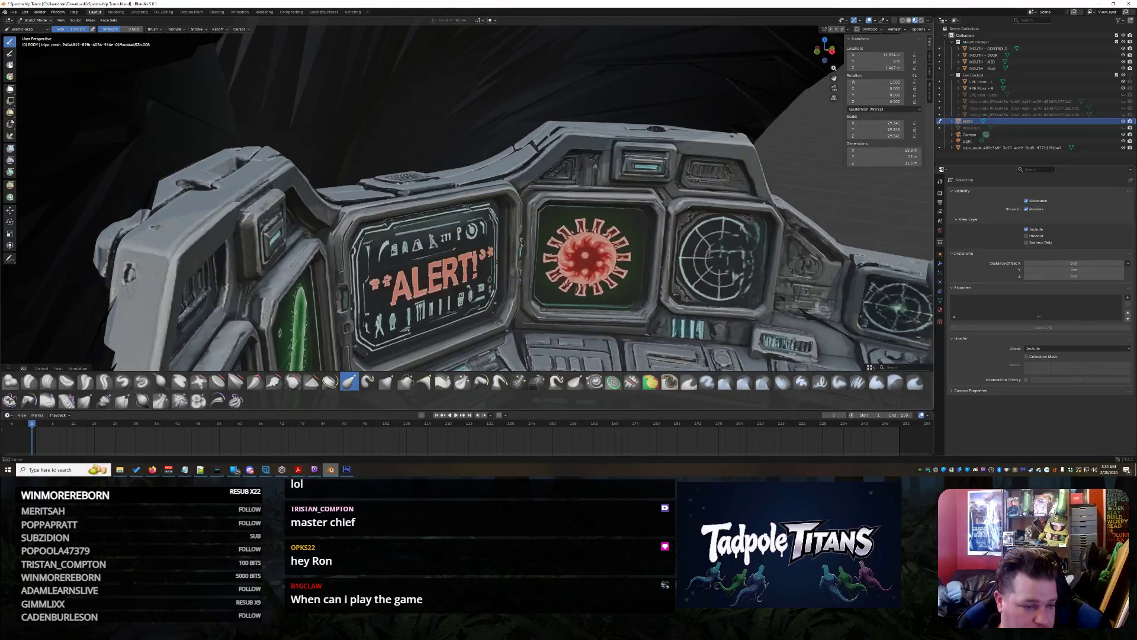
left_click_drag(116, 160, 151, 179)
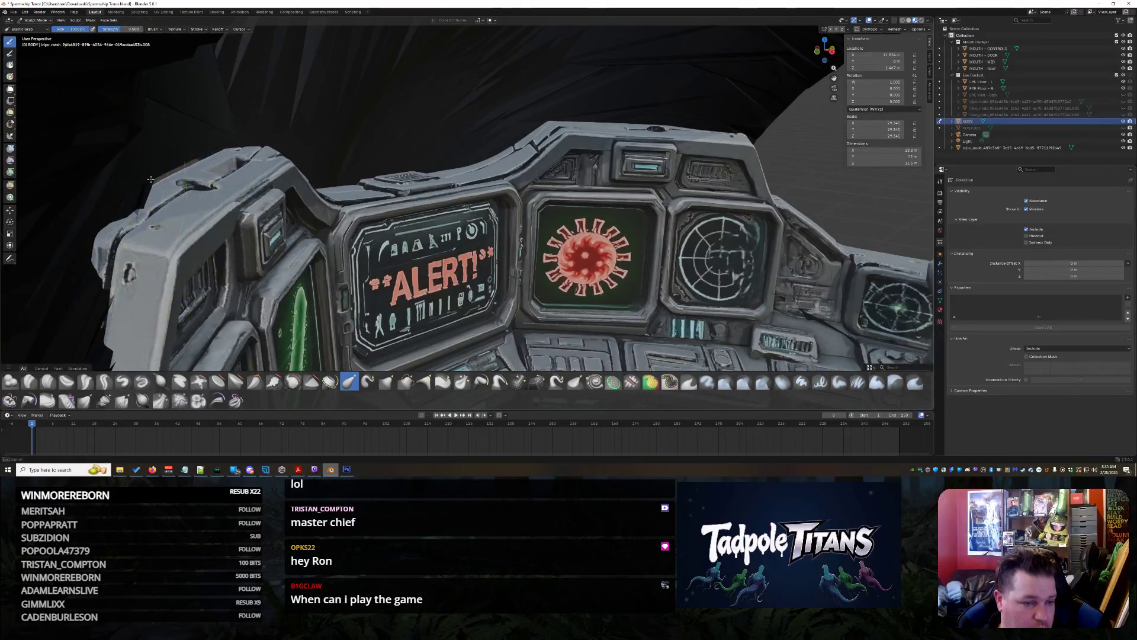
Orbit and zoom around the dashboard top, vent and ALERT screen to inspect the console
mouse_move(79, 120)
middle_mouse_down()
mouse_move(249, 177)
mouse_move(557, 226)
mouse_move(379, 196)
mouse_move(496, 214)
mouse_move(415, 207)
mouse_move(349, 219)
middle_mouse_up()
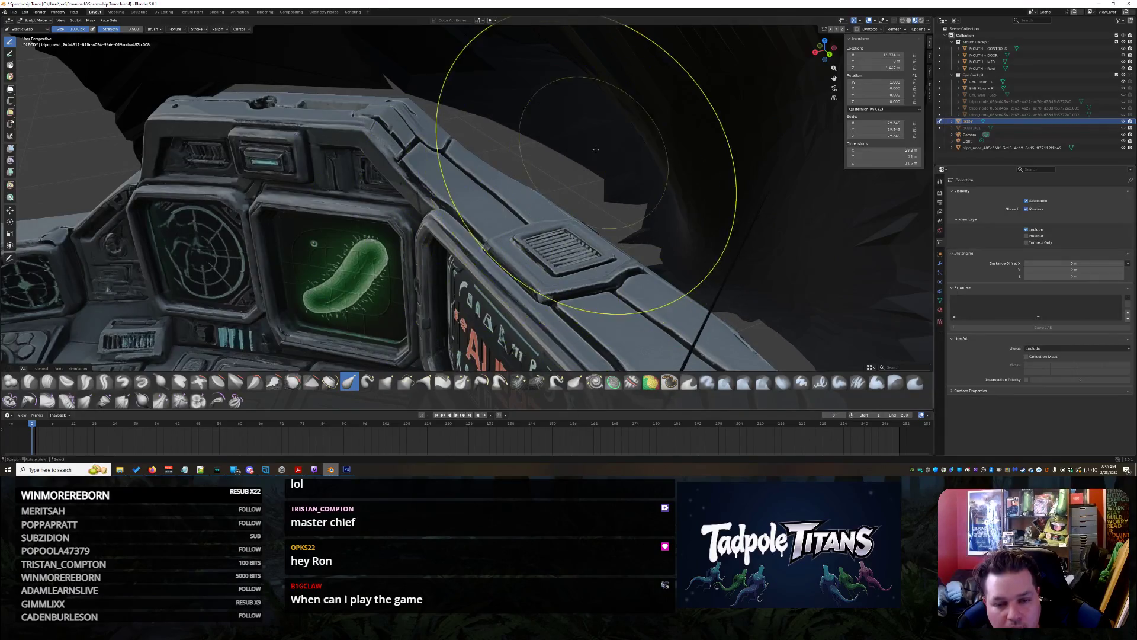
mouse_move(552, 249)
middle_mouse_down()
mouse_move(788, 202)
mouse_move(748, 203)
mouse_move(830, 203)
mouse_move(828, 220)
mouse_move(762, 266)
mouse_move(770, 237)
mouse_move(838, 228)
mouse_move(765, 219)
middle_mouse_up()
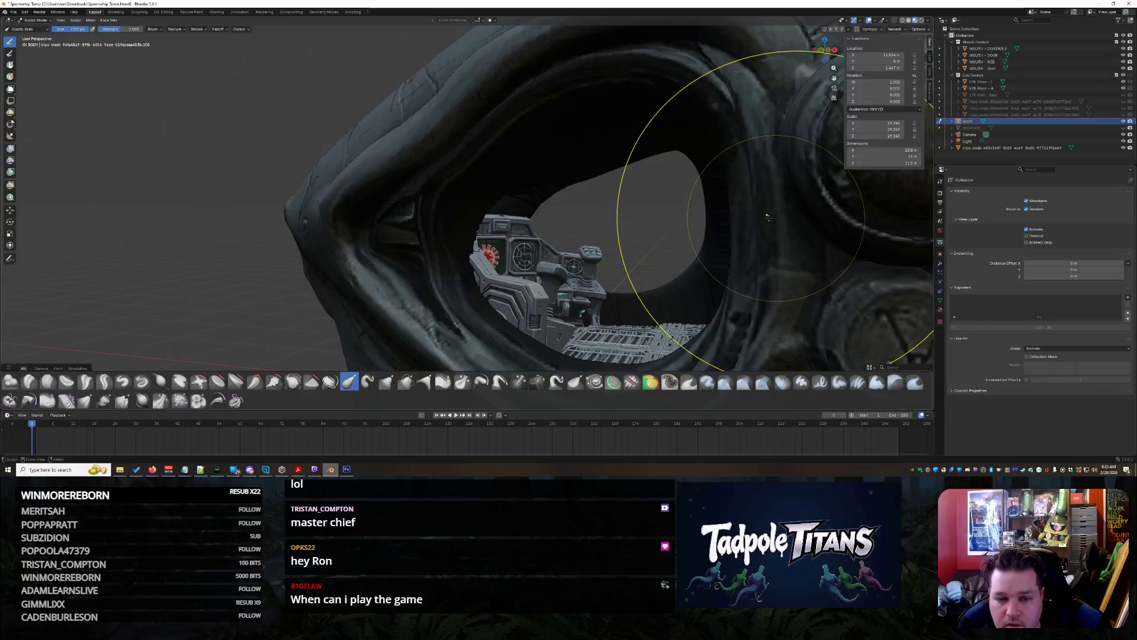
scroll(717, 215, "up", 10)
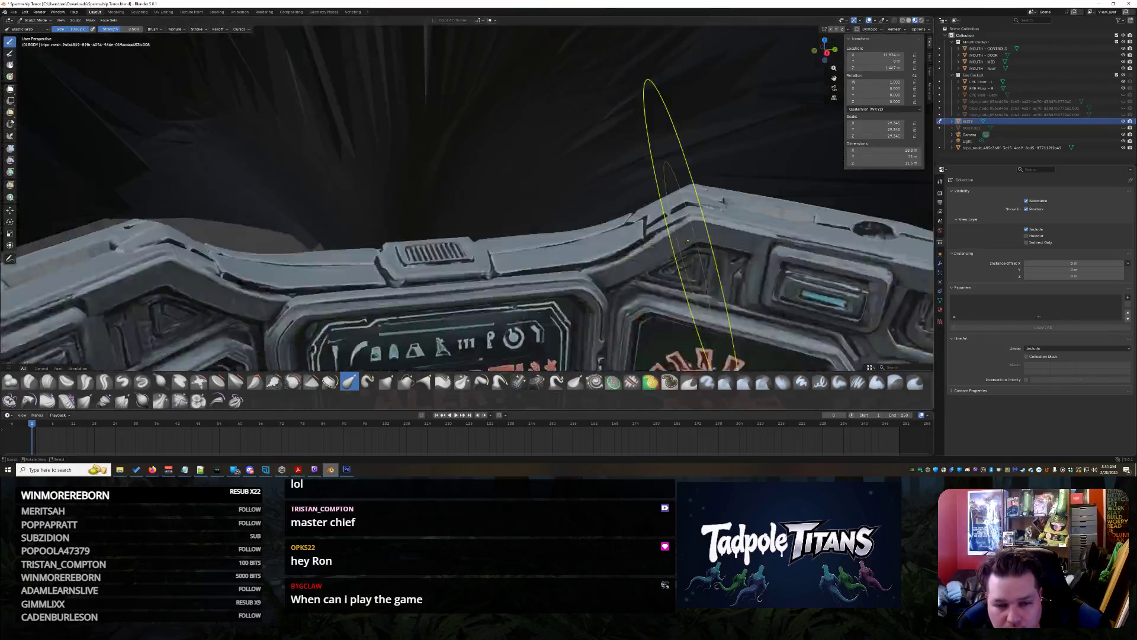
middle_click_drag(696, 228, 468, 210)
middle_click_drag(396, 144, 408, 146)
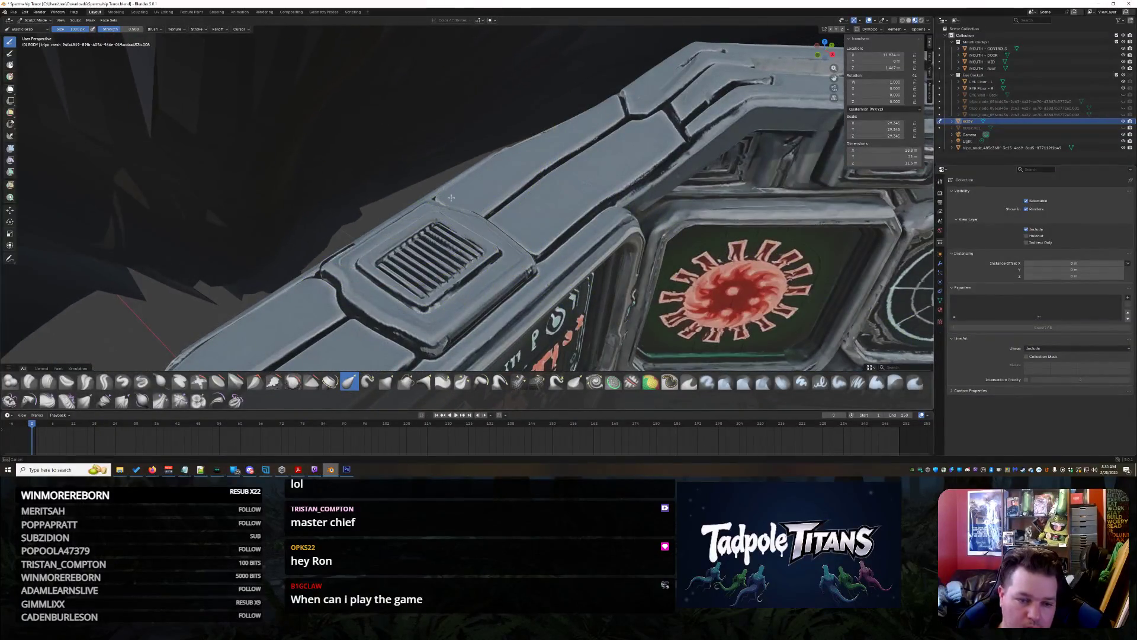
middle_click_drag(534, 270, 499, 256)
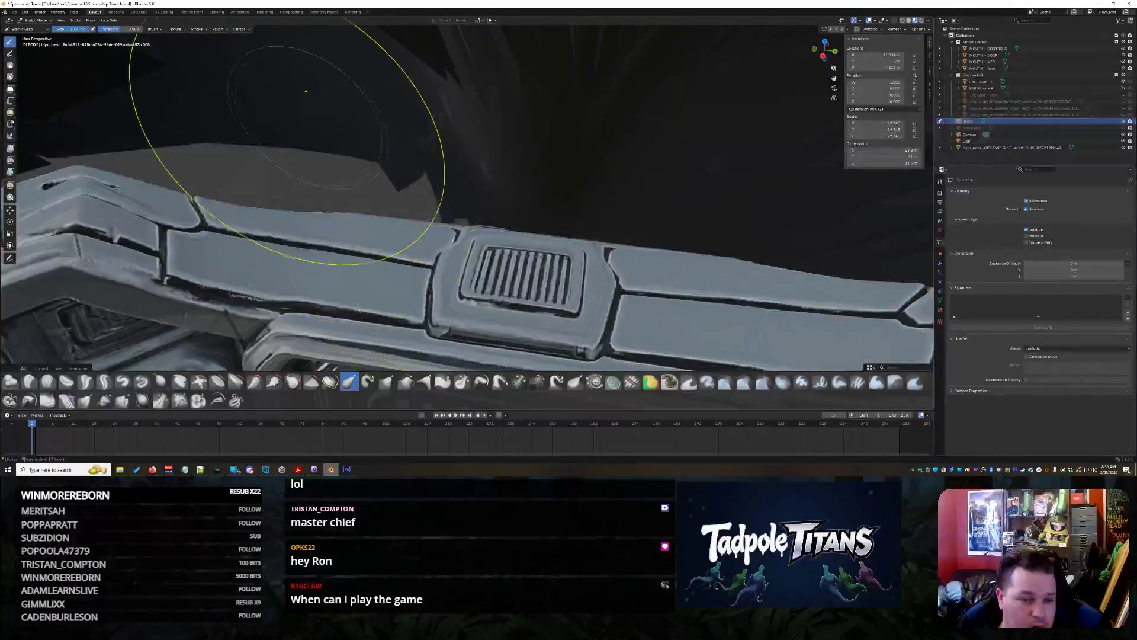
middle_click_drag(279, 258, 279, 259)
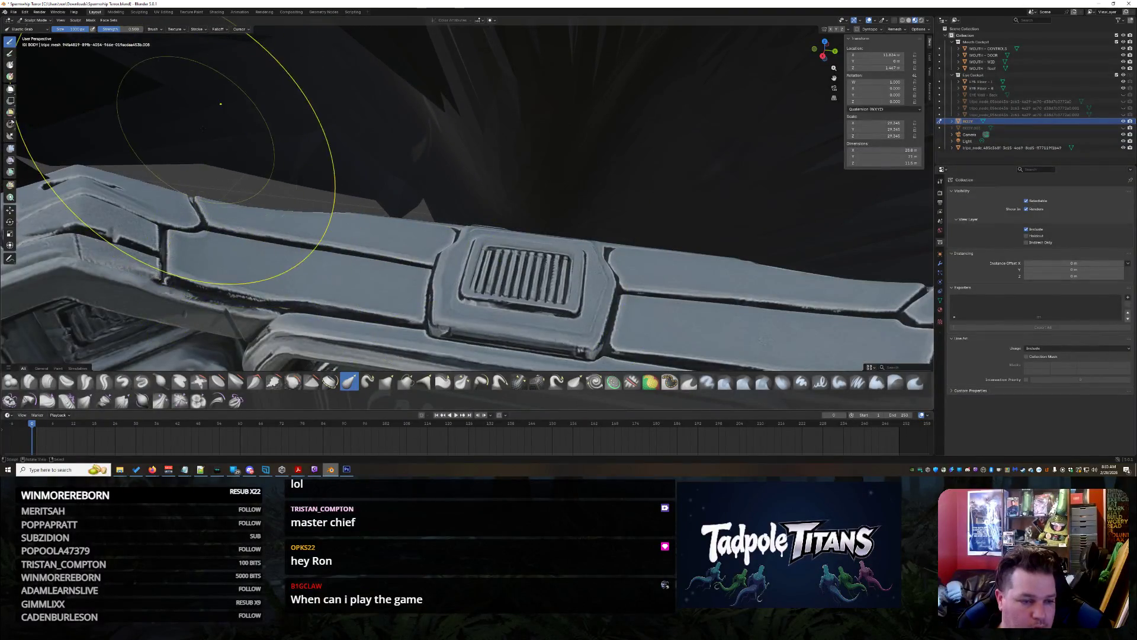
middle_click_drag(216, 233, 216, 366)
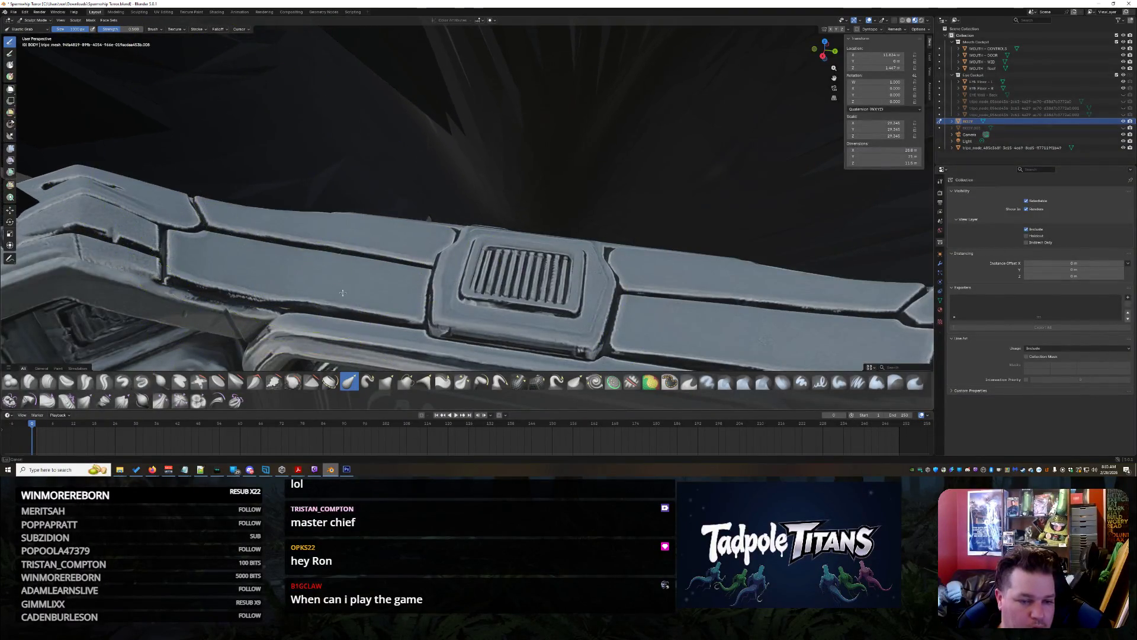
mouse_move(478, 214)
middle_mouse_down()
mouse_move(602, 216)
mouse_move(650, 248)
mouse_move(510, 261)
mouse_move(451, 153)
middle_mouse_up()
scroll(601, 215, "down", 5)
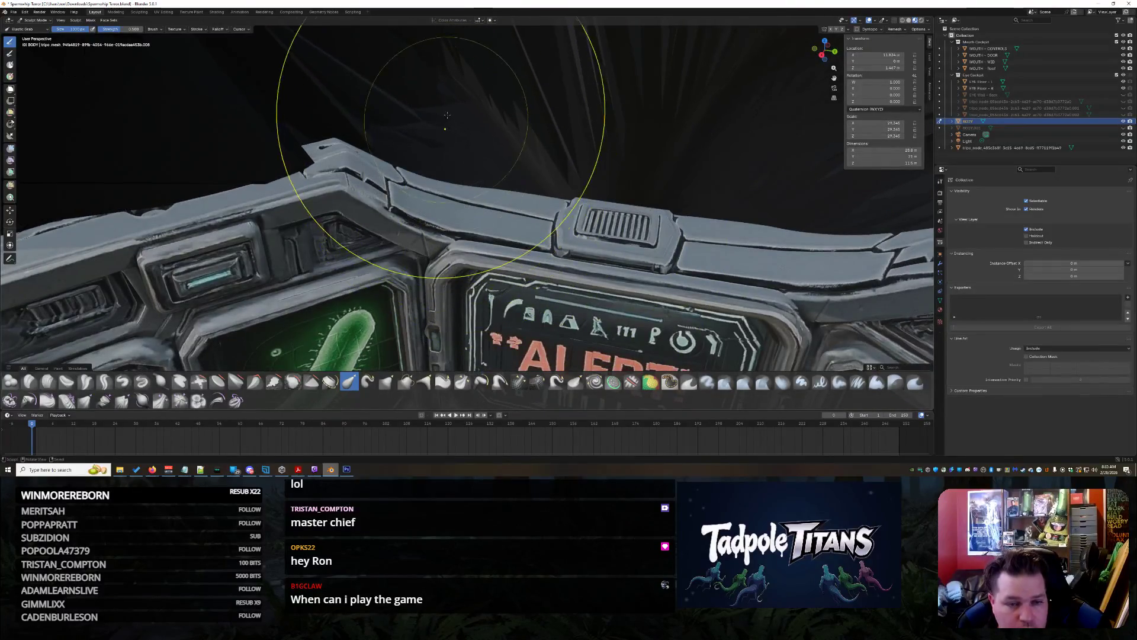
middle_click_drag(494, 263, 414, 176)
middle_click_drag(517, 186, 468, 121)
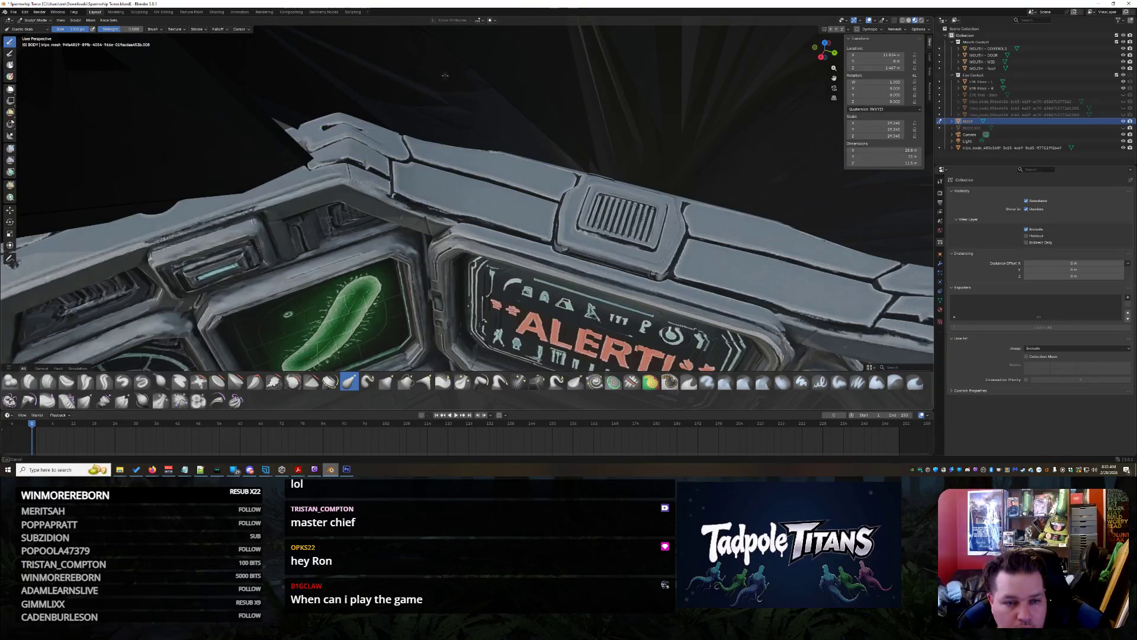
middle_click_drag(501, 129, 329, 114)
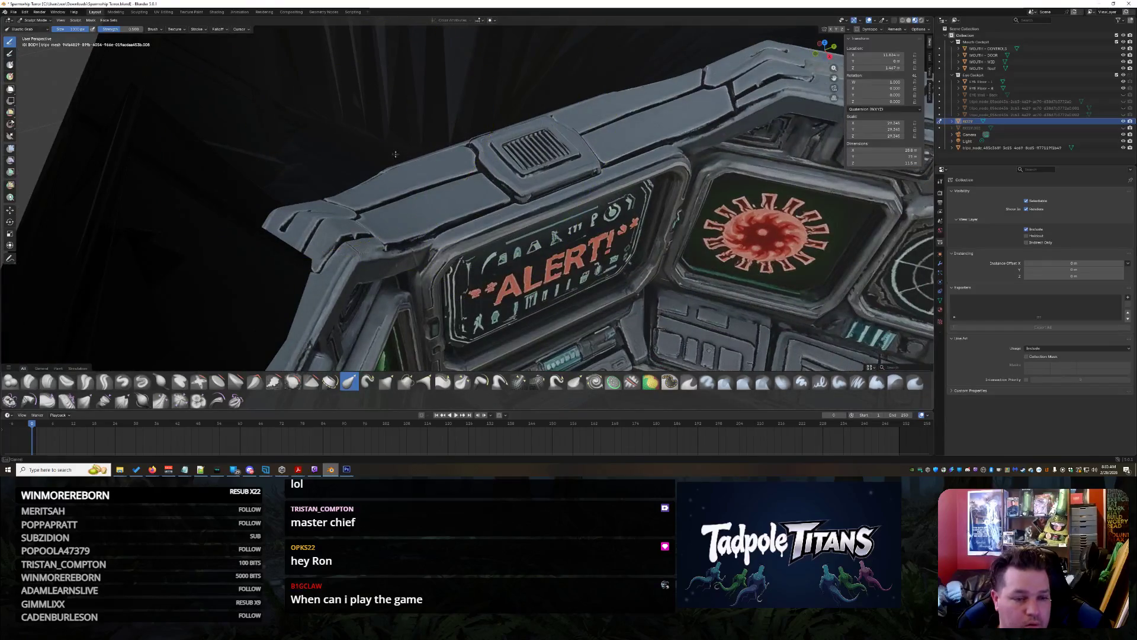
mouse_move(522, 193)
middle_mouse_down()
mouse_move(620, 180)
mouse_move(531, 133)
middle_mouse_up()
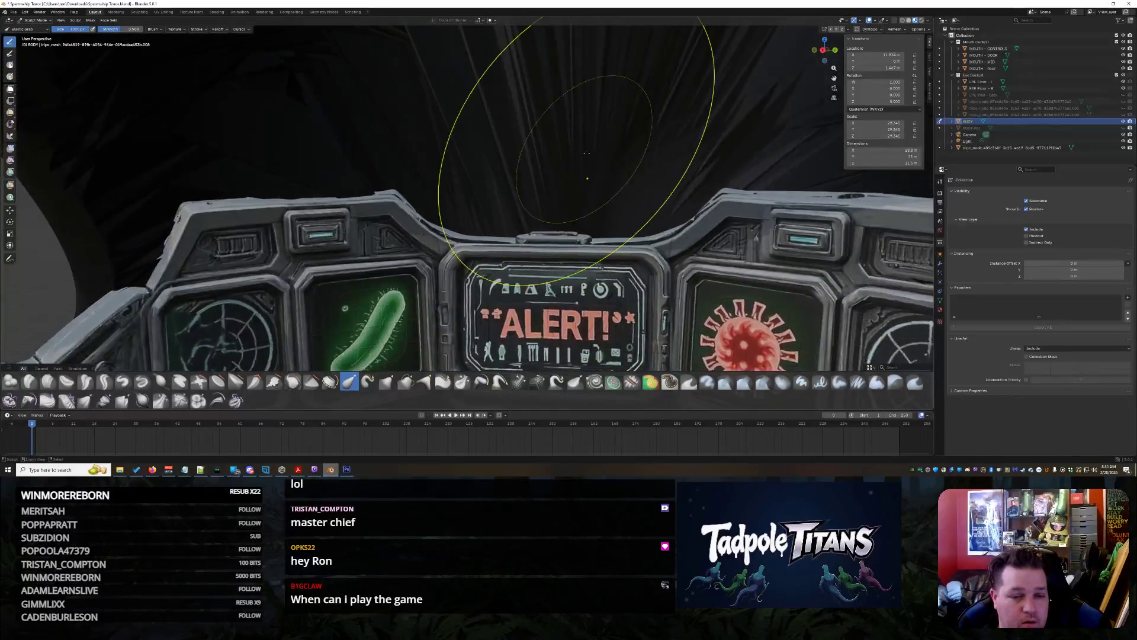
scroll(608, 174, "down", 3)
mouse_move(607, 173)
middle_mouse_down()
mouse_move(555, 280)
mouse_move(612, 243)
middle_mouse_up()
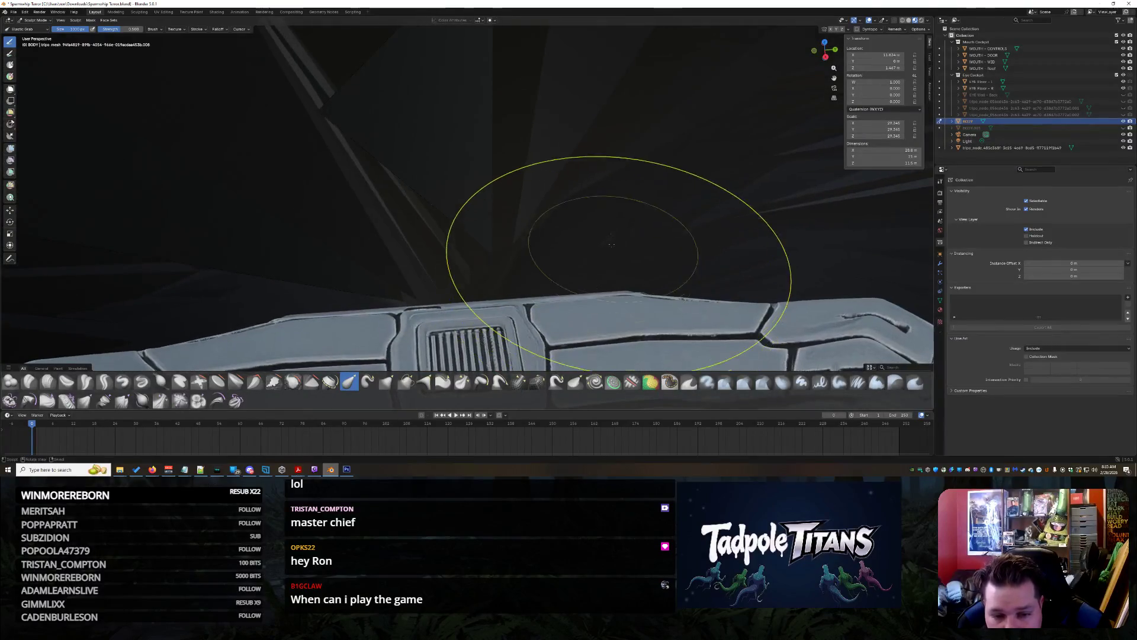
mouse_move(579, 197)
middle_mouse_down()
mouse_move(644, 246)
mouse_move(636, 233)
middle_mouse_up()
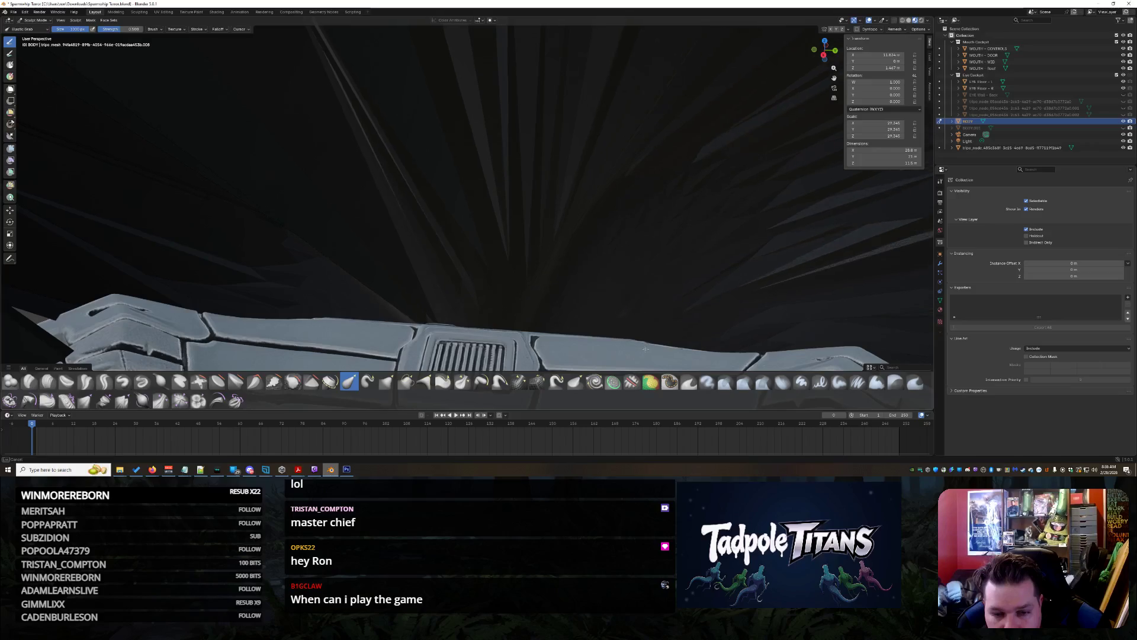
Pull the panel's left end with Elastic Grab, undo one bad stroke, and reshape its left edge
left_click_drag(274, 314, 307, 237)
key("ctrl+z")
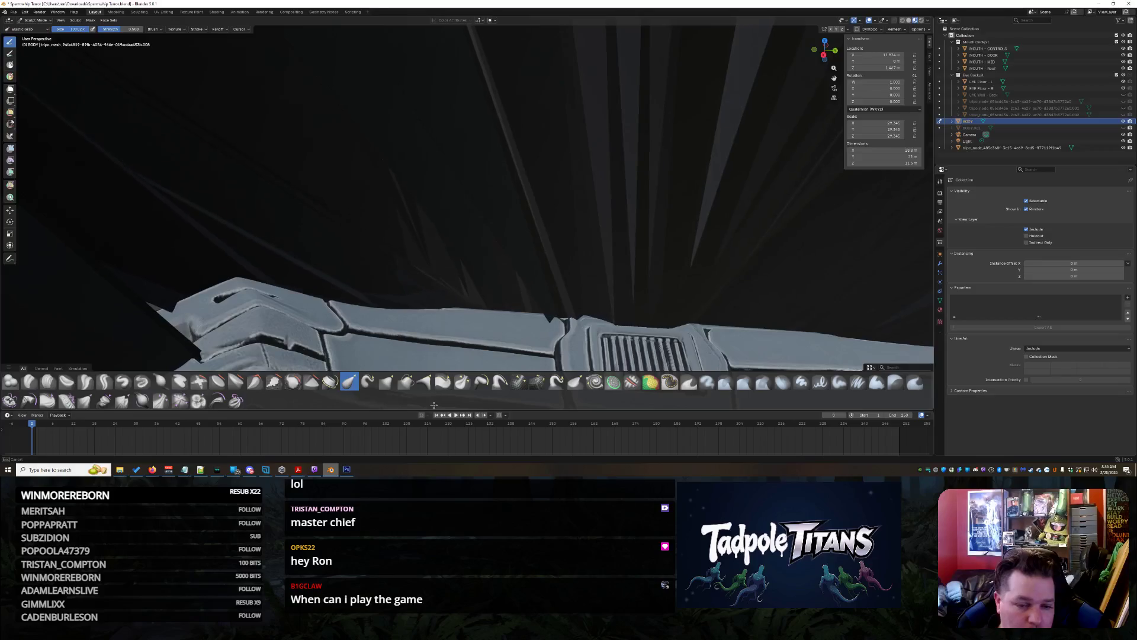
mouse_move(344, 268)
middle_mouse_down()
mouse_move(348, 308)
mouse_move(392, 258)
mouse_move(424, 165)
middle_mouse_up()
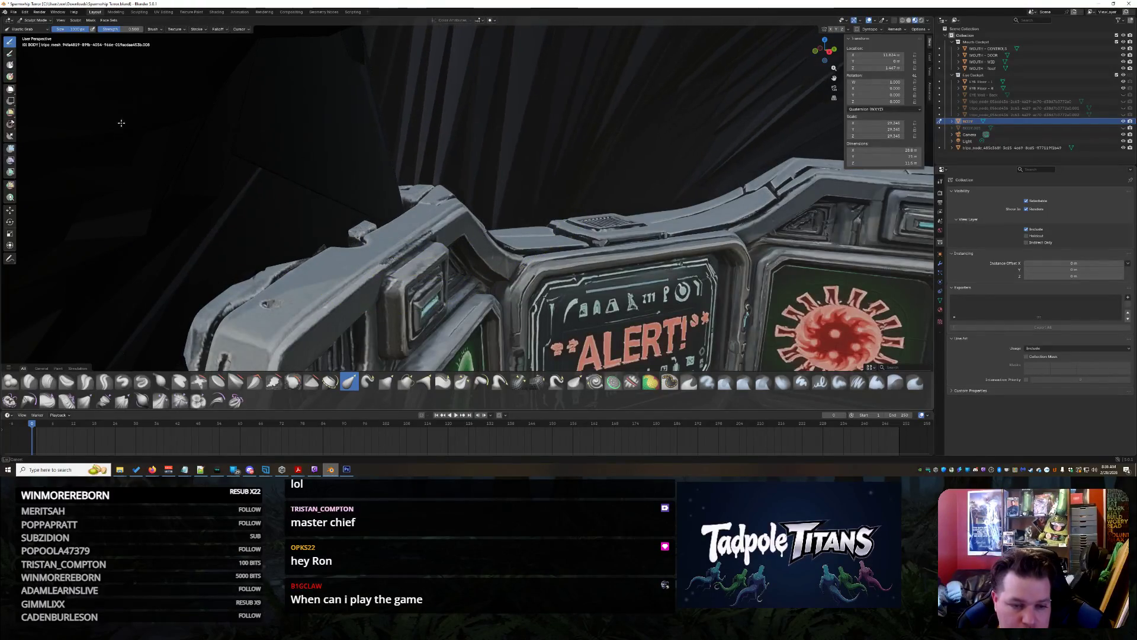
mouse_move(381, 190)
left_mouse_down()
mouse_move(256, 204)
mouse_move(201, 189)
left_mouse_up()
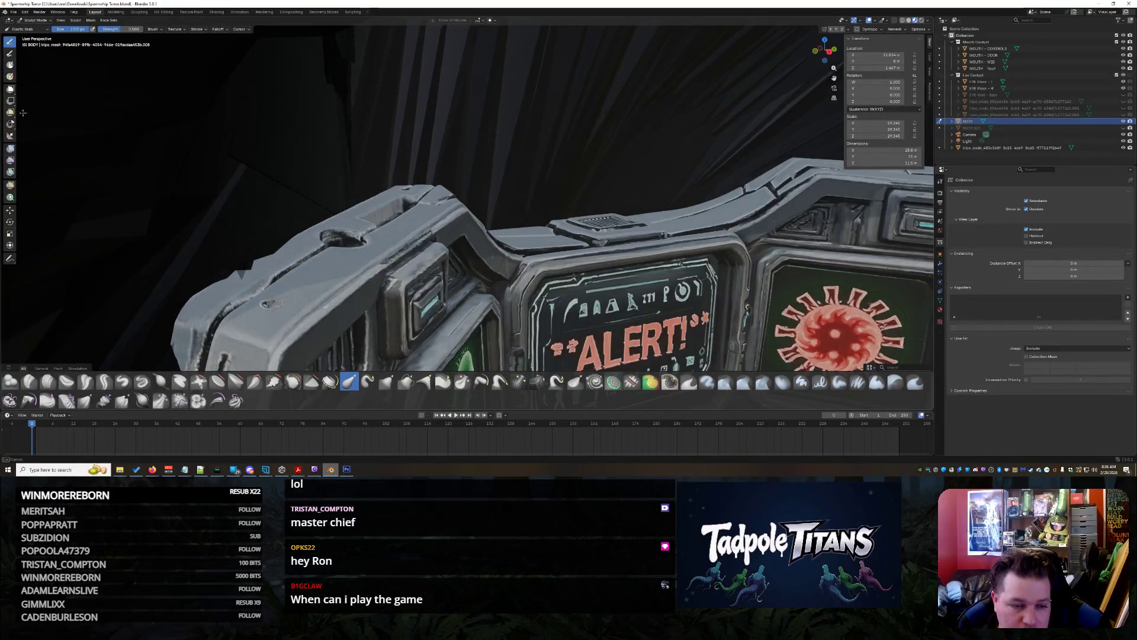
mouse_move(184, 180)
middle_mouse_down()
mouse_move(447, 215)
mouse_move(462, 231)
mouse_move(455, 238)
mouse_move(475, 246)
mouse_move(178, 204)
mouse_move(533, 246)
mouse_move(328, 290)
middle_mouse_up()
left_click_drag(329, 290, 298, 278)
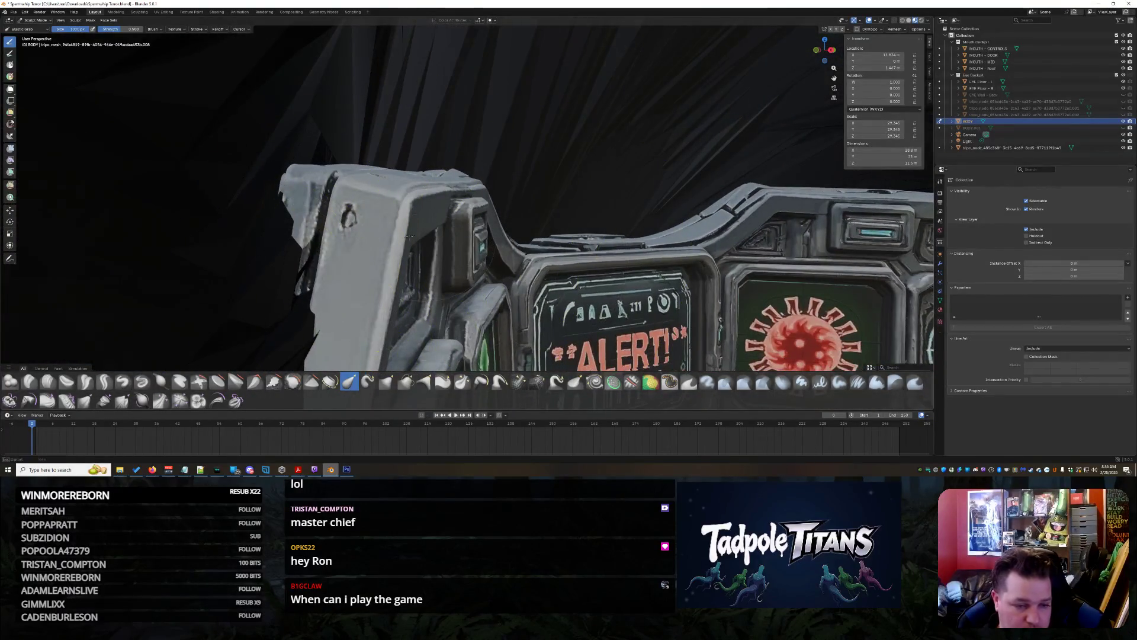
scroll(409, 235, "down", 5)
middle_click_drag(438, 249, 464, 244)
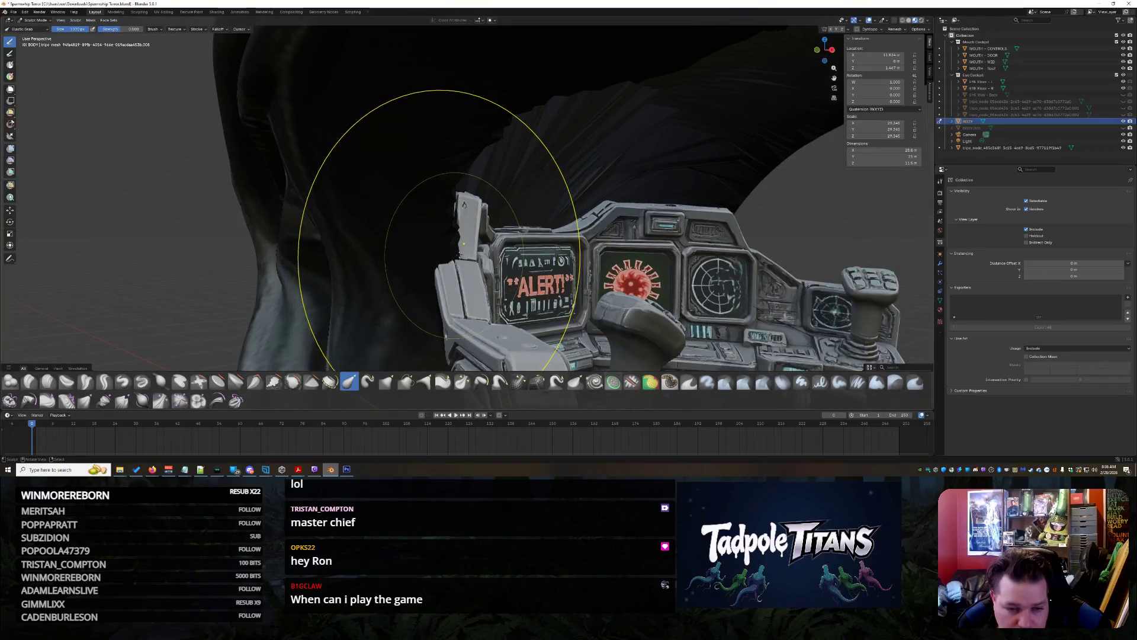
Reshape the dark mesh above the cockpit with Elastic Grab strokes
left_click_drag(414, 244, 391, 214)
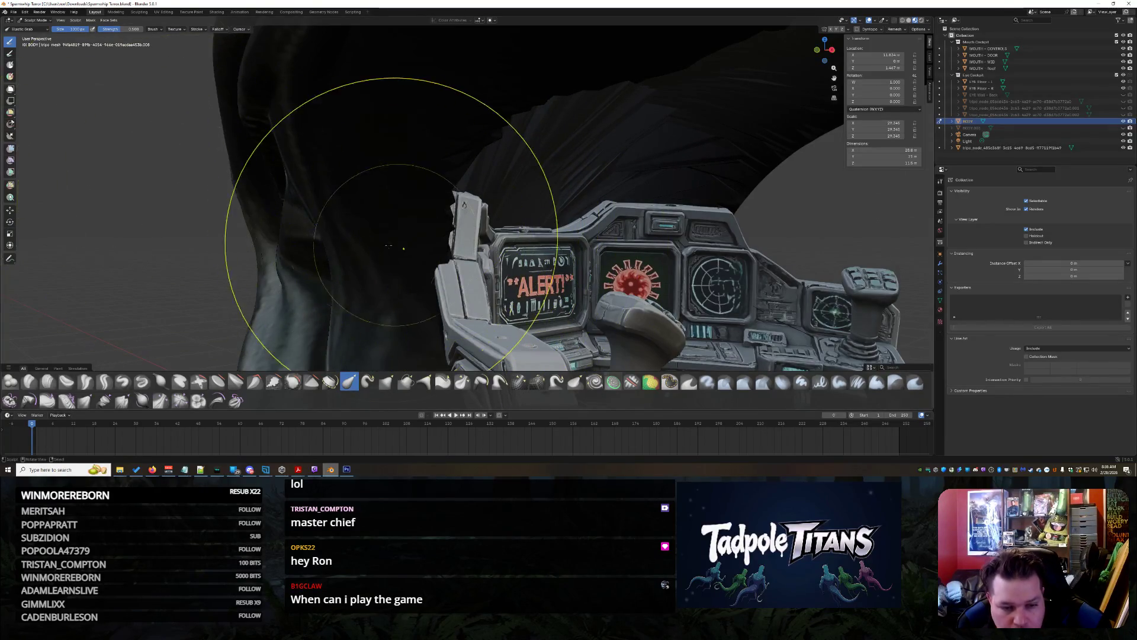
left_click_drag(433, 253, 439, 248)
left_click_drag(229, 161, 542, 233)
Orbit and zoom around seat and head until the whole cockpit console is framed squarely
middle_click_drag(604, 181, 611, 264)
scroll(612, 233, "up", 3)
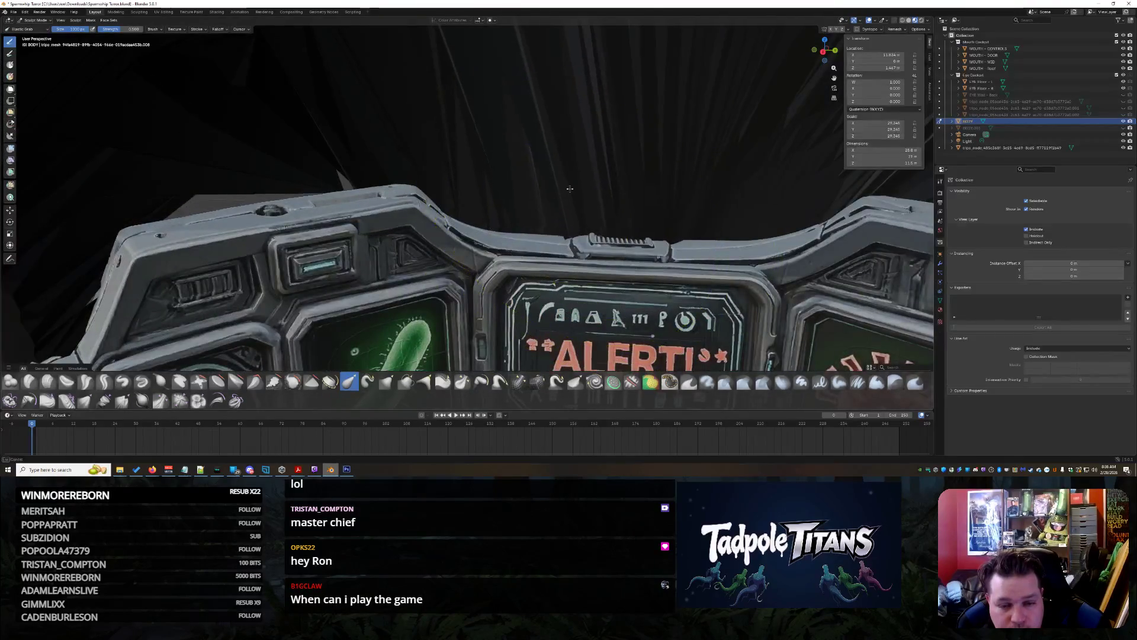
mouse_move(592, 215)
middle_mouse_down("ctrl")
mouse_move(574, 195)
mouse_move(494, 197)
mouse_move(502, 191)
mouse_move(601, 268)
mouse_move(564, 270)
middle_mouse_up("ctrl")
scroll(530, 203, "down", 3)
scroll(487, 201, "up", 2)
scroll(601, 268, "up", 2)
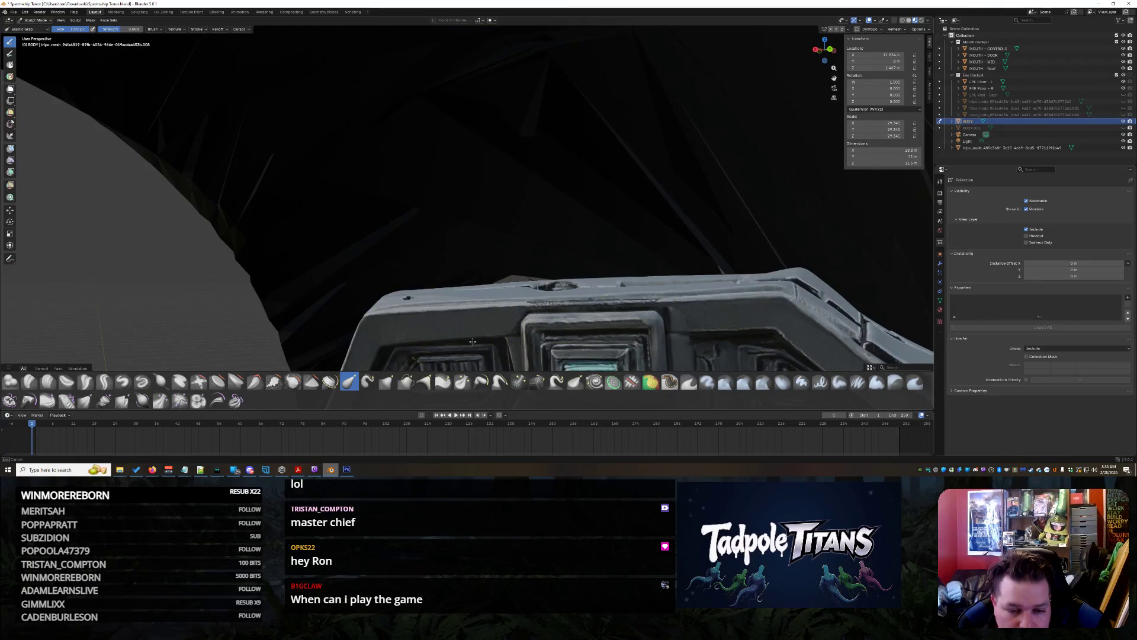
middle_click_drag(505, 355, 552, 293)
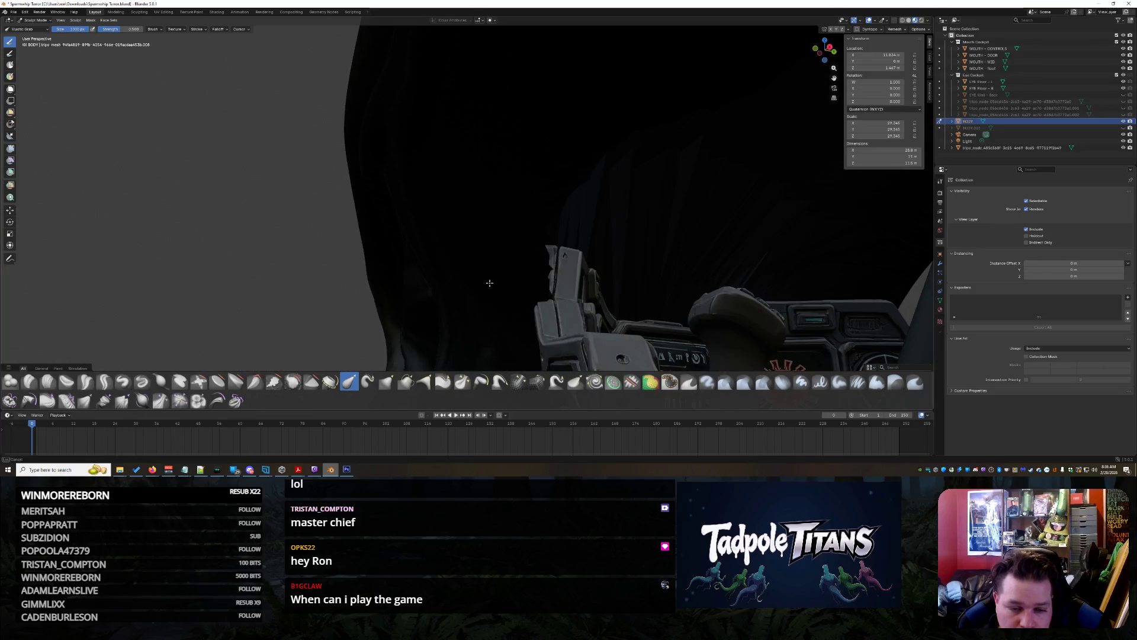
scroll(744, 254, "down", 10)
mouse_move(772, 295)
middle_mouse_down()
mouse_move(646, 296)
mouse_move(722, 293)
mouse_move(698, 230)
middle_mouse_up()
scroll(647, 296, "up", 8)
scroll(708, 275, "up", 4)
scroll(698, 229, "down", 4)
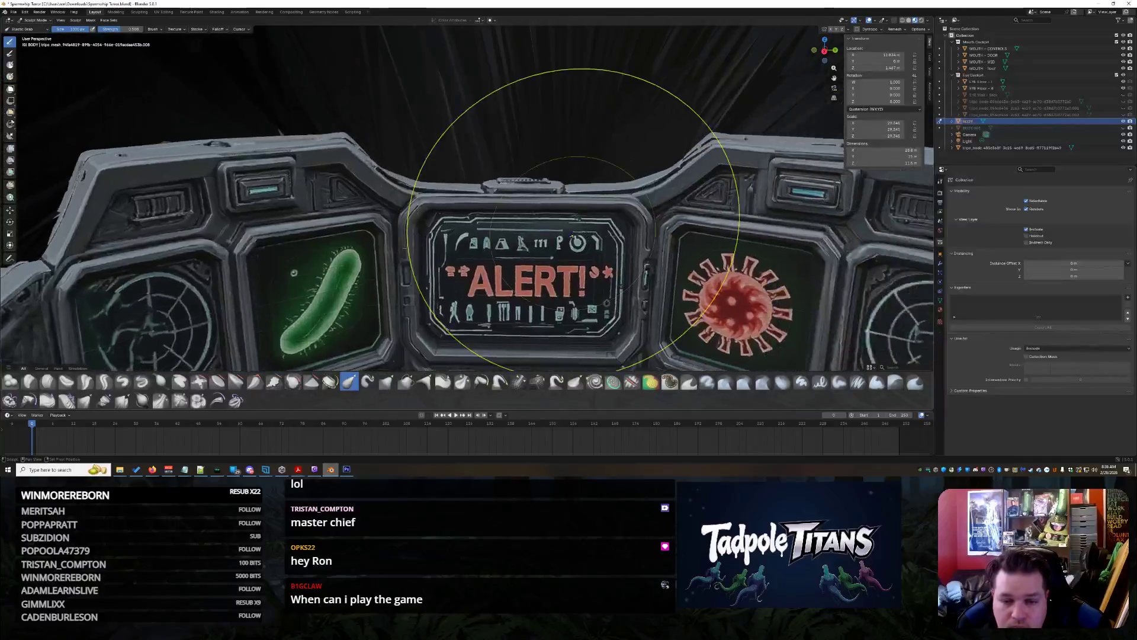
middle_click_drag(545, 183, 589, 203)
scroll(610, 222, "down", 3)
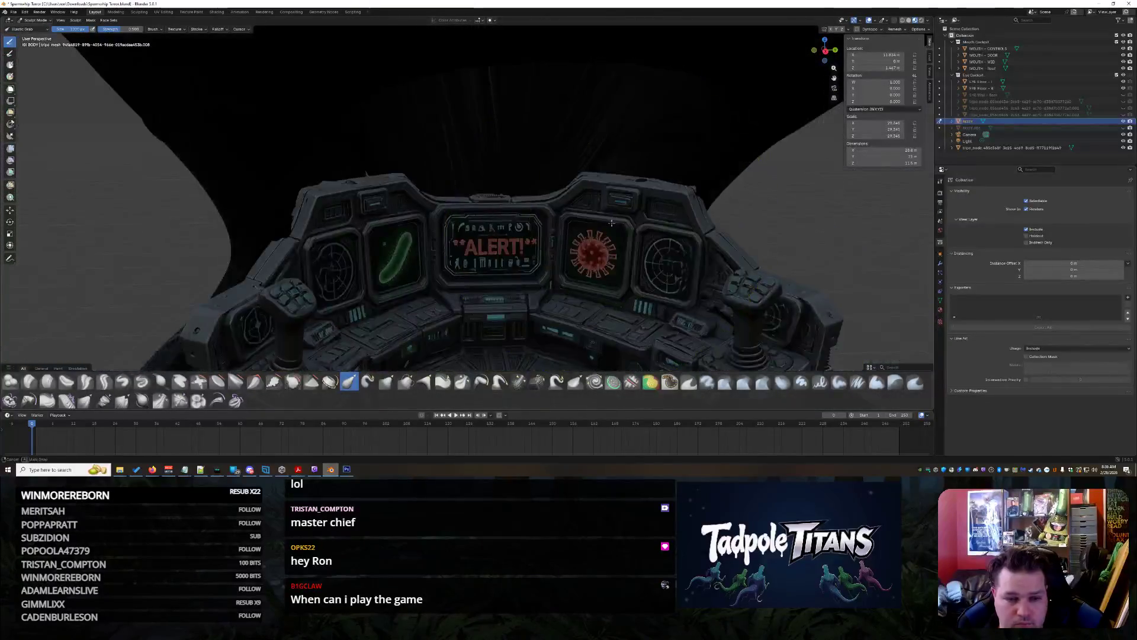
Zoom in on the radar screen beside the microbe panel and switch to the Texture Paint workspace
scroll(610, 255, "up", 4)
mouse_move(610, 255)
middle_mouse_down()
mouse_move(610, 222)
mouse_move(588, 216)
mouse_move(699, 229)
mouse_move(681, 233)
mouse_move(715, 243)
mouse_move(906, 231)
middle_mouse_up()
scroll(646, 220, "down", 5)
scroll(615, 236, "up", 5)
middle_click_drag(614, 237, 623, 233)
scroll(517, 224, "up", 10)
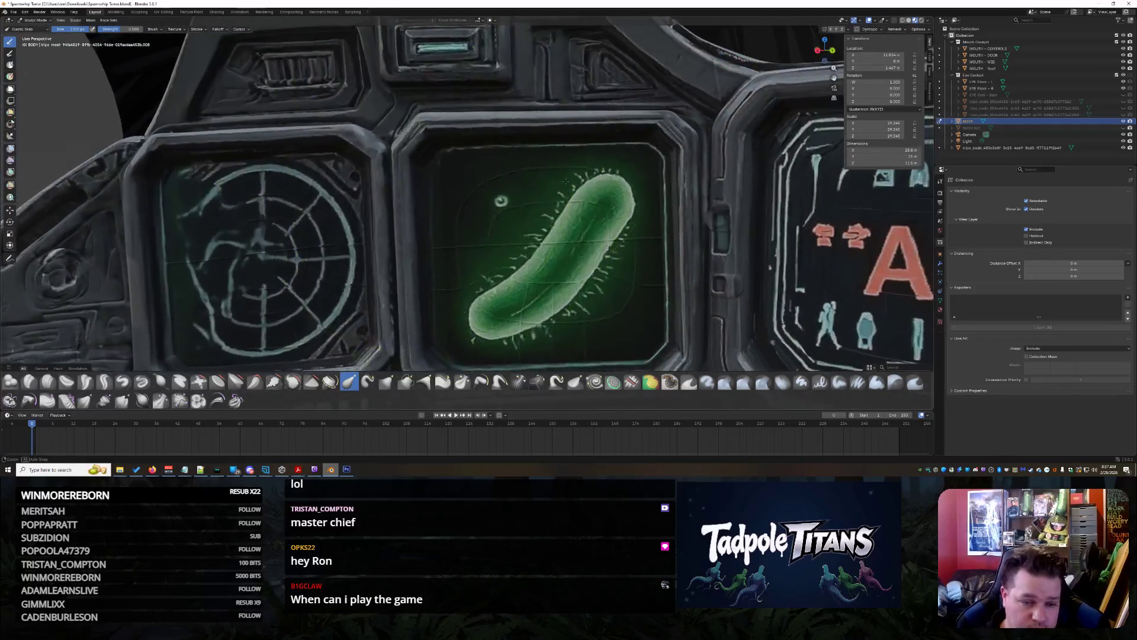
middle_click_drag(565, 180, 584, 253)
scroll(584, 254, "up", 4)
mouse_move(414, 89)
middle_mouse_down()
mouse_move(516, 154)
mouse_move(527, 183)
mouse_move(532, 131)
middle_mouse_up()
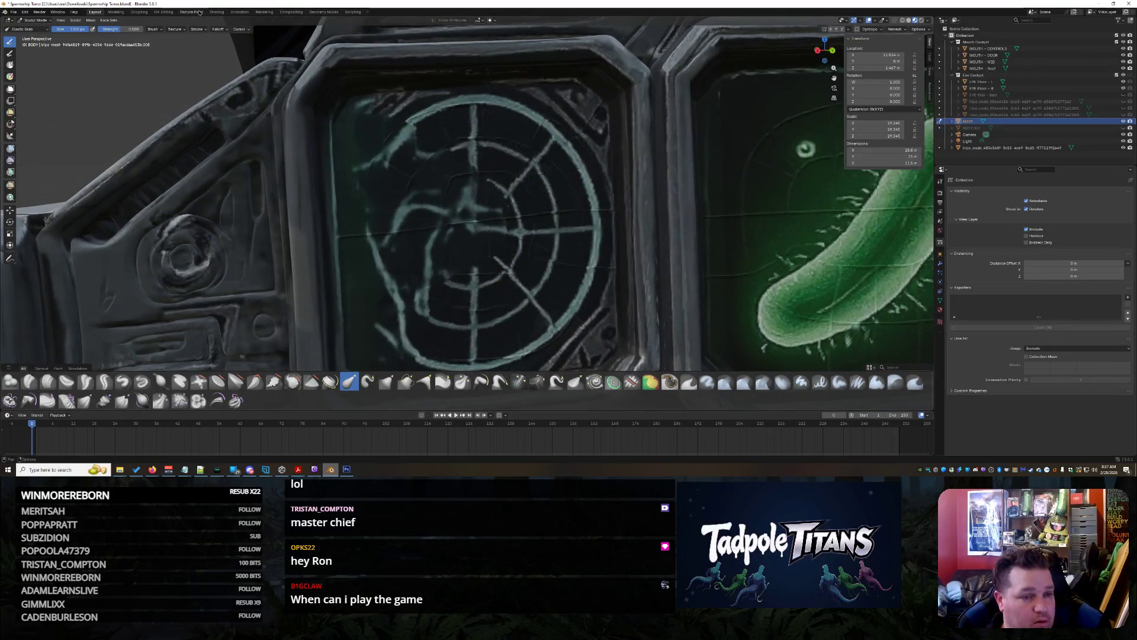
left_click(191, 11)
Frame the radar screen closely and choose the Smear brush
mouse_move(652, 183)
middle_mouse_down()
mouse_move(470, 241)
mouse_move(625, 215)
mouse_move(516, 224)
mouse_move(359, 123)
middle_mouse_up()
scroll(505, 225, "up", 4)
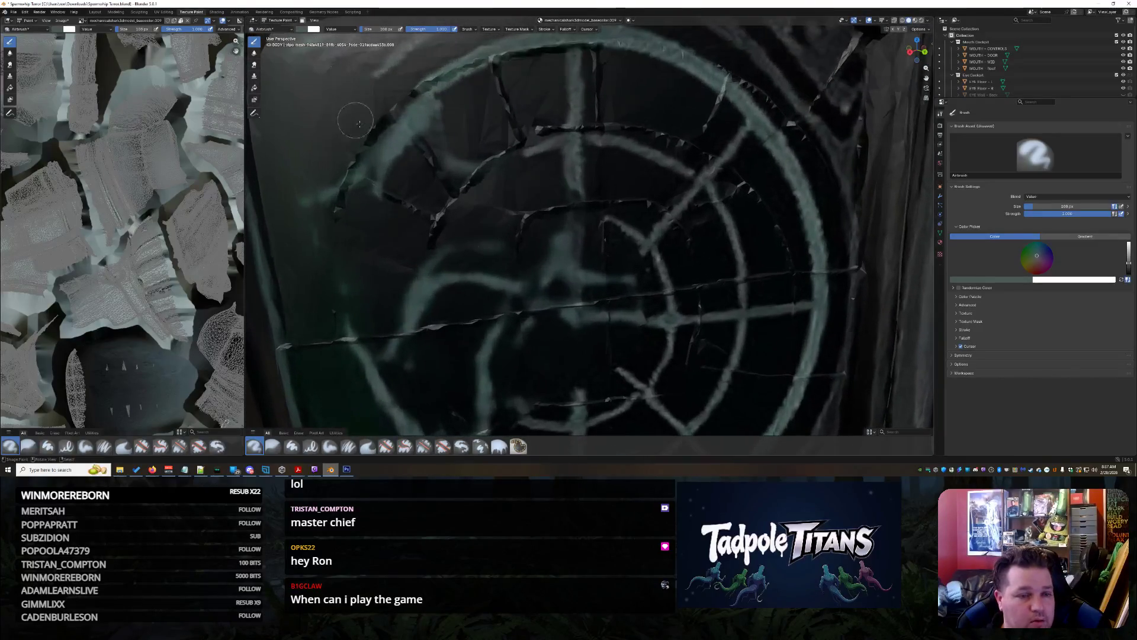
left_click(273, 29)
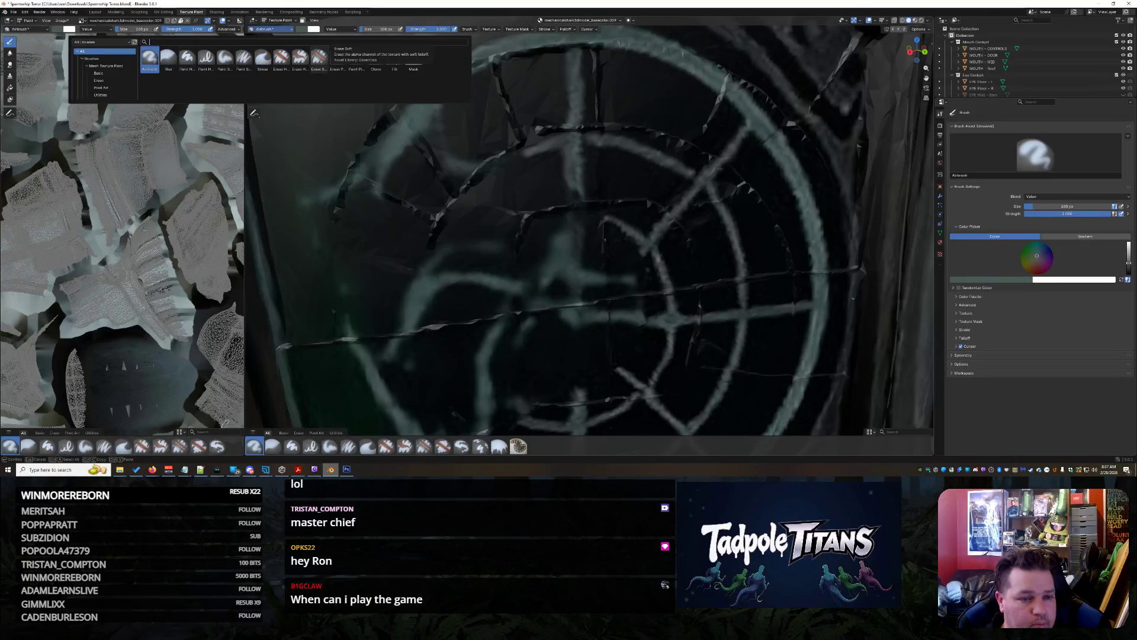
left_click(262, 56)
Orbit the radar to a new angle and switch BODY back to Object Mode
mouse_move(474, 237)
middle_mouse_down()
mouse_move(454, 231)
mouse_move(411, 161)
middle_mouse_up()
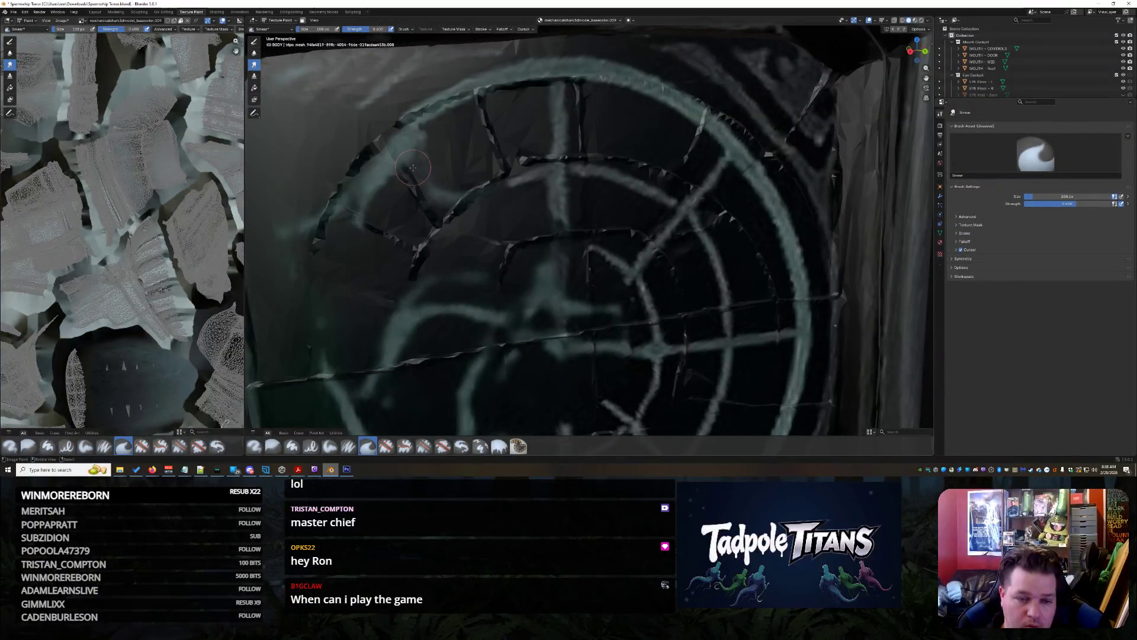
scroll(1007, 65, "down", 5)
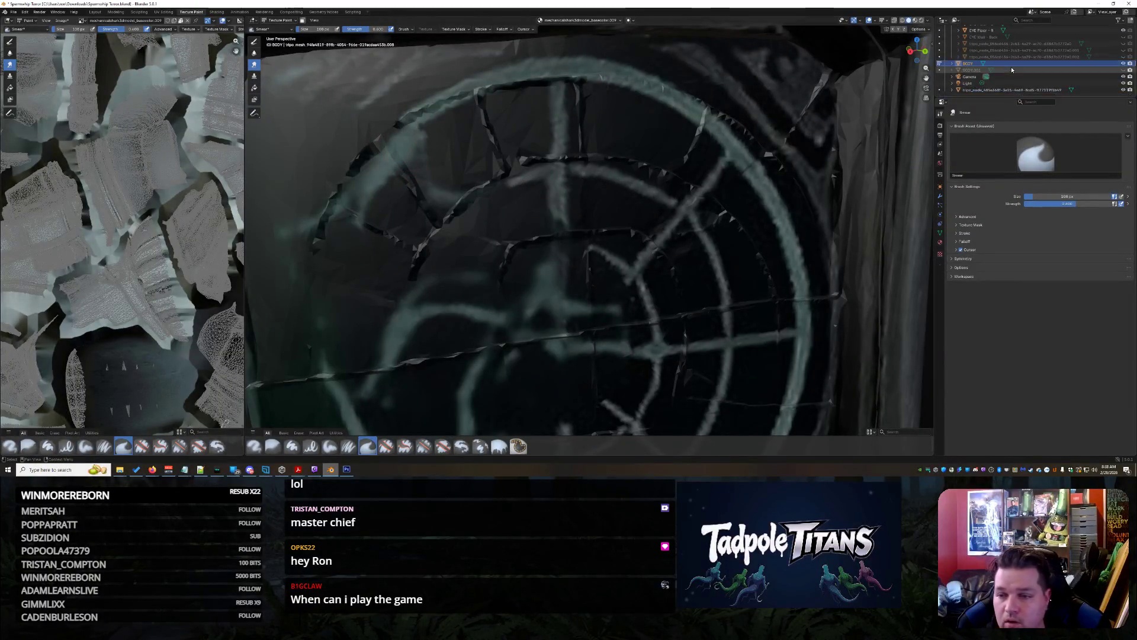
left_click(940, 63)
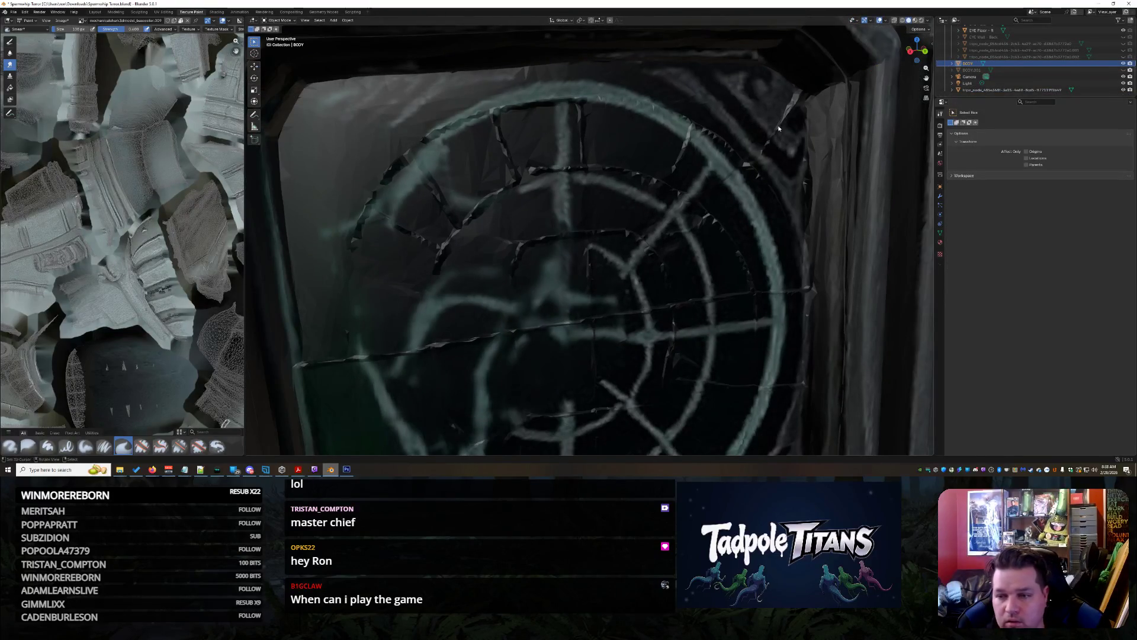
Make tripo_node active, enter Texture Paint mode, and pan the radar pattern to centre
left_click(1032, 91)
scroll(391, 145, "up", 4)
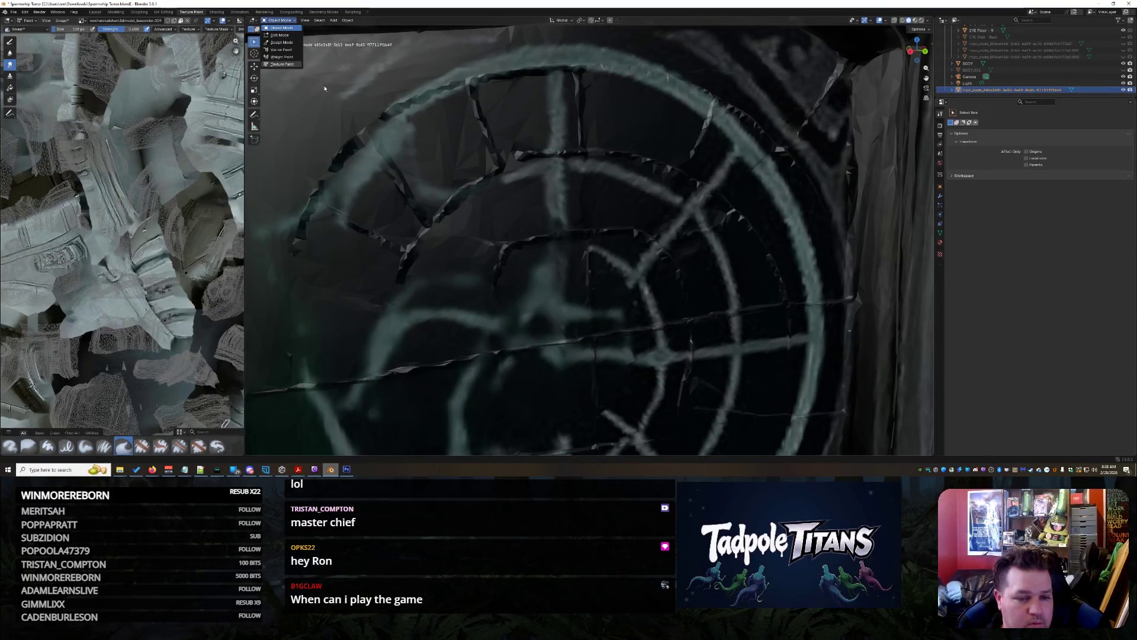
key("Return")
middle_click_drag(393, 148, 618, 224, "shift")
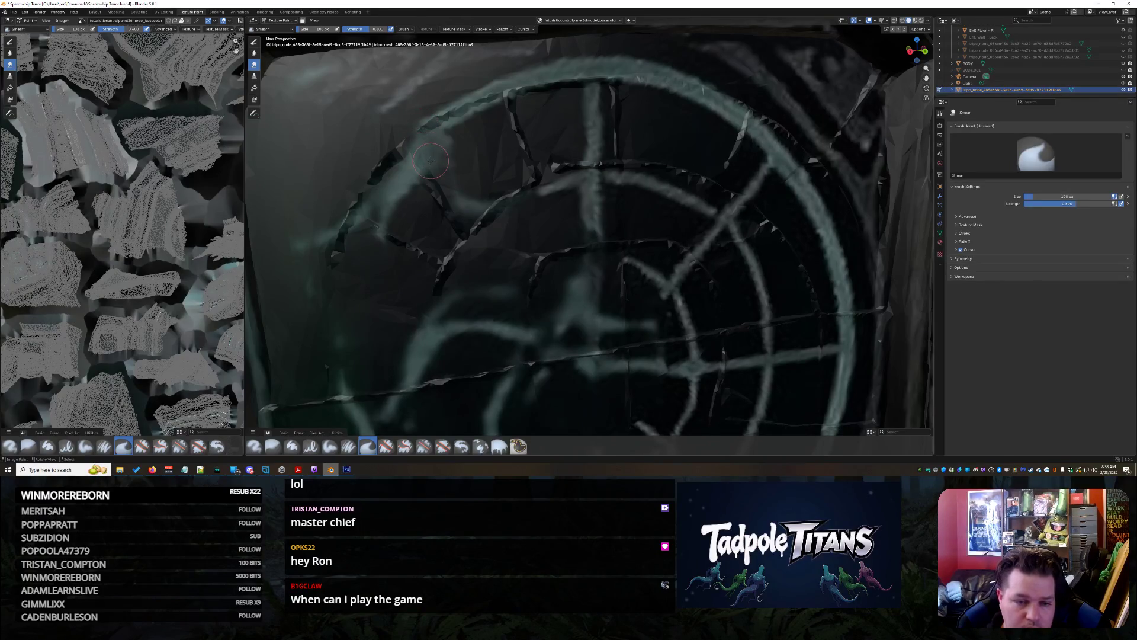
Smear the radar's upper-left edge, then switch to Airbrush and sample a colour from the surface
left_click_drag(401, 194, 403, 205)
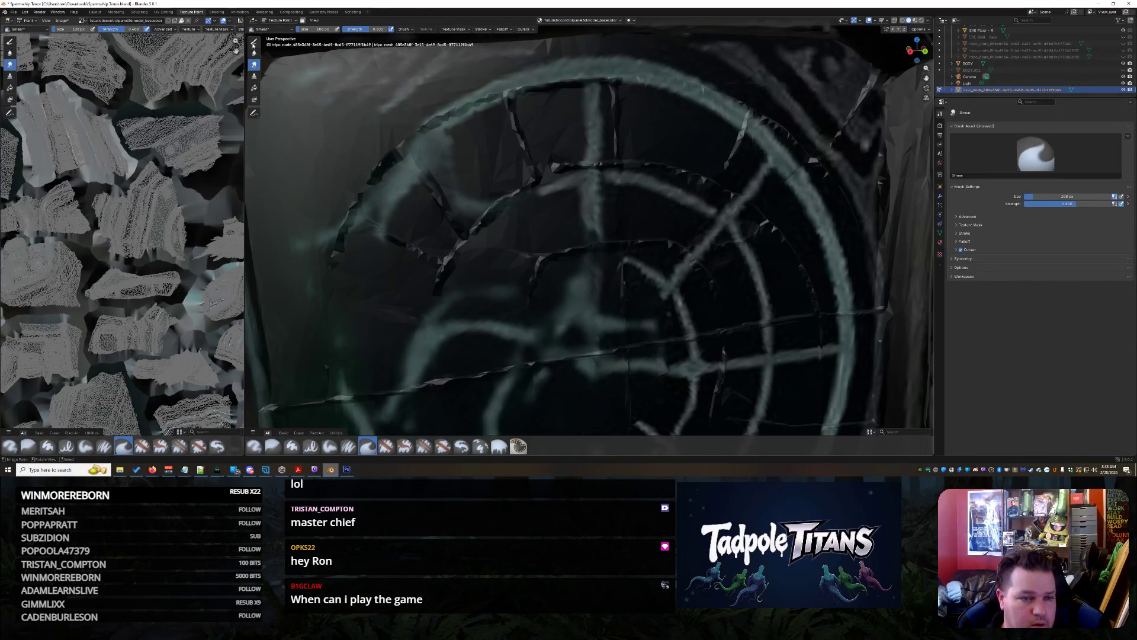
left_click(253, 41)
left_click(307, 29)
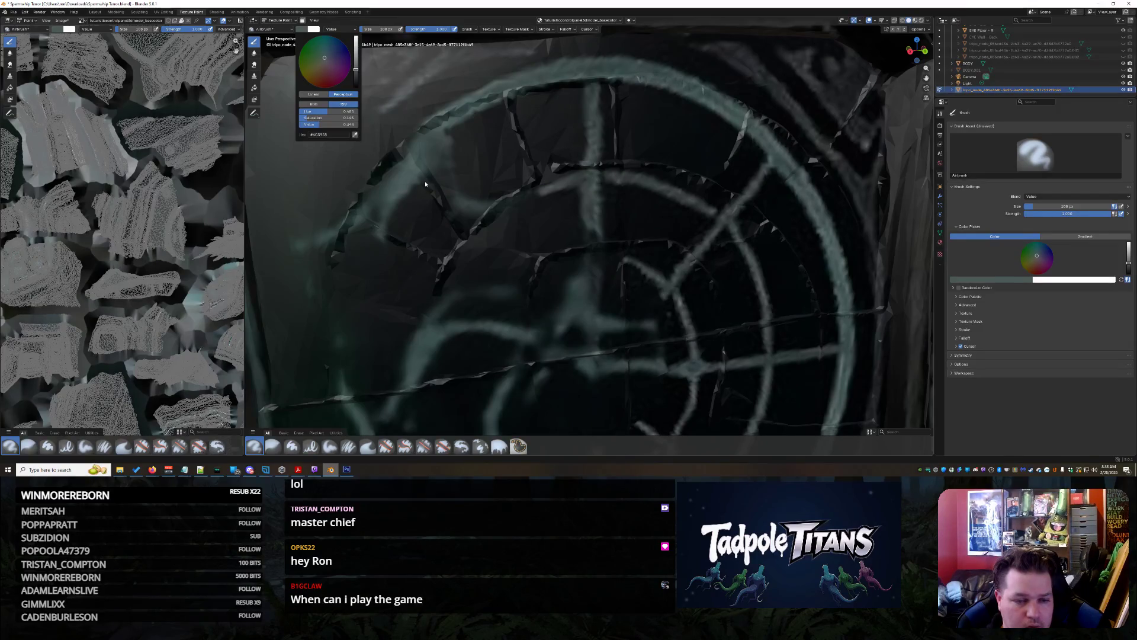
left_click(355, 136)
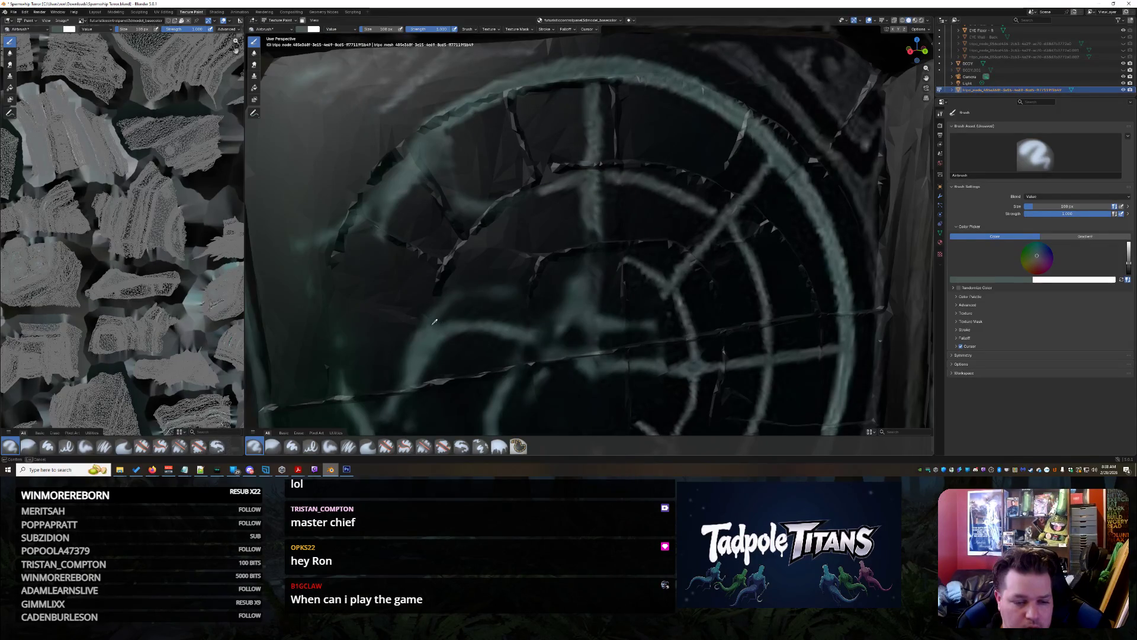
left_click(421, 344)
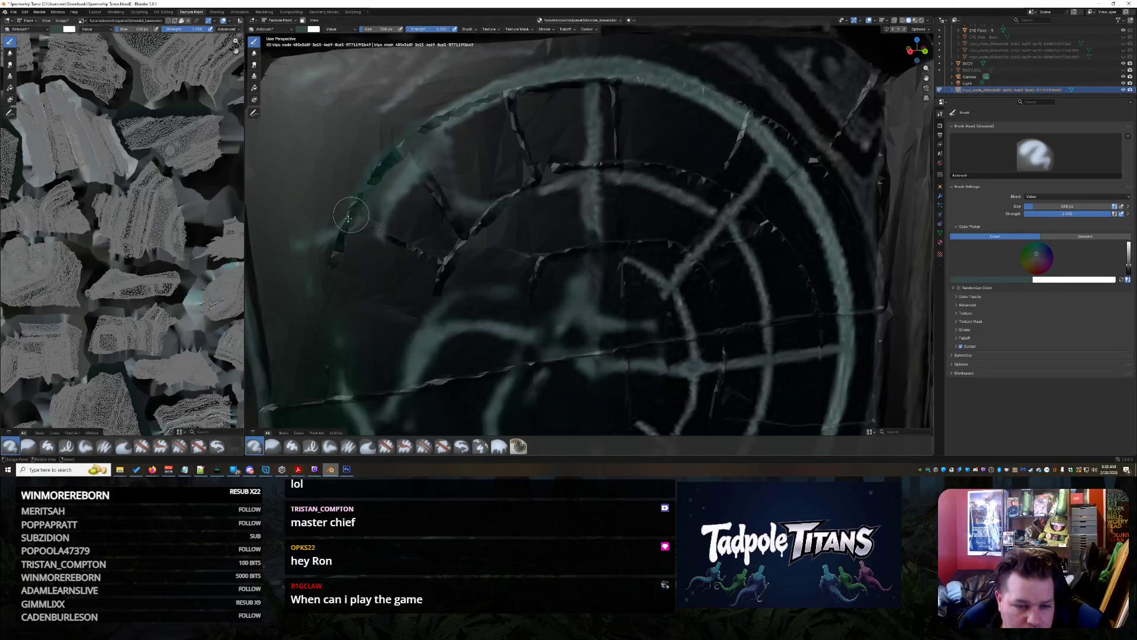
Airbrush a teal tint across the radar and along the lower outer ring's right side
mouse_move(383, 371)
middle_mouse_down()
mouse_move(444, 235)
mouse_move(398, 229)
mouse_move(339, 51)
middle_mouse_up()
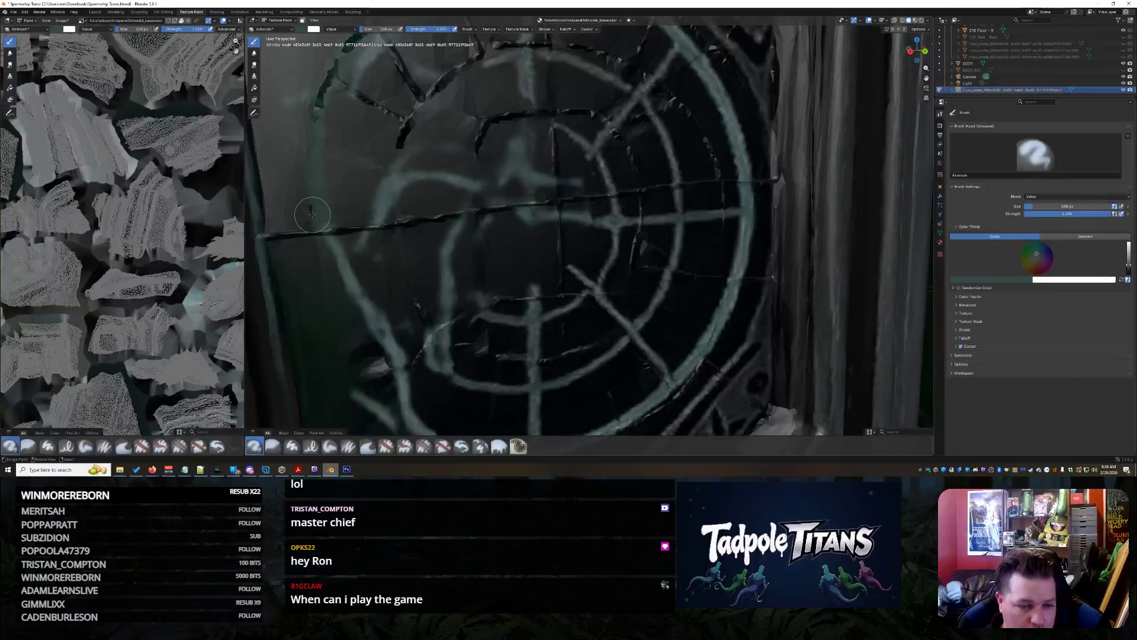
left_click_drag(322, 245, 348, 368)
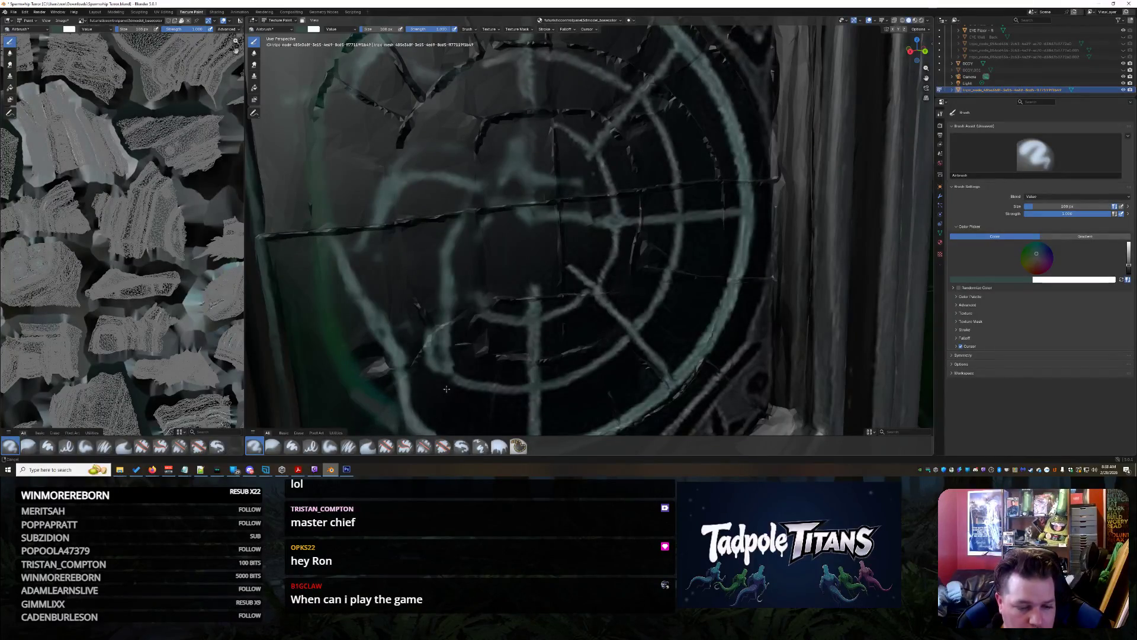
middle_click_drag(447, 389, 368, 256)
mouse_move(406, 410)
left_mouse_down()
mouse_move(533, 411)
mouse_move(616, 374)
mouse_move(667, 330)
mouse_move(711, 261)
mouse_move(714, 89)
left_mouse_up()
mouse_move(714, 88)
middle_mouse_down()
mouse_move(713, 302)
mouse_move(630, 270)
middle_mouse_up()
middle_click_drag(456, 195, 352, 51)
left_click(331, 30)
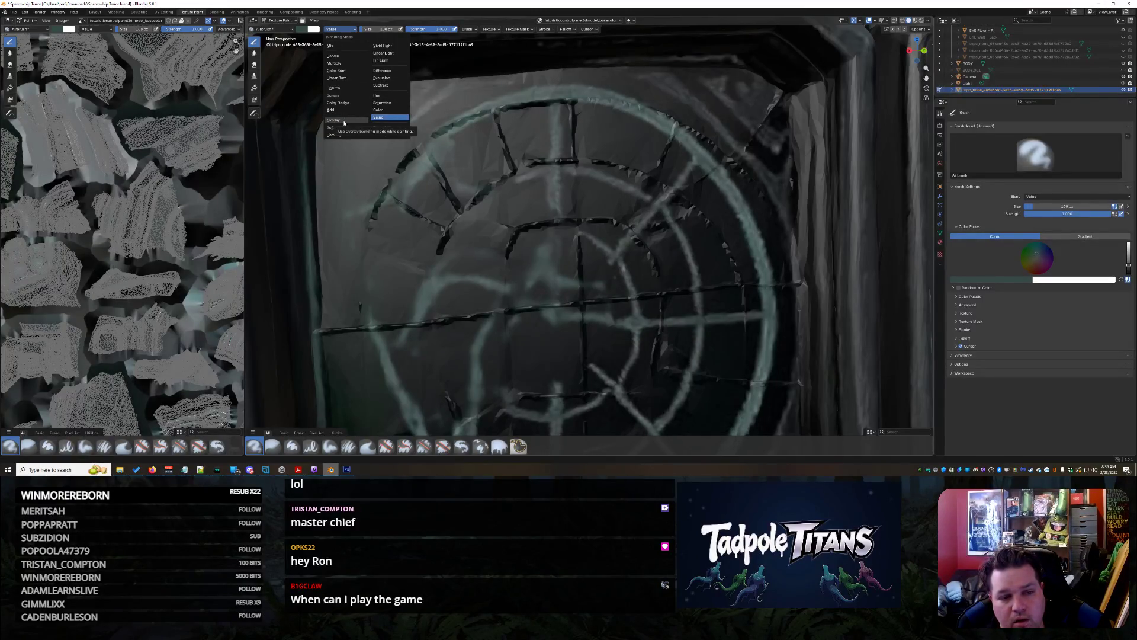
Set the airbrush blend to Color and drag its colour Value down to black
left_click(384, 110)
mouse_move(388, 119)
middle_mouse_down()
mouse_move(404, 132)
mouse_move(395, 119)
mouse_move(382, 142)
mouse_move(492, 213)
middle_mouse_up()
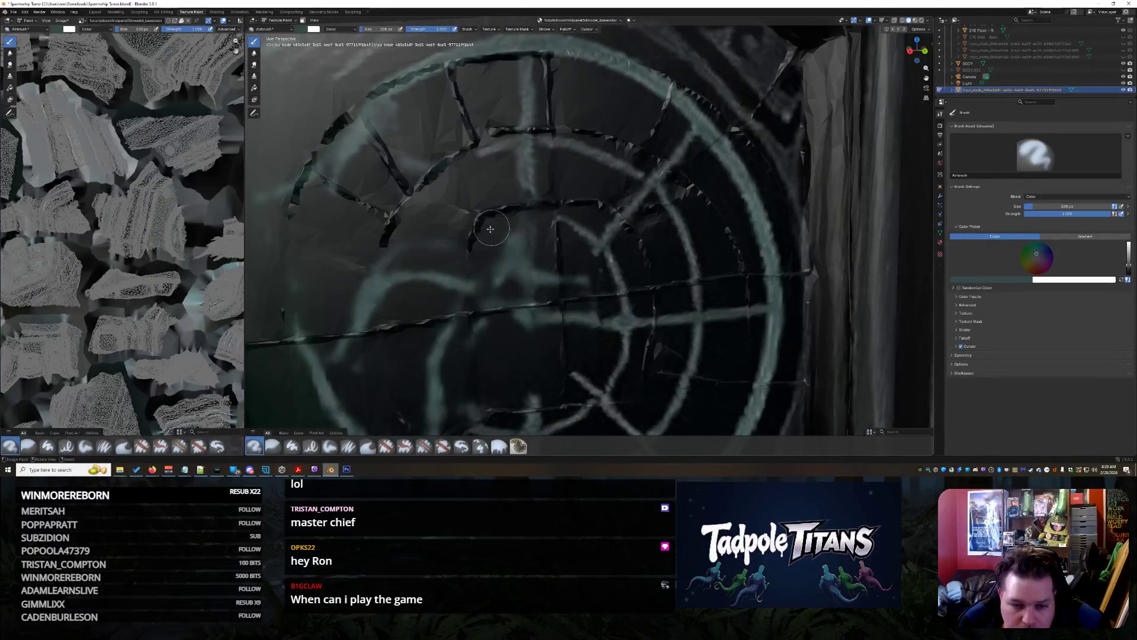
middle_click_drag(441, 320, 332, 154)
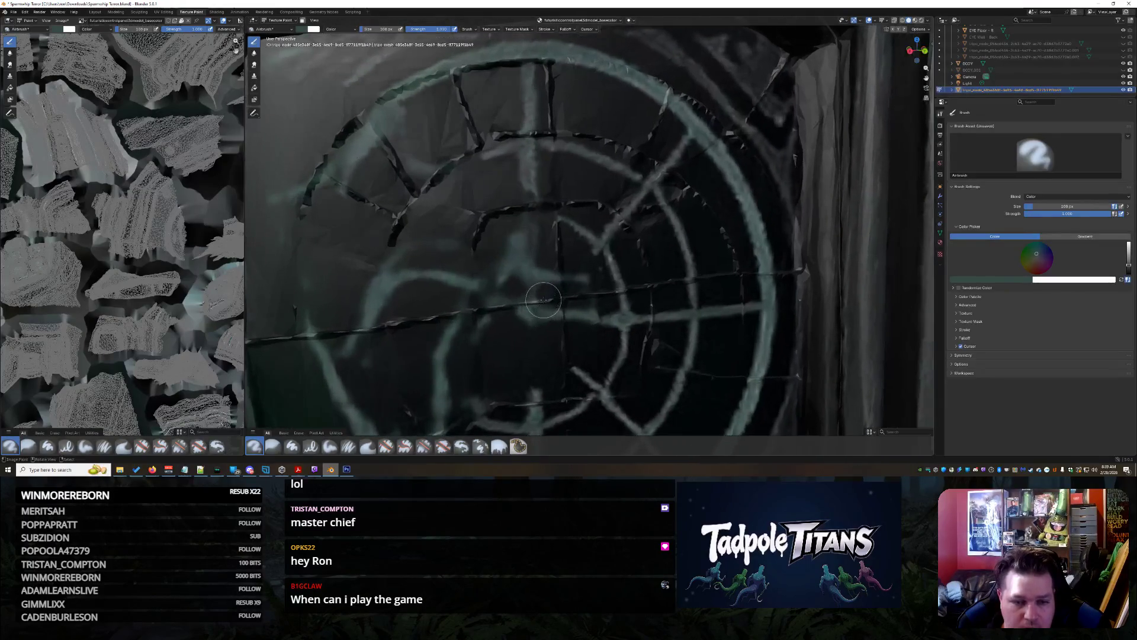
left_click(306, 30)
left_click(331, 76)
left_click_drag(355, 54, 356, 76)
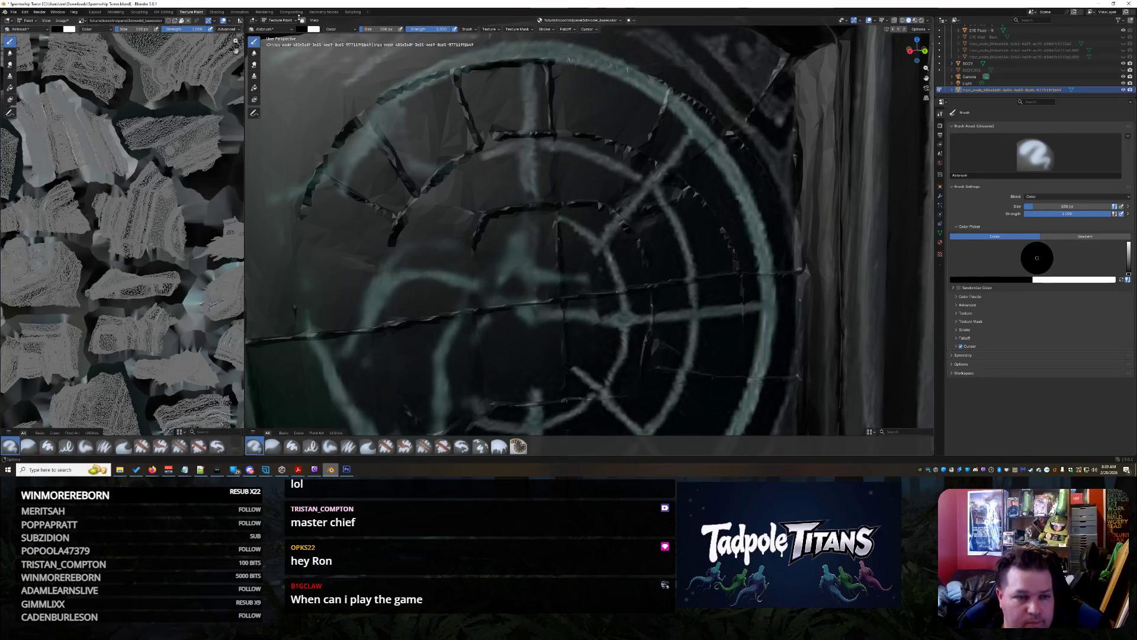
Try Add and Add Alpha blending, then settle on Value
left_click(341, 29)
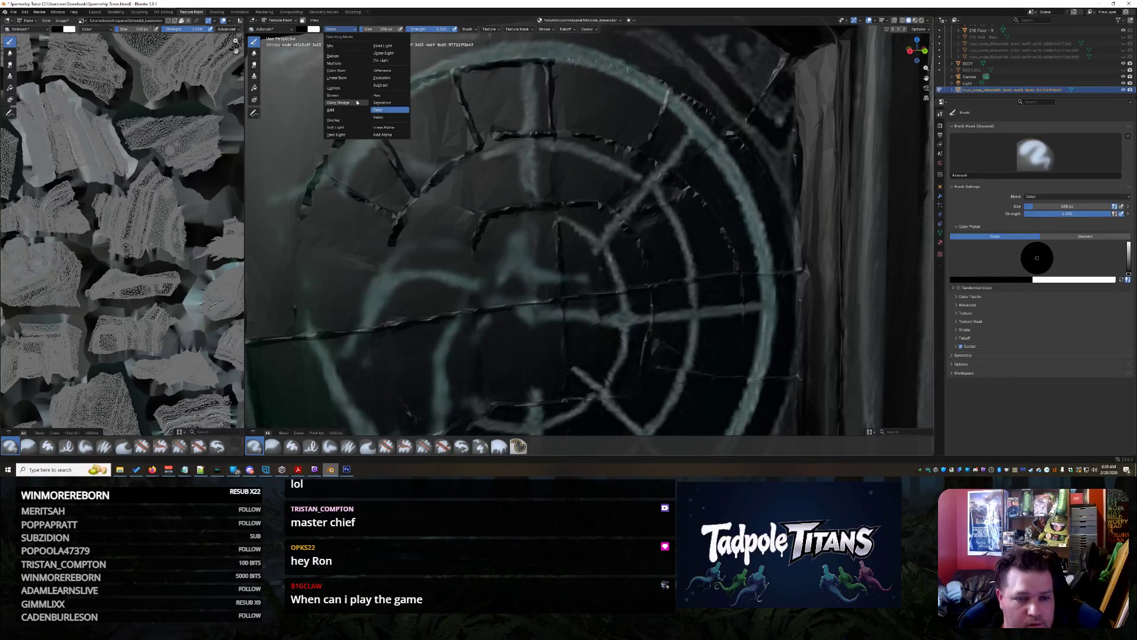
left_click(331, 110)
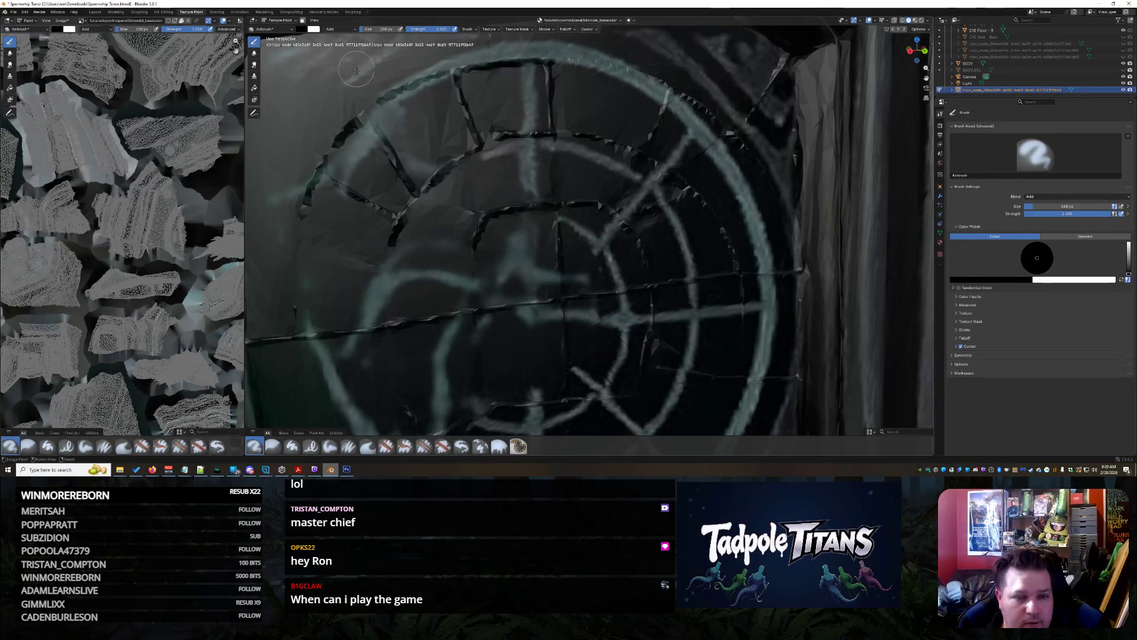
left_click(338, 30)
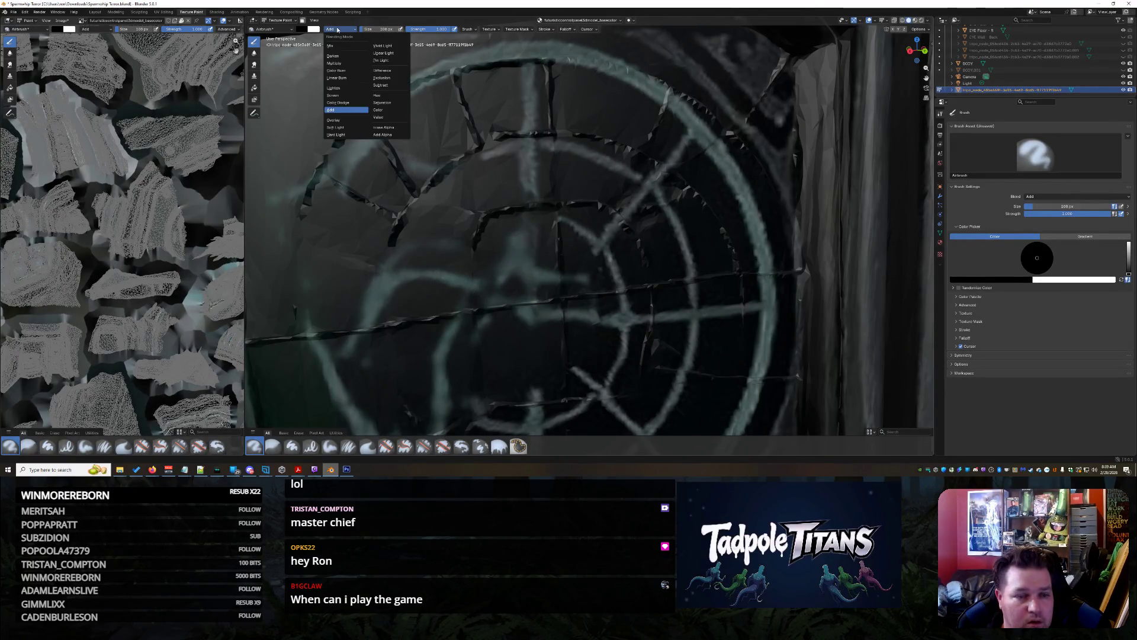
left_click(386, 133)
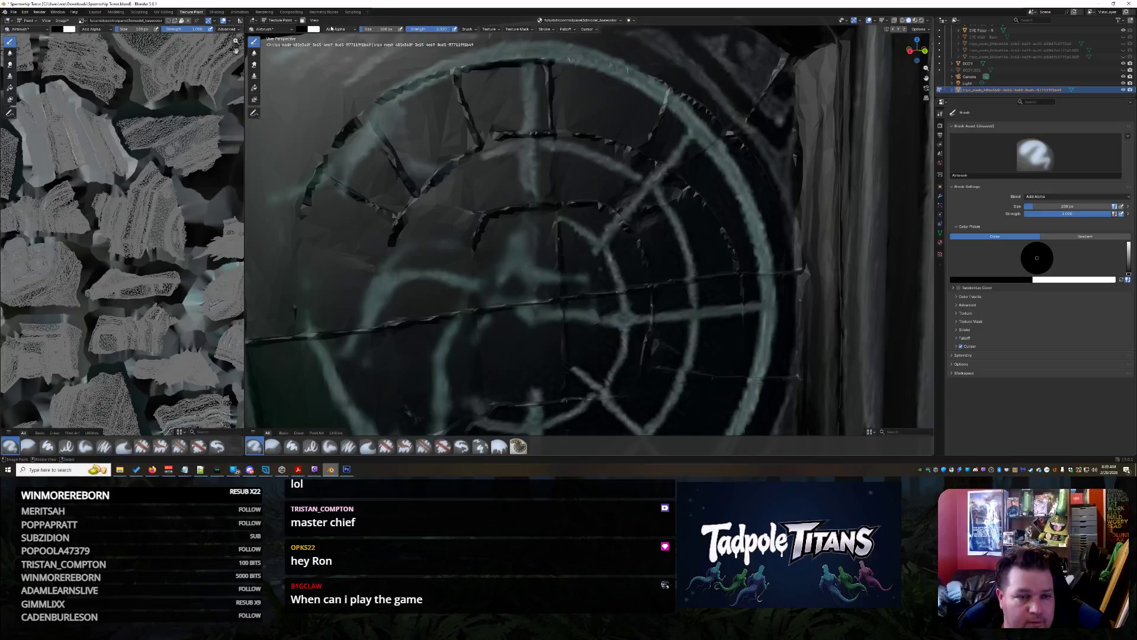
left_click(338, 30)
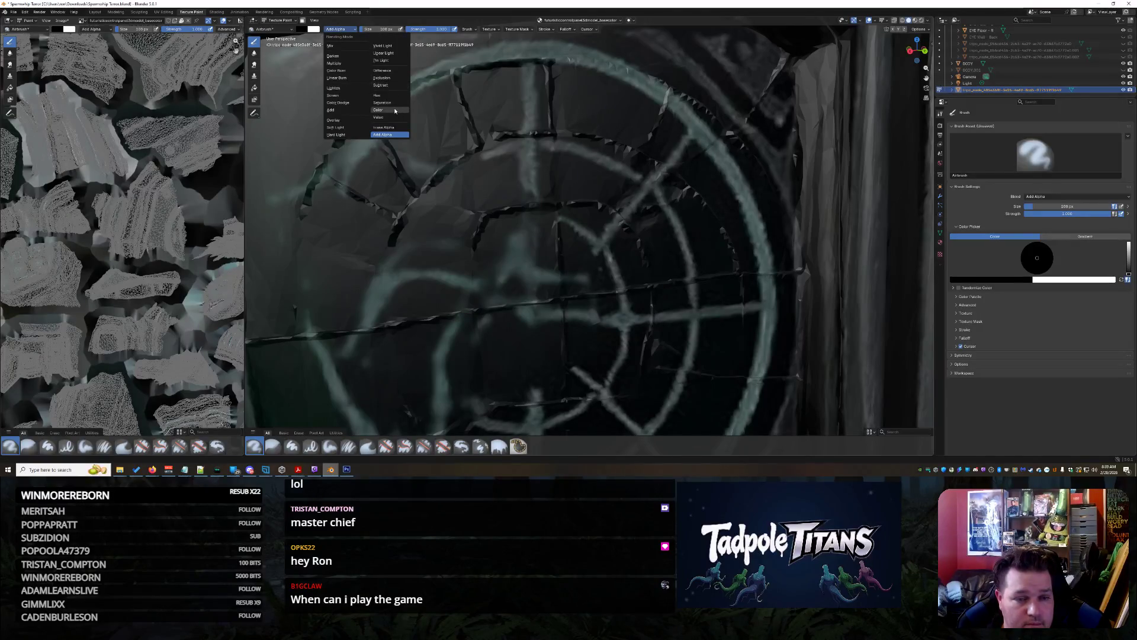
left_click(379, 117)
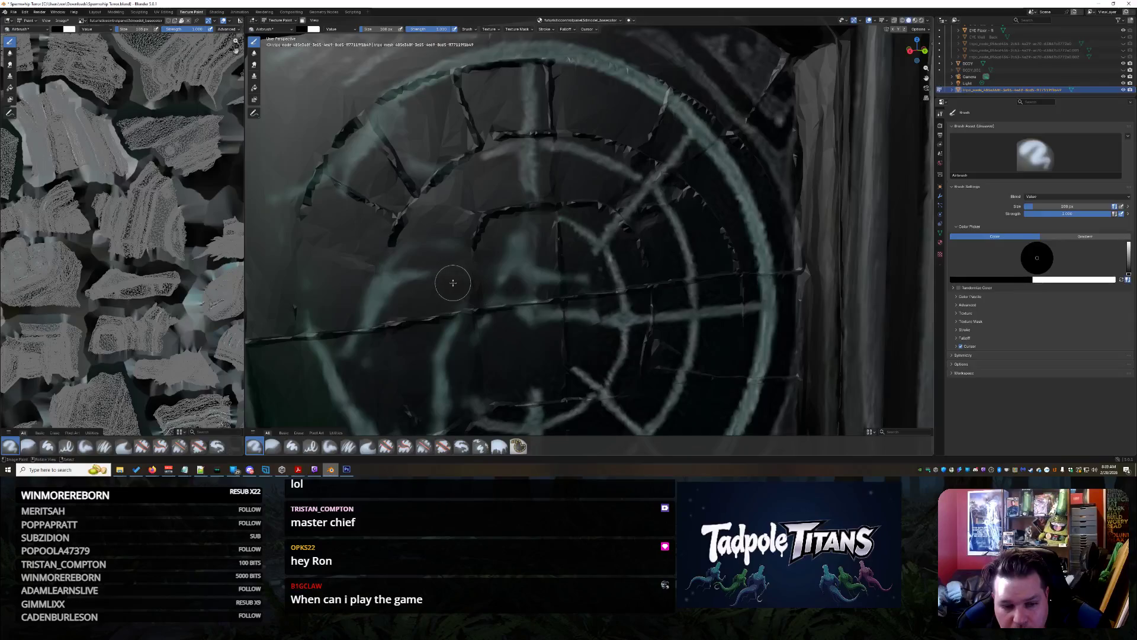
Airbrush black over the bright left and upper-left arcs of the radar ring
left_click_drag(390, 283, 354, 337)
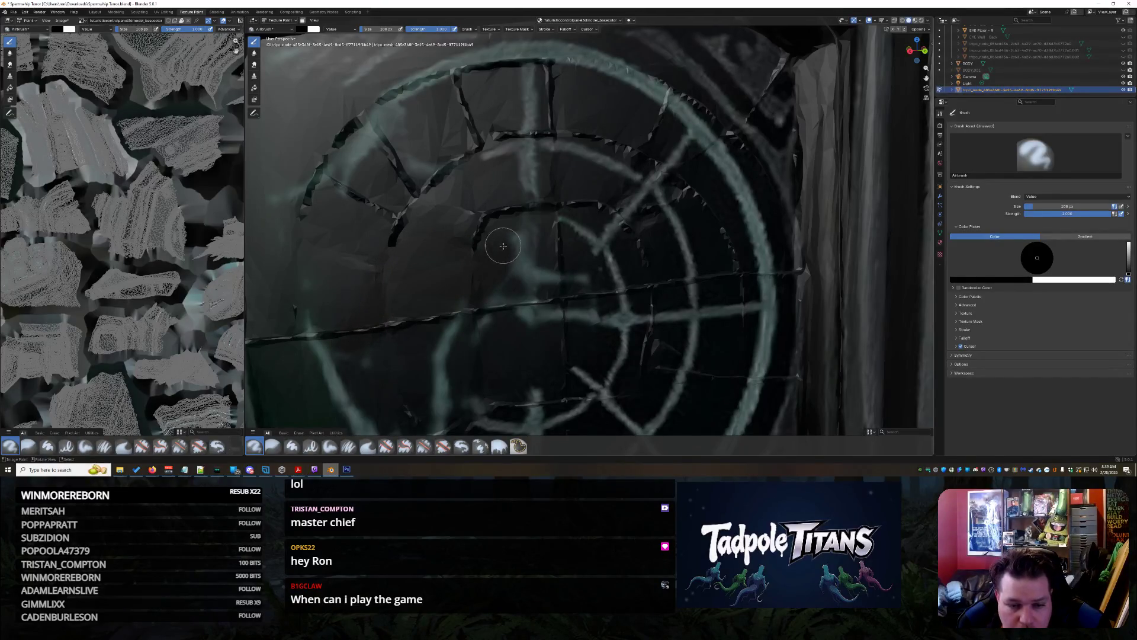
mouse_move(499, 358)
middle_mouse_down()
mouse_move(509, 249)
mouse_move(525, 307)
mouse_move(518, 261)
middle_mouse_up()
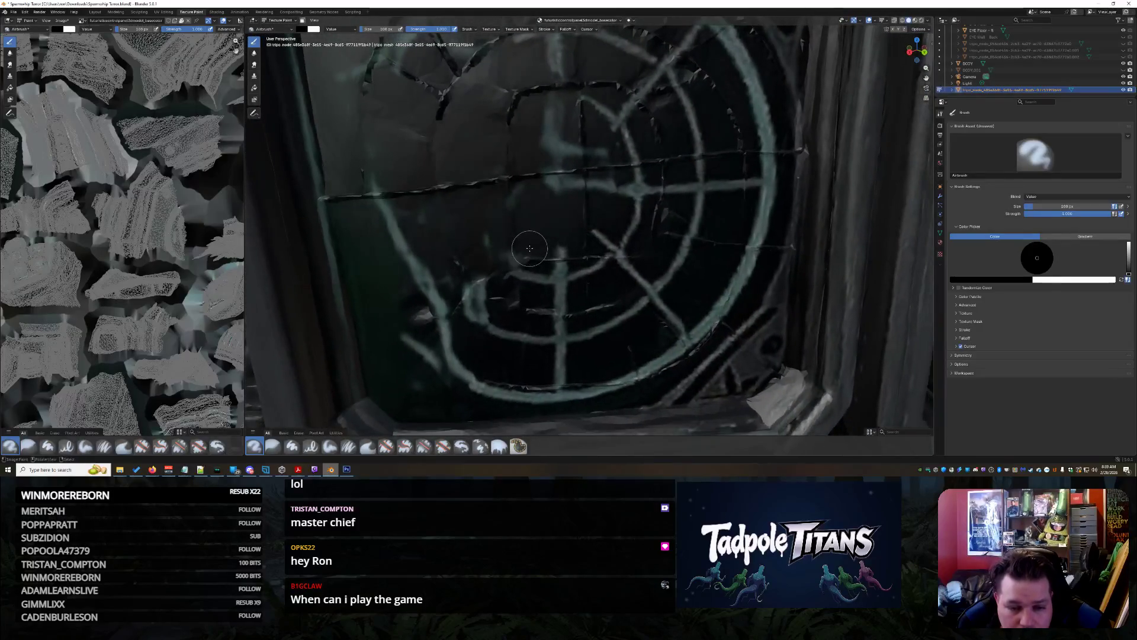
mouse_move(477, 267)
left_mouse_down()
mouse_move(463, 364)
mouse_move(412, 338)
mouse_move(442, 352)
mouse_move(432, 279)
mouse_move(383, 200)
left_mouse_up()
mouse_move(413, 149)
middle_mouse_down()
mouse_move(578, 335)
mouse_move(465, 169)
middle_mouse_up()
left_click_drag(463, 164, 404, 215)
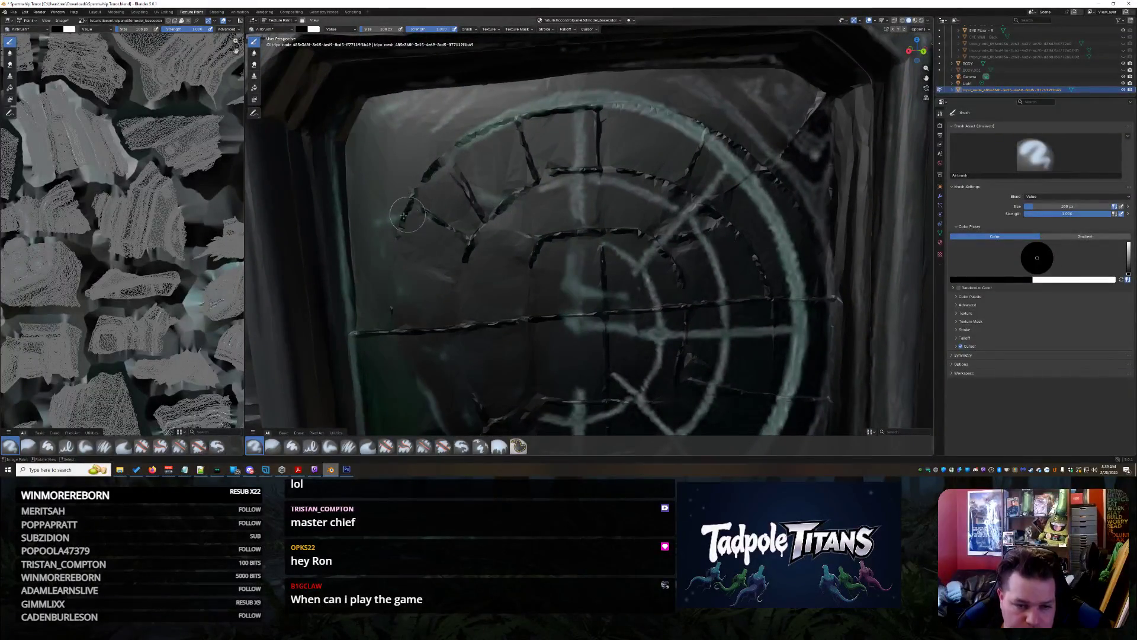
middle_click_drag(439, 397, 387, 260)
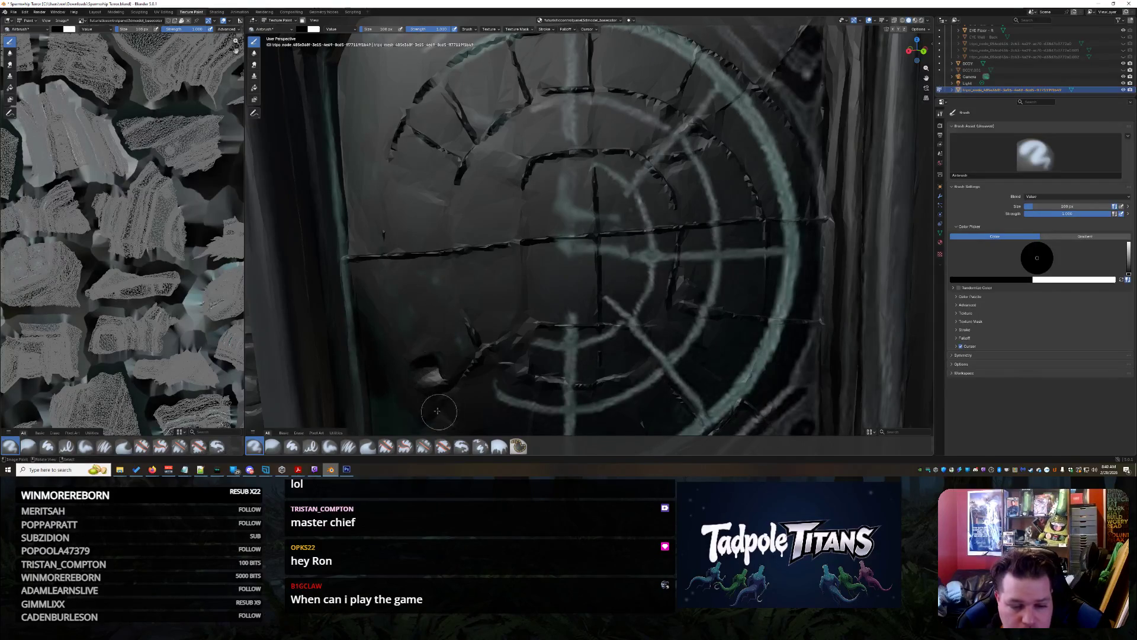
middle_click_drag(584, 234, 575, 282)
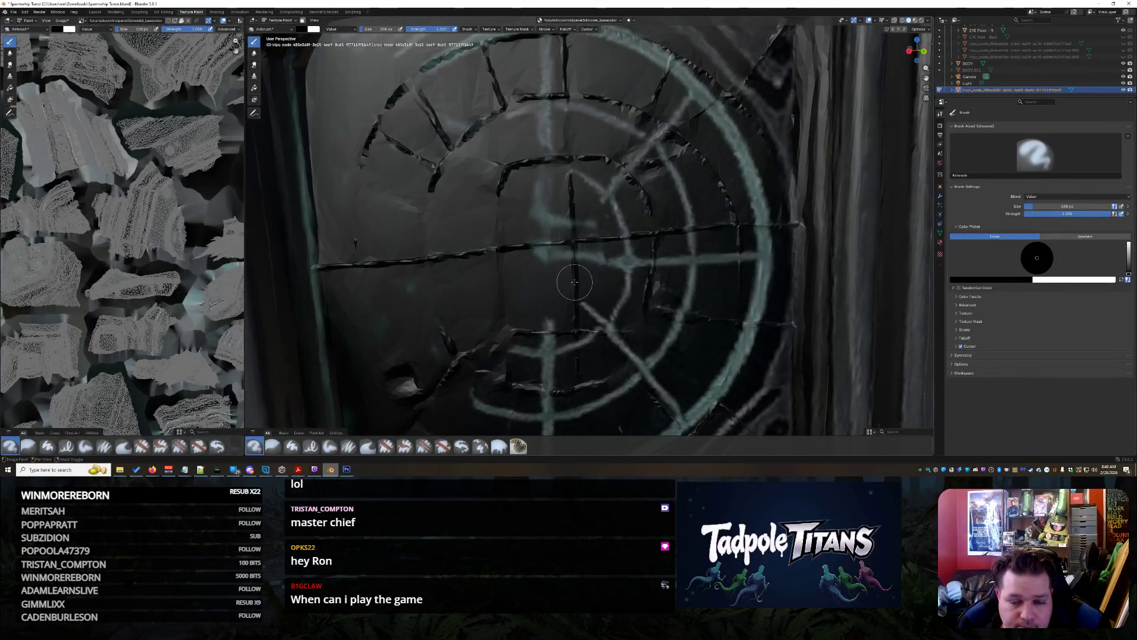
left_click(302, 29)
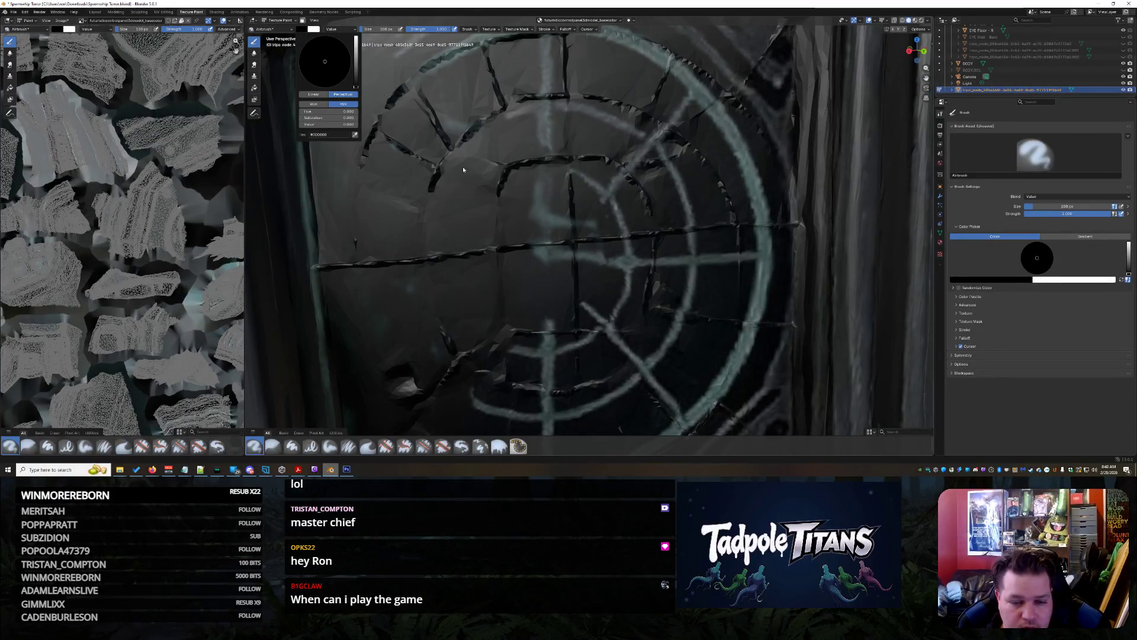
Sample a grey from the model and airbrush highlights along the ring, undoing one left-side stroke
left_click(355, 136)
left_click(763, 285)
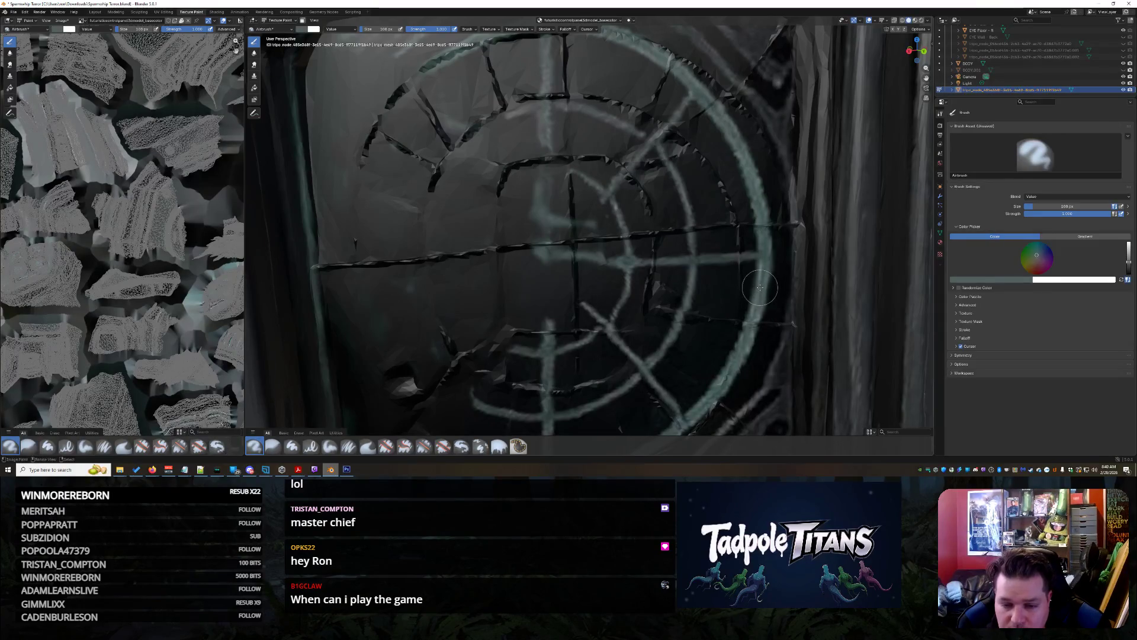
left_click_drag(622, 259, 546, 256)
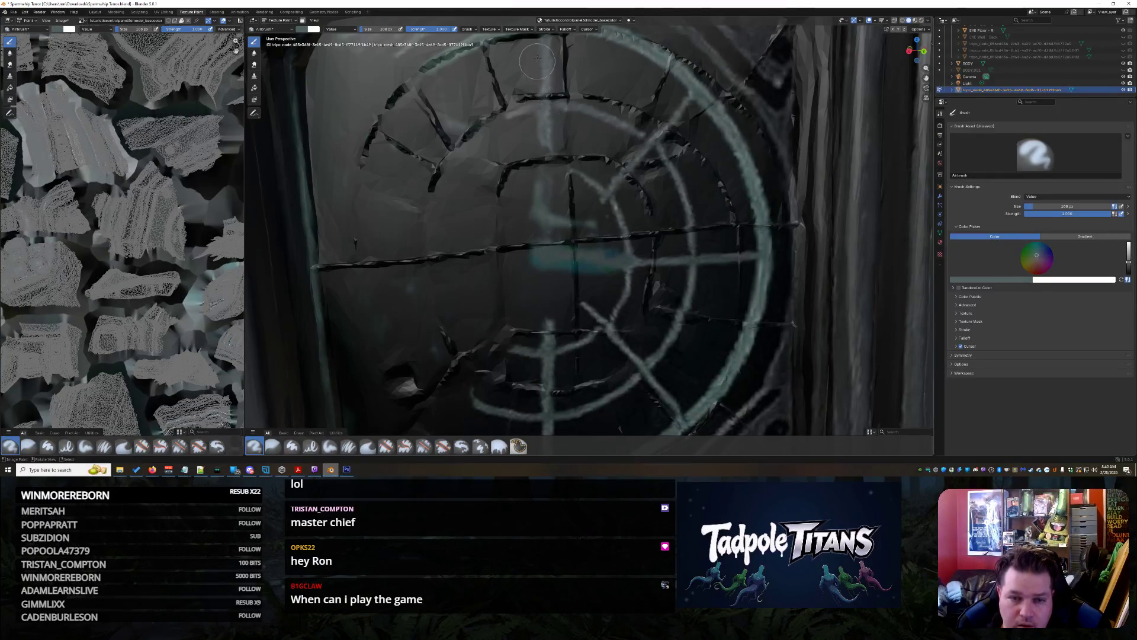
left_click_drag(539, 116, 550, 406)
middle_click_drag(551, 406, 535, 380)
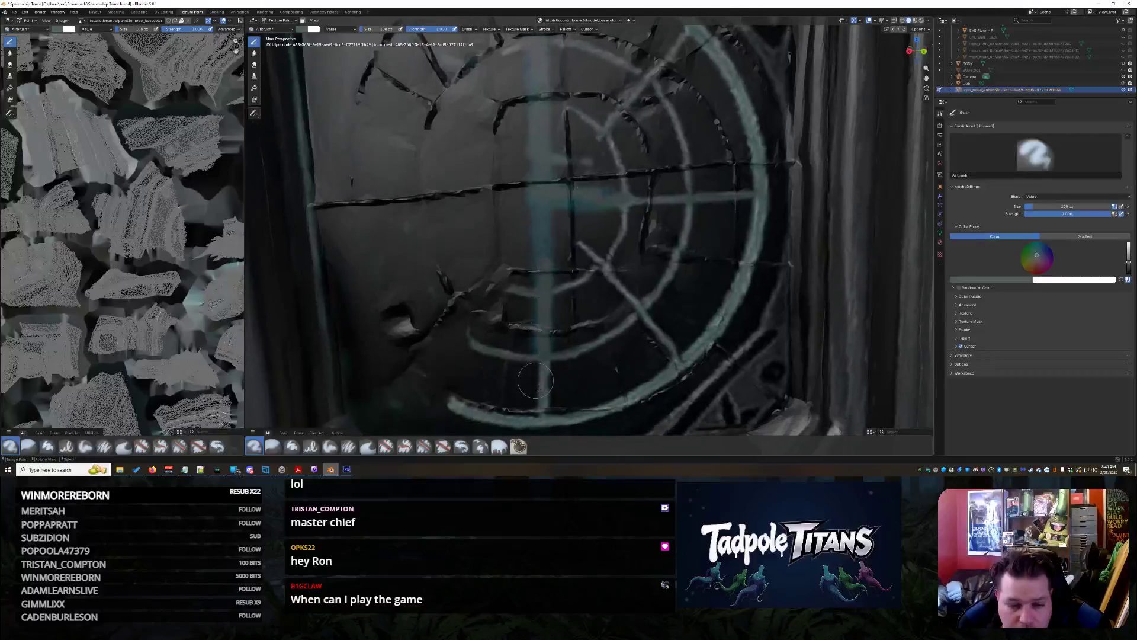
mouse_move(474, 409)
left_mouse_down()
mouse_move(436, 386)
mouse_move(369, 260)
mouse_move(357, 178)
mouse_move(366, 68)
left_mouse_up()
mouse_move(435, 297)
middle_mouse_down()
mouse_move(444, 360)
mouse_move(440, 117)
middle_mouse_up()
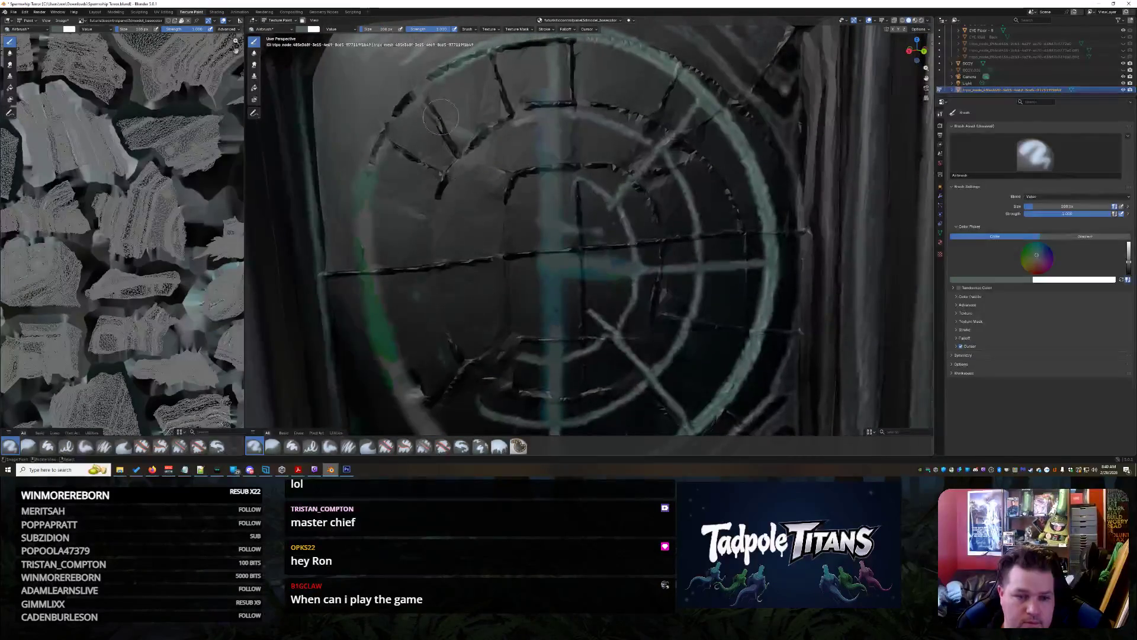
key("ctrl+z")
Airbrush bluish-green highlights on the ring's left side, the spoke, diagonal and horizontal bar
mouse_move(426, 88)
left_mouse_down()
mouse_move(382, 147)
mouse_move(360, 230)
mouse_move(375, 339)
mouse_move(410, 392)
left_mouse_up()
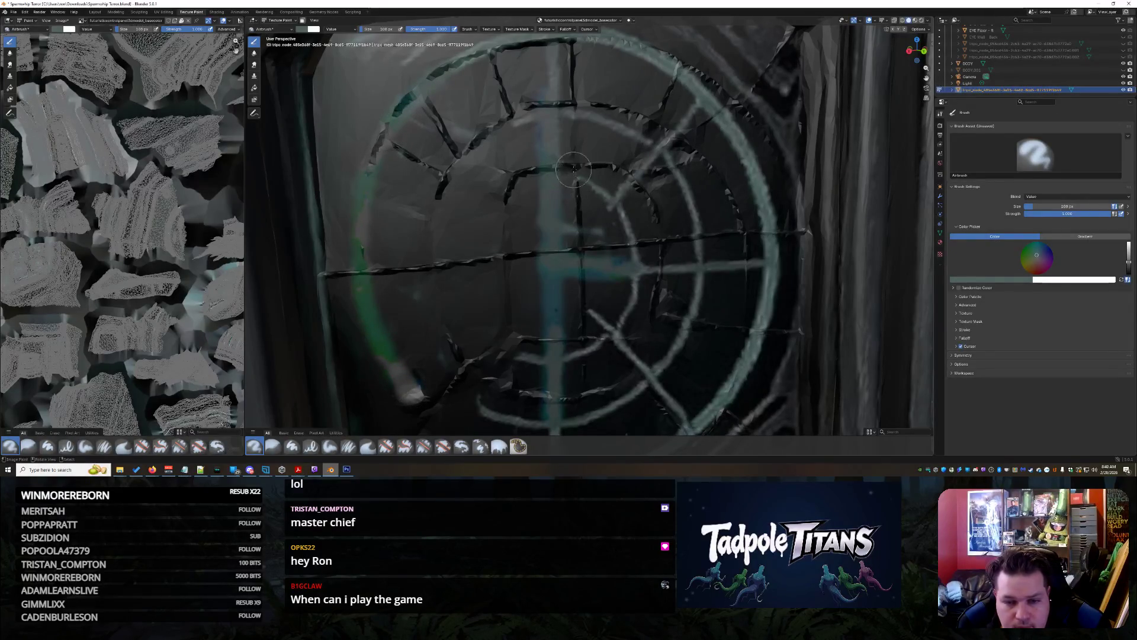
left_click_drag(484, 54, 505, 116)
left_click_drag(429, 104, 529, 258)
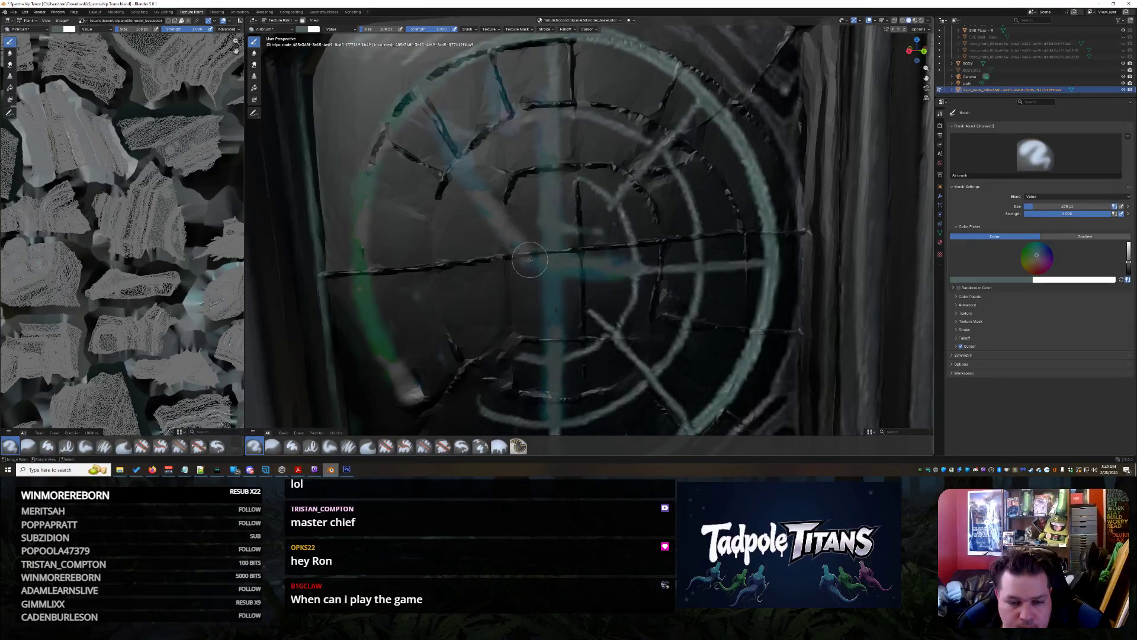
mouse_move(389, 146)
left_mouse_down()
mouse_move(489, 258)
mouse_move(527, 268)
left_mouse_up()
left_click_drag(360, 272, 525, 270)
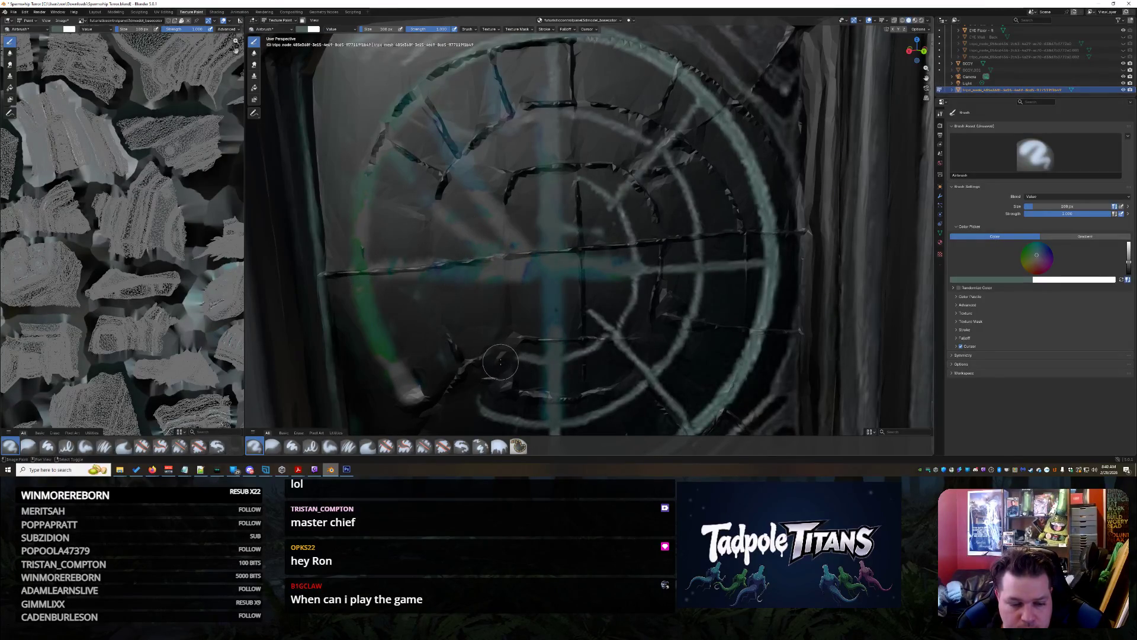
Add bluish highlights to the lower-left arc, centre, diagonal spoke and upper-right stroke
scroll(461, 370, "down", 3, "shift")
mouse_move(477, 410)
left_mouse_down()
mouse_move(409, 329)
mouse_move(431, 352)
mouse_move(419, 328)
mouse_move(522, 225)
left_mouse_up()
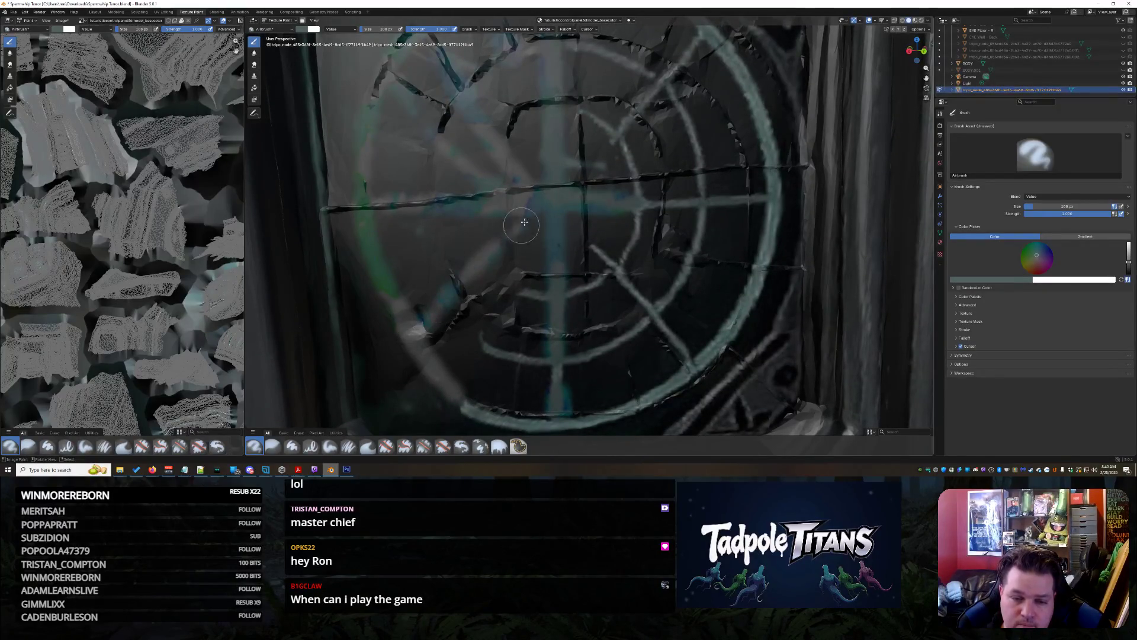
mouse_move(371, 259)
left_mouse_down()
mouse_move(474, 225)
mouse_move(407, 238)
mouse_move(418, 234)
mouse_move(379, 259)
left_mouse_up()
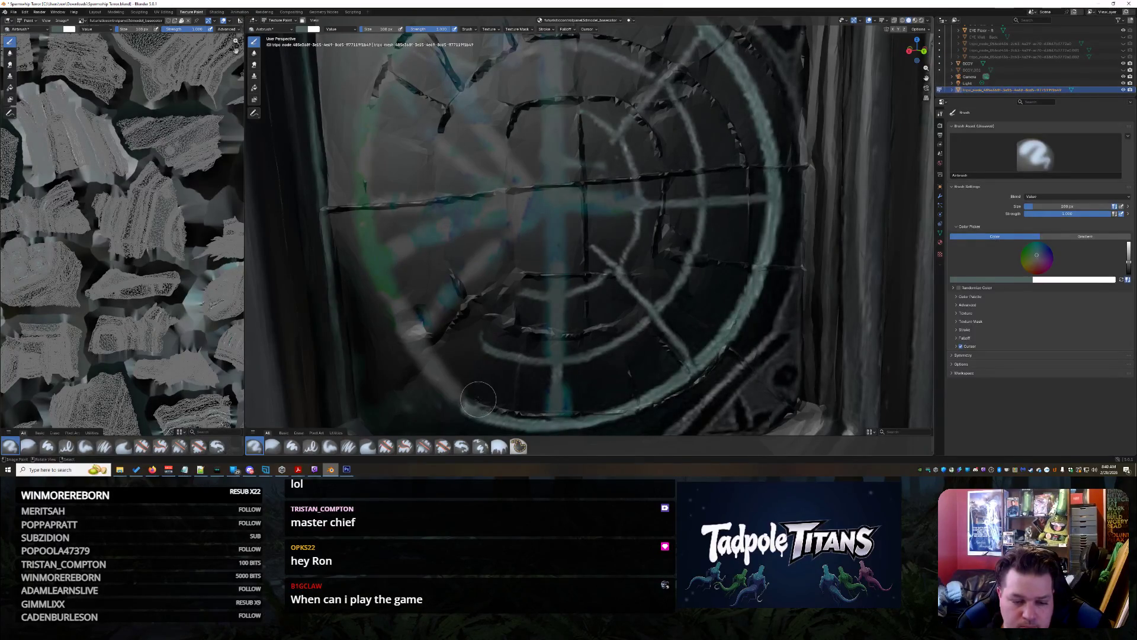
mouse_move(471, 404)
left_mouse_down()
mouse_move(524, 260)
mouse_move(507, 295)
left_mouse_up()
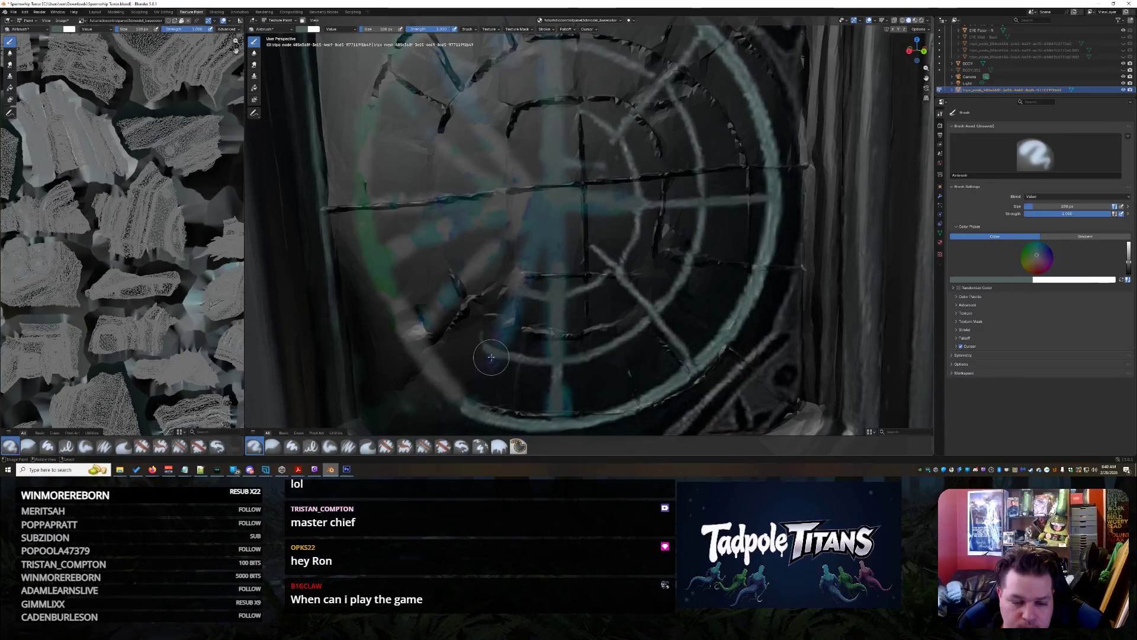
left_click_drag(491, 357, 474, 399)
mouse_move(572, 221)
left_mouse_down()
mouse_move(681, 342)
mouse_move(690, 288)
mouse_move(590, 228)
left_mouse_up()
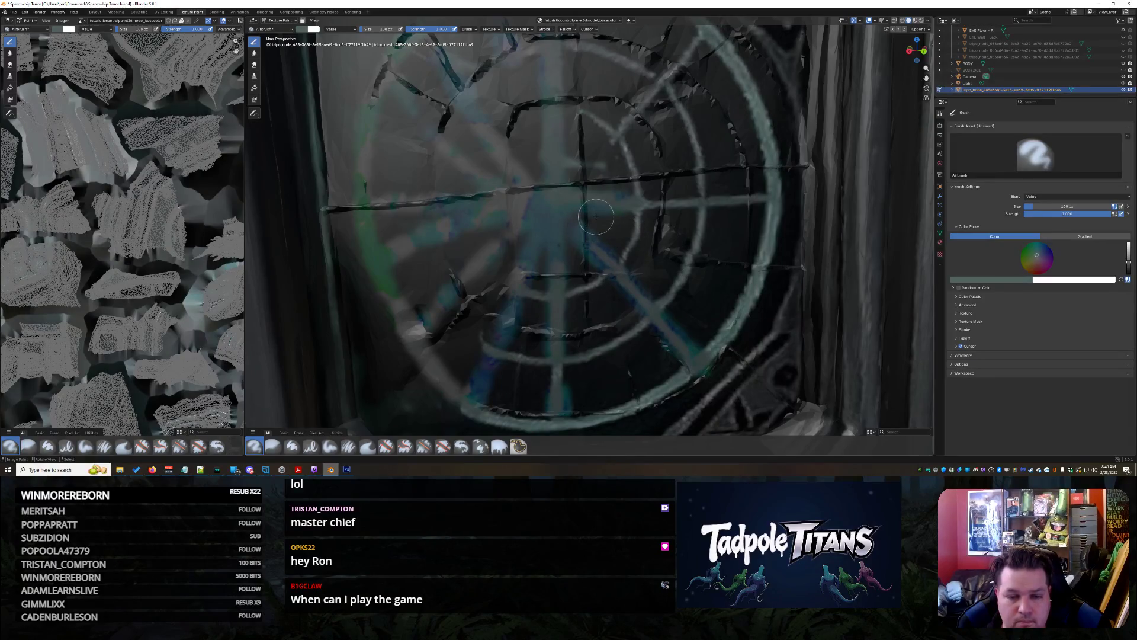
left_click_drag(702, 43, 576, 174)
middle_click_drag(609, 110, 655, 307, "shift")
Set the brush colour to black and cover the excess blue overspill
left_click(312, 29)
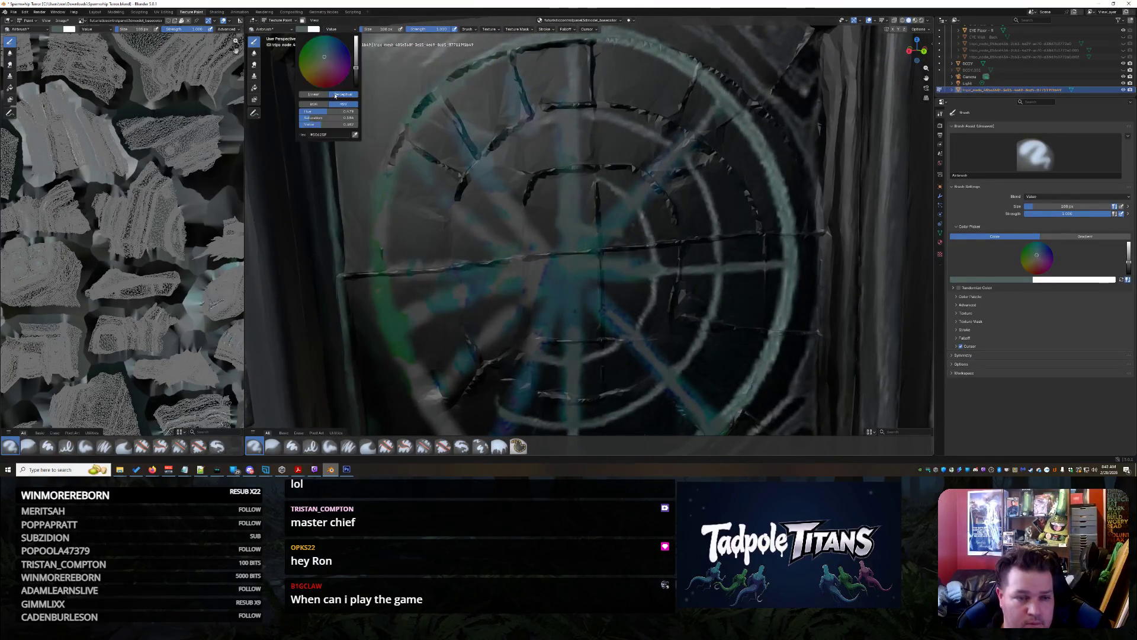
left_click_drag(356, 75, 356, 89)
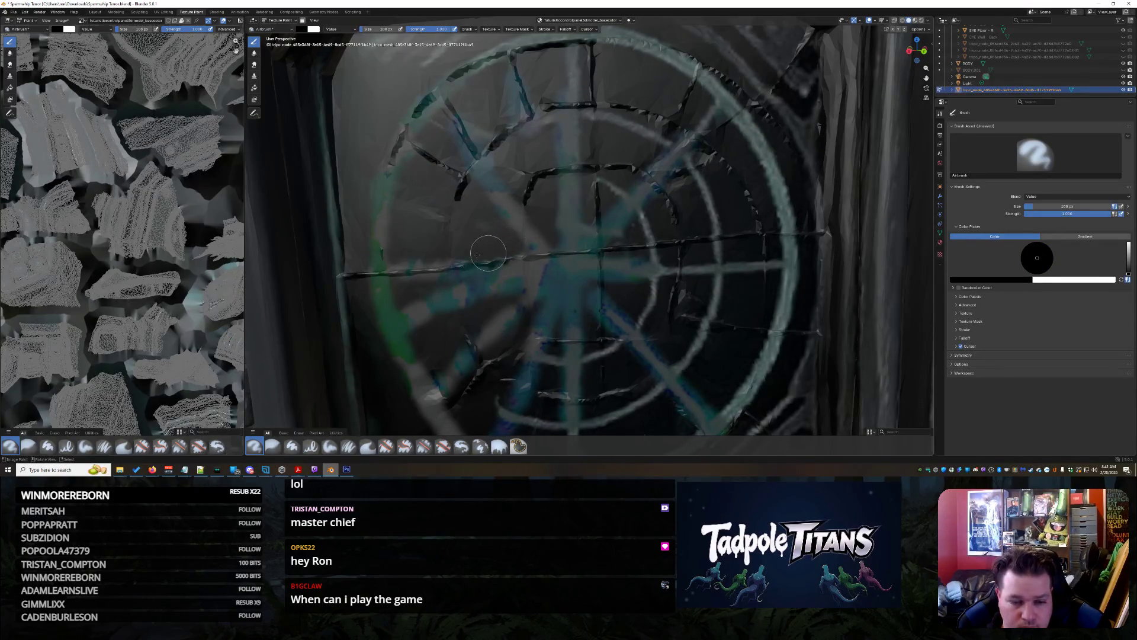
left_click_drag(465, 293, 418, 316)
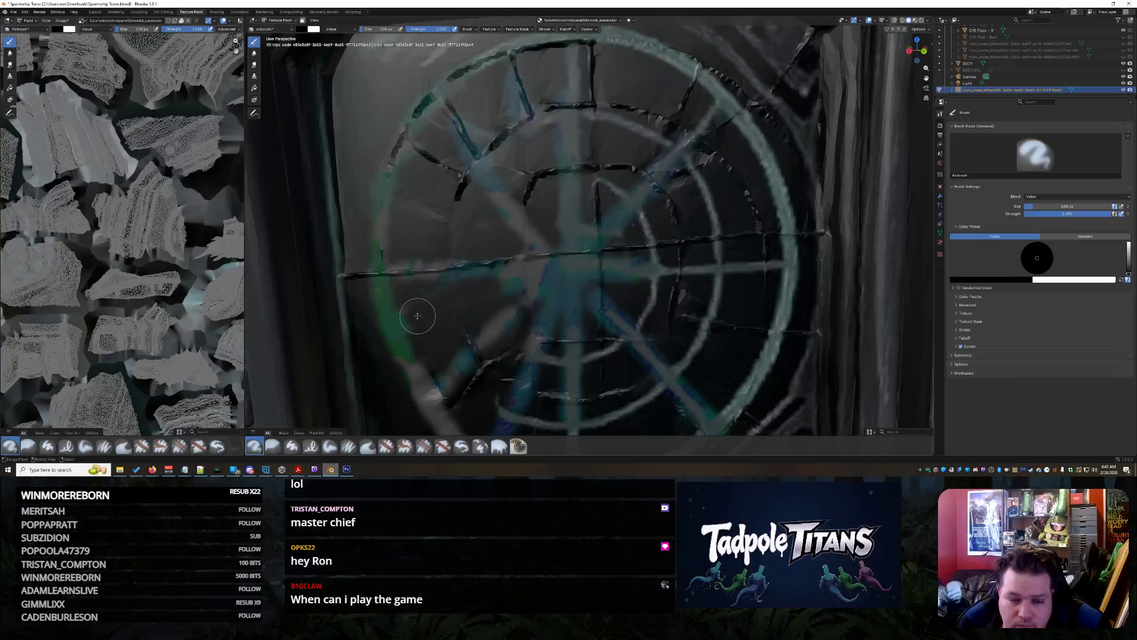
middle_click_drag(514, 284, 539, 319)
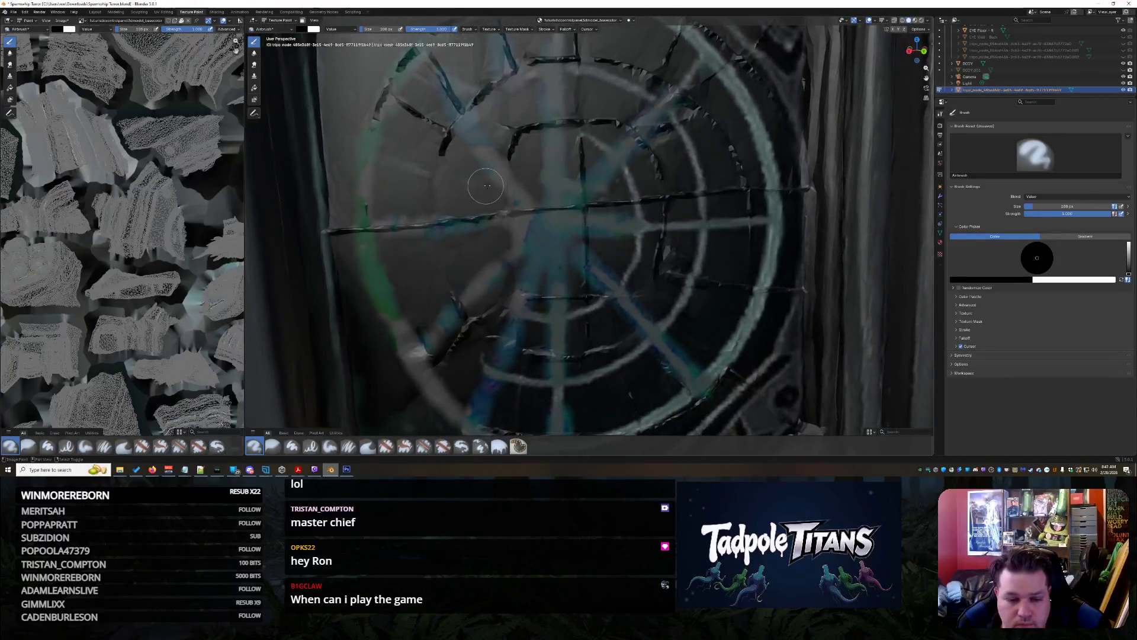
mouse_move(537, 288)
left_mouse_down()
mouse_move(474, 388)
mouse_move(489, 370)
left_mouse_up()
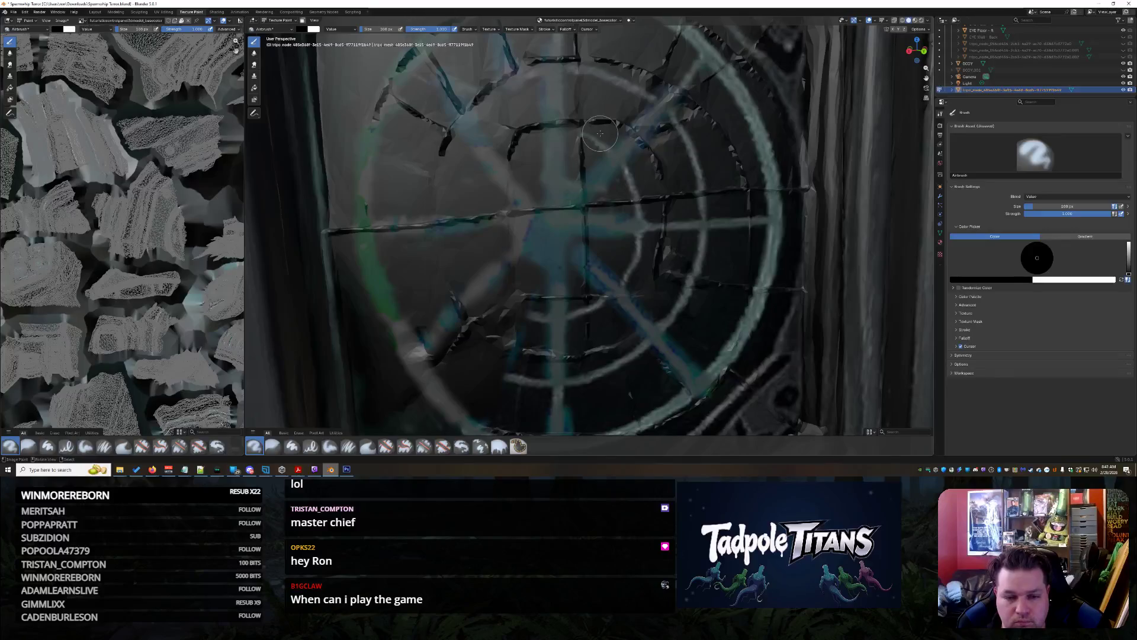
Sample a light colour from the model and set the brush size to 30 px
left_click(302, 28)
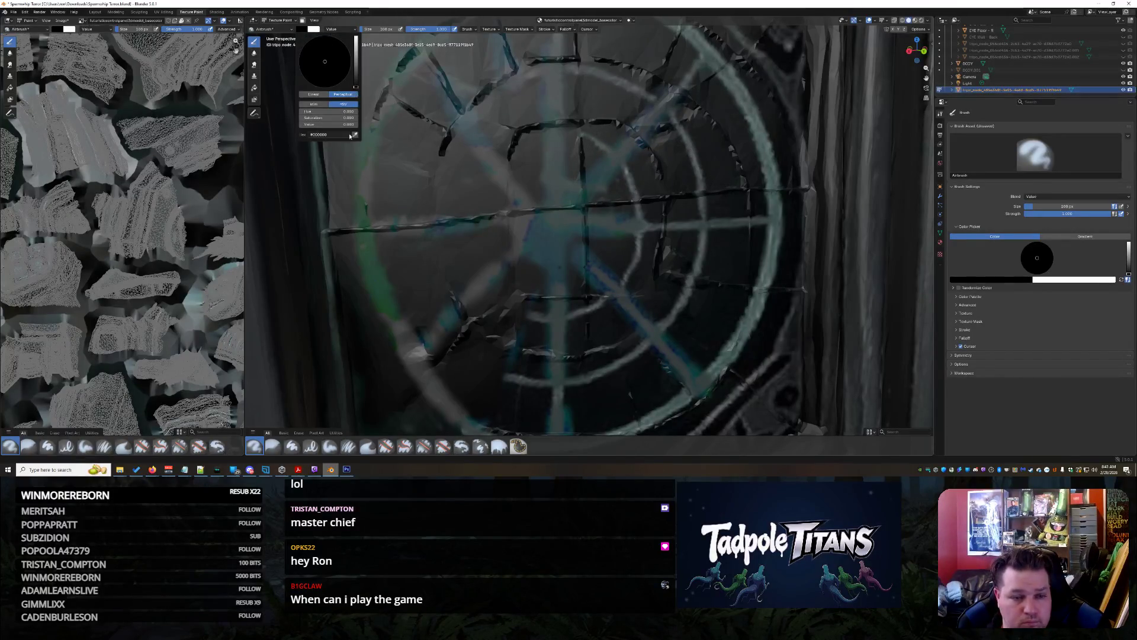
left_click(355, 135)
left_click(638, 181)
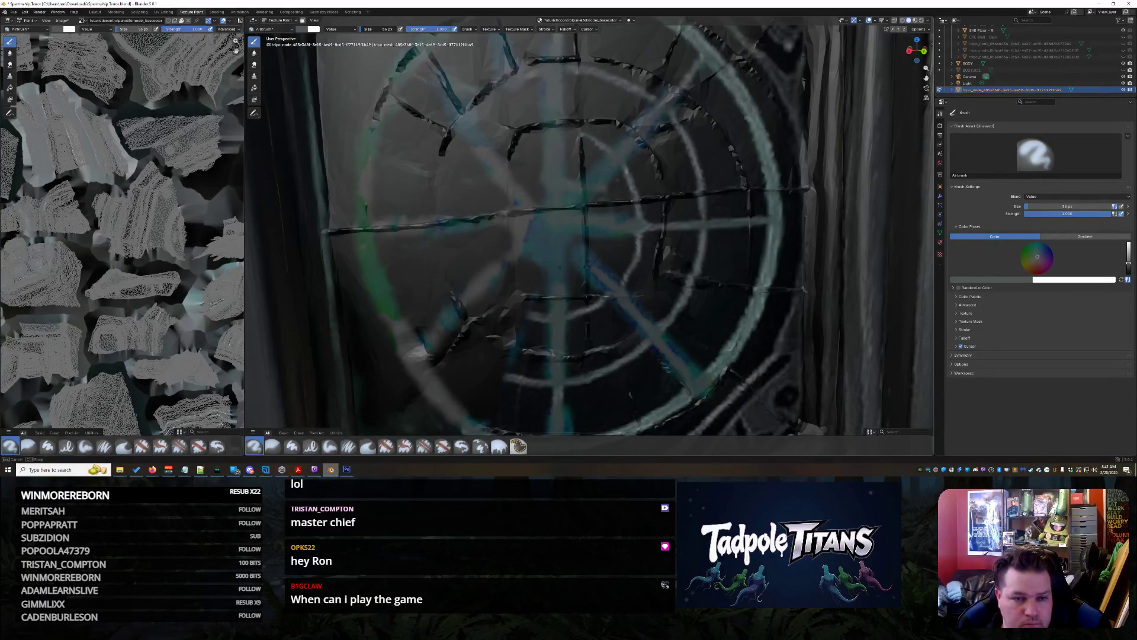
left_click(459, 83)
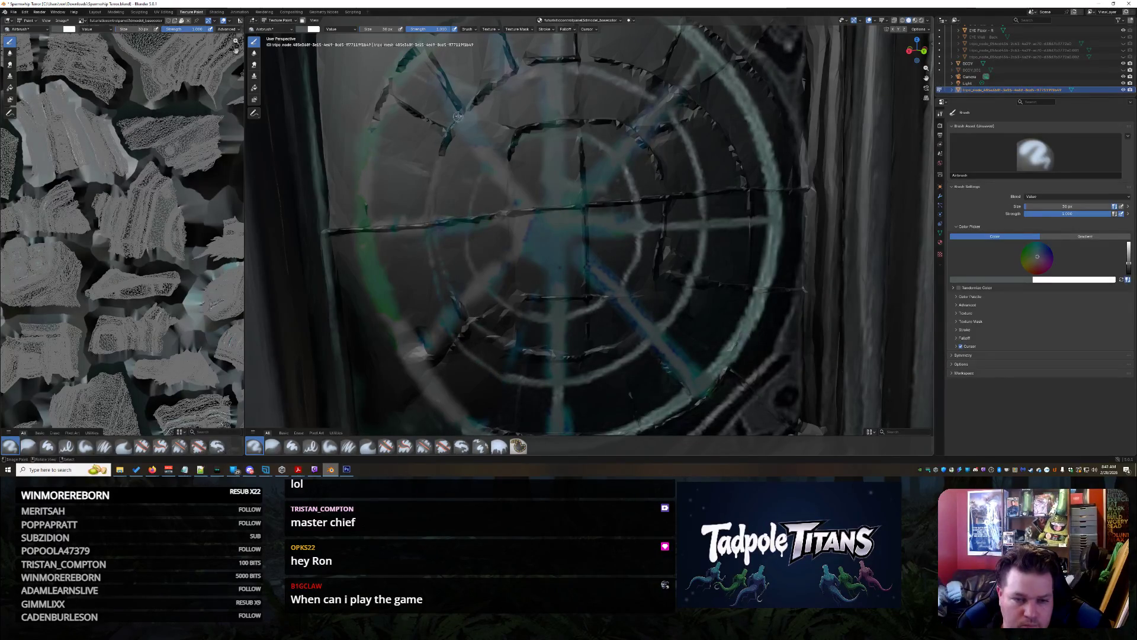
Orbit and zoom out to view the ship's shark-head hull from outside
mouse_move(620, 154)
middle_mouse_down()
mouse_move(647, 284)
mouse_move(690, 299)
mouse_move(663, 299)
middle_mouse_up()
scroll(639, 237, "up", 10)
scroll(648, 276, "down", 8)
scroll(647, 284, "up", 8)
scroll(644, 298, "down", 8)
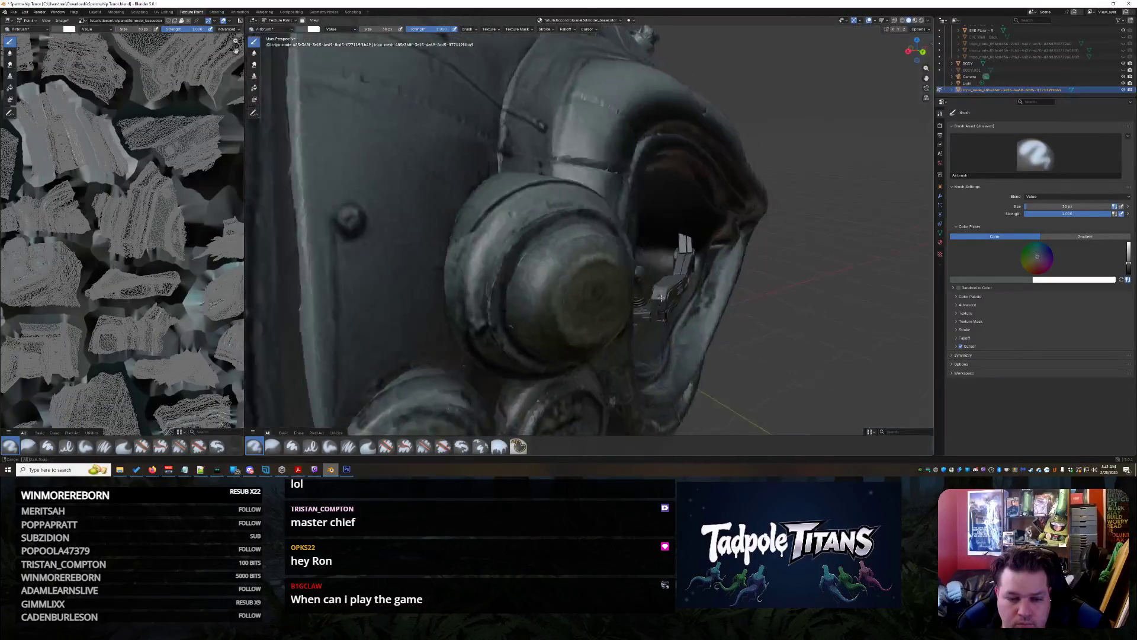
scroll(644, 298, "up", 8)
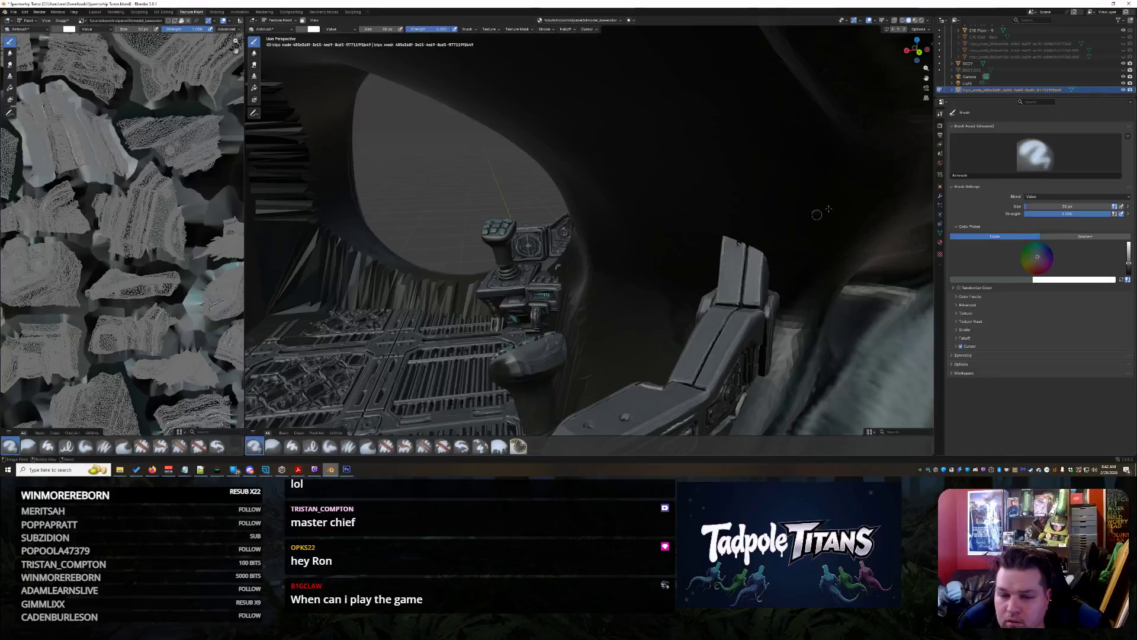
scroll(699, 266, "down", 8)
mouse_move(699, 266)
middle_mouse_down()
mouse_move(683, 264)
mouse_move(700, 269)
middle_mouse_up()
scroll(683, 264, "down", 3)
scroll(687, 266, "down", 5)
scroll(700, 269, "up", 10)
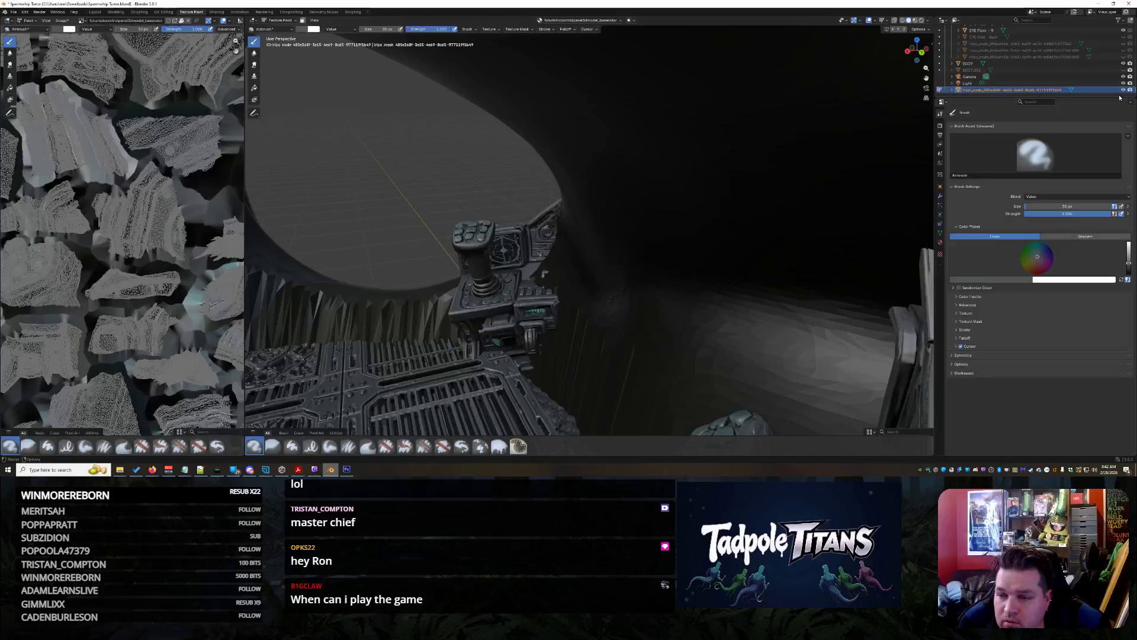
Hide and re-show the BODY hull twice to check the console underneath
left_click(1124, 64)
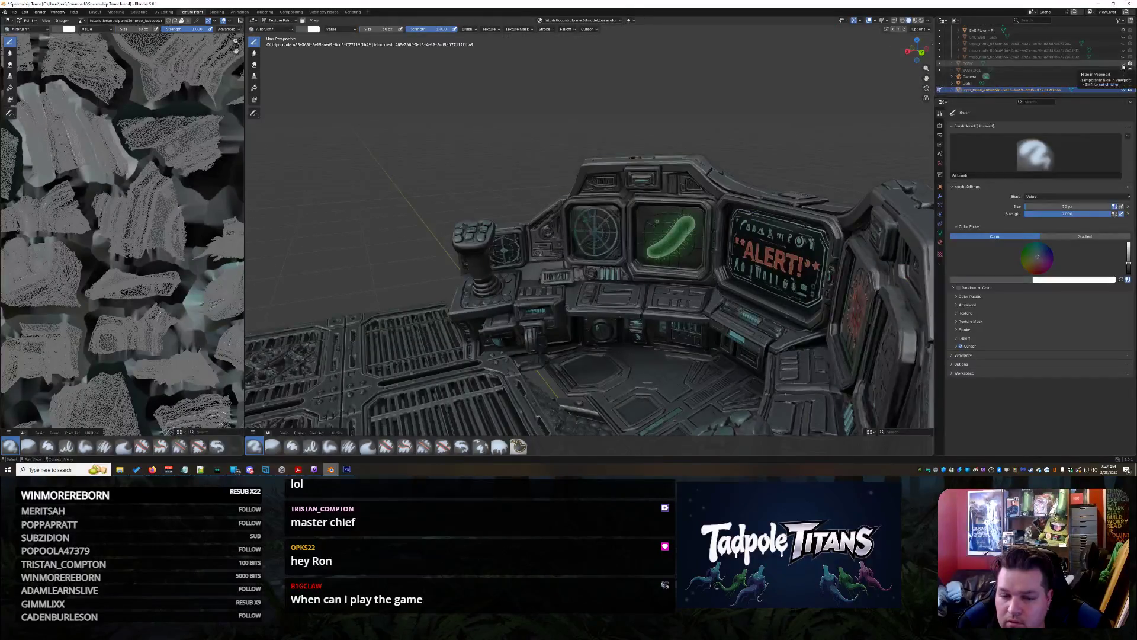
left_click(1123, 64)
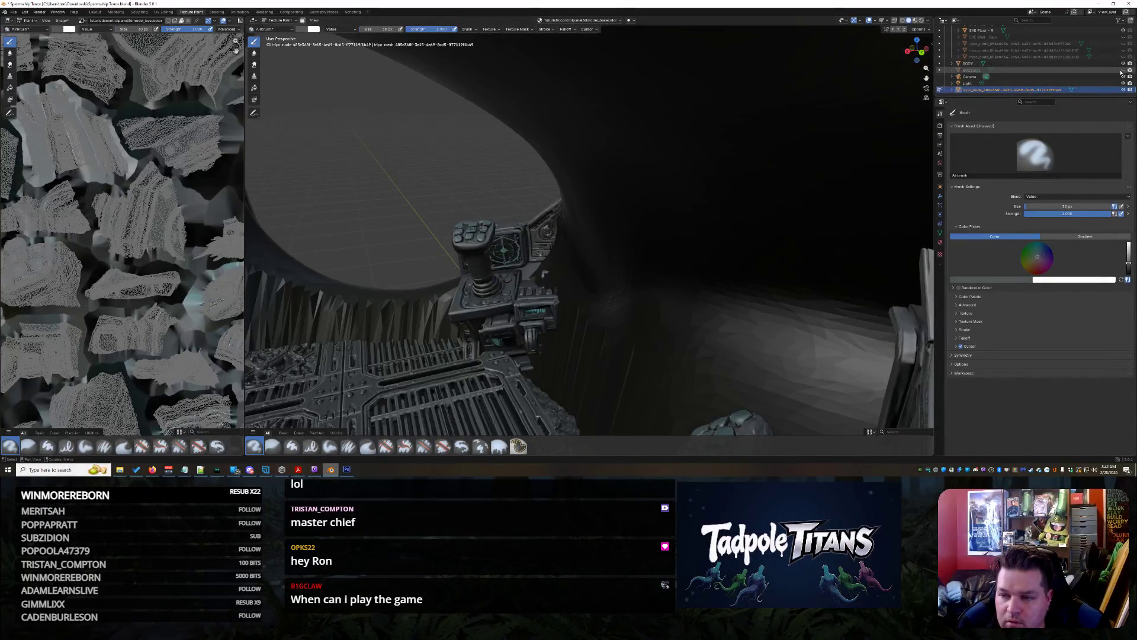
left_click(1124, 64)
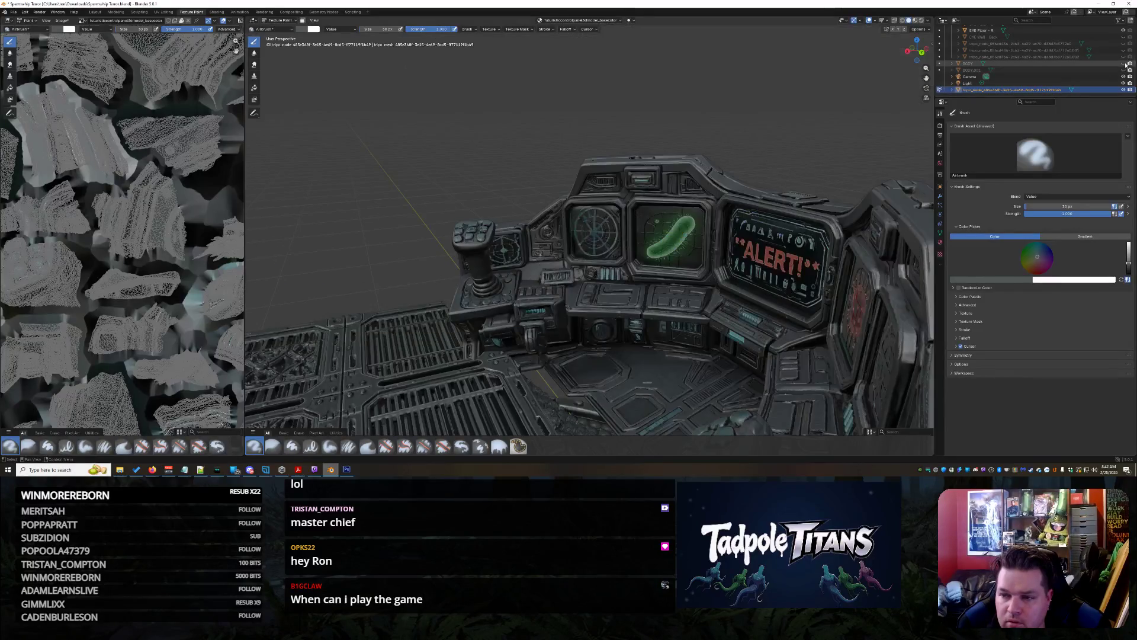
left_click(1124, 64)
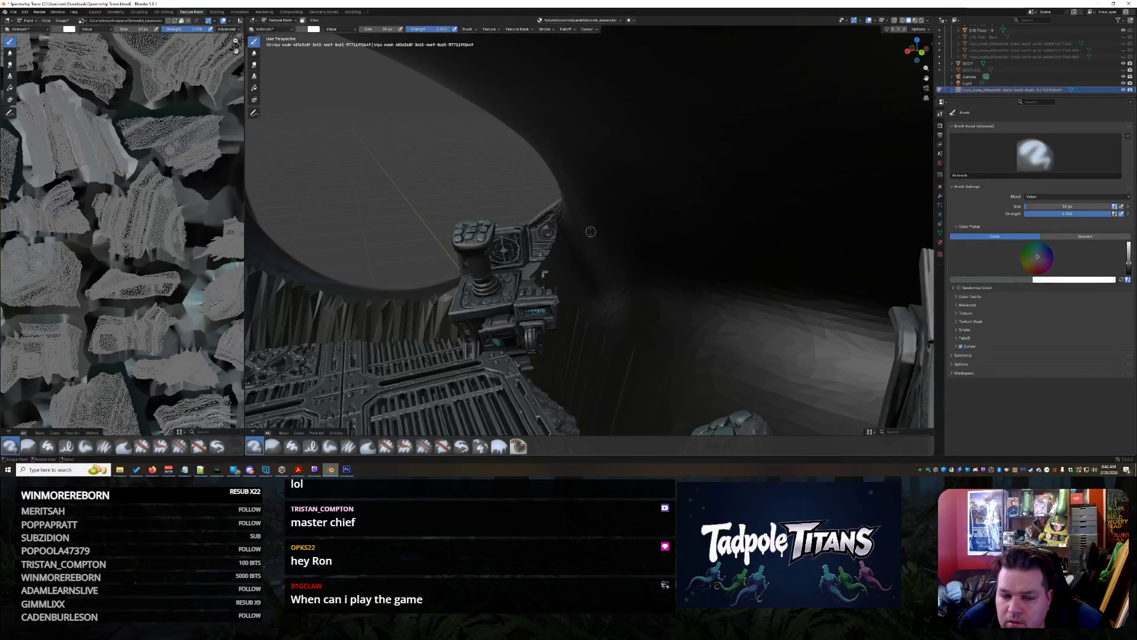
Orbit to a side view of the shark head and switch visibility from BODY to BODY.001
middle_click_drag(590, 231, 655, 234)
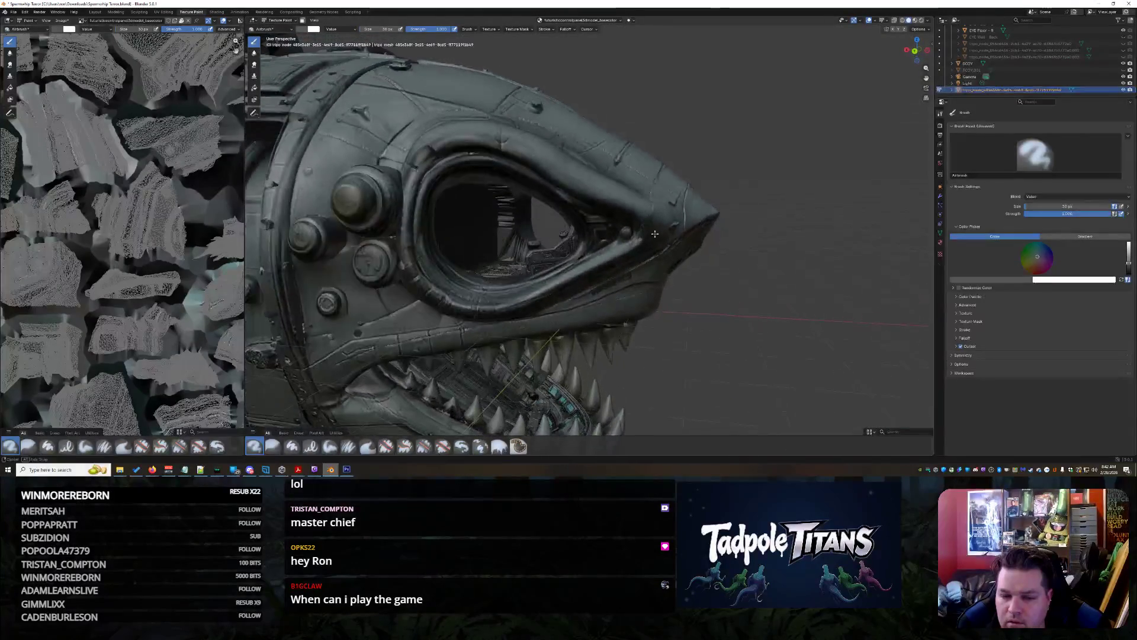
scroll(1048, 72, "up", 3)
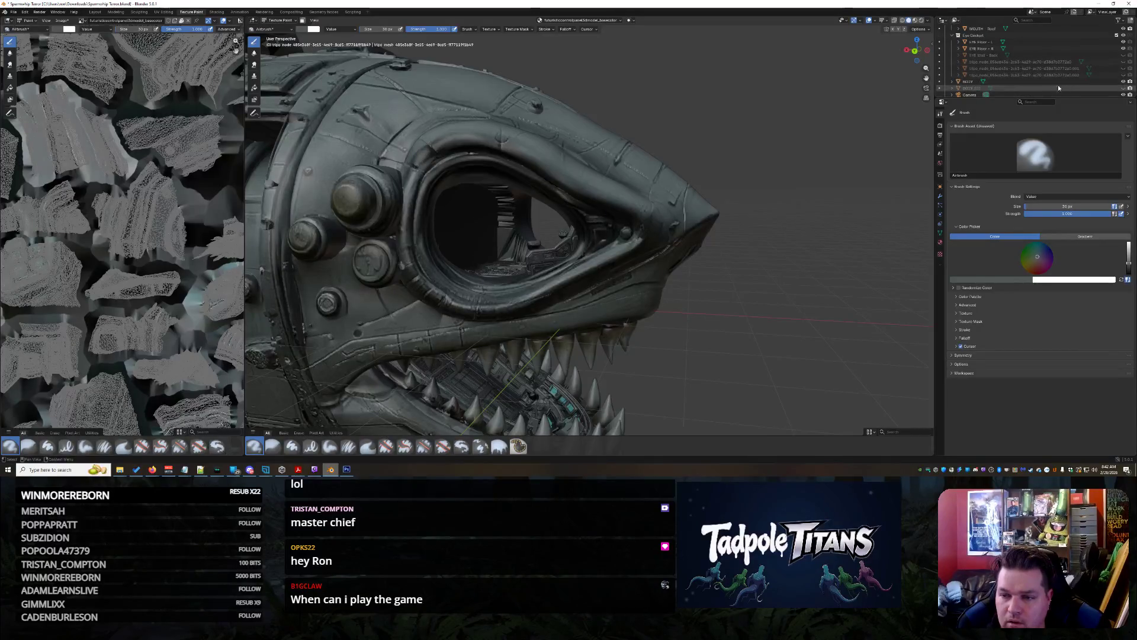
left_click(1123, 81)
left_click(1124, 87)
middle_click_drag(592, 237, 568, 237)
scroll(647, 304, "up", 10)
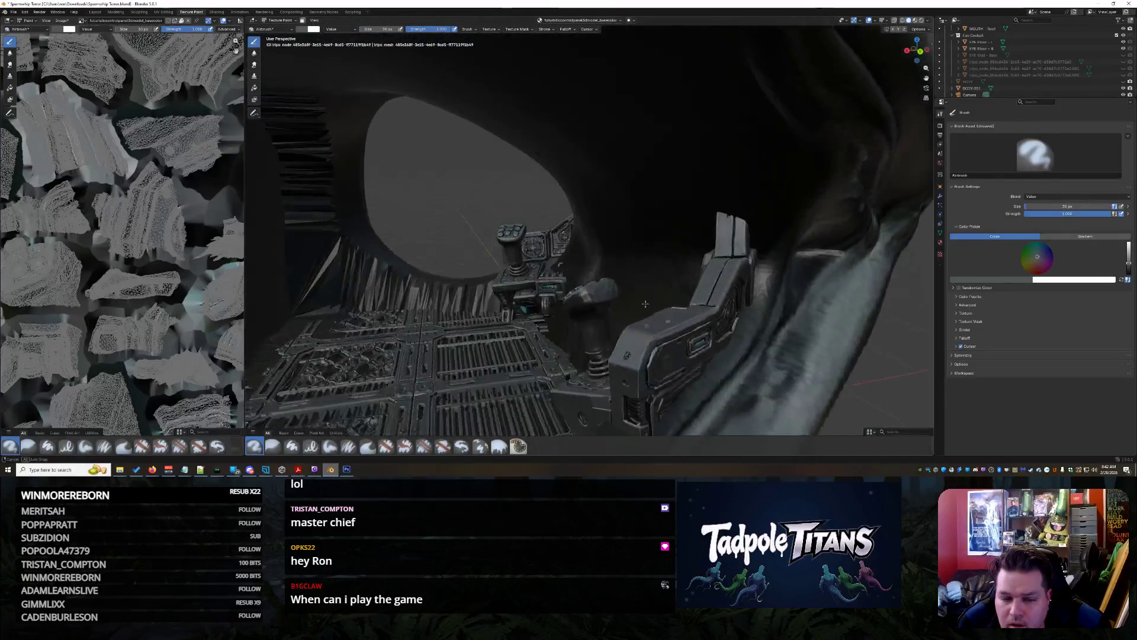
Look around inside the cockpit while toggling the BODY.001 and BODY shells' visibility
mouse_move(646, 303)
middle_mouse_down()
mouse_move(696, 278)
mouse_move(670, 278)
middle_mouse_up()
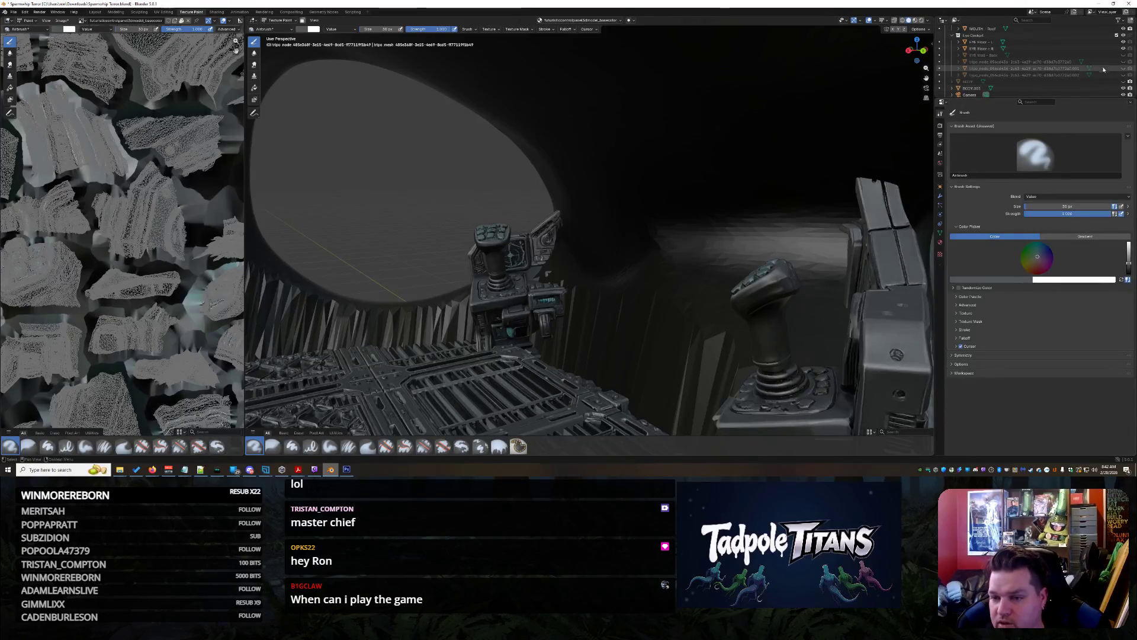
scroll(1093, 75, "down", 3)
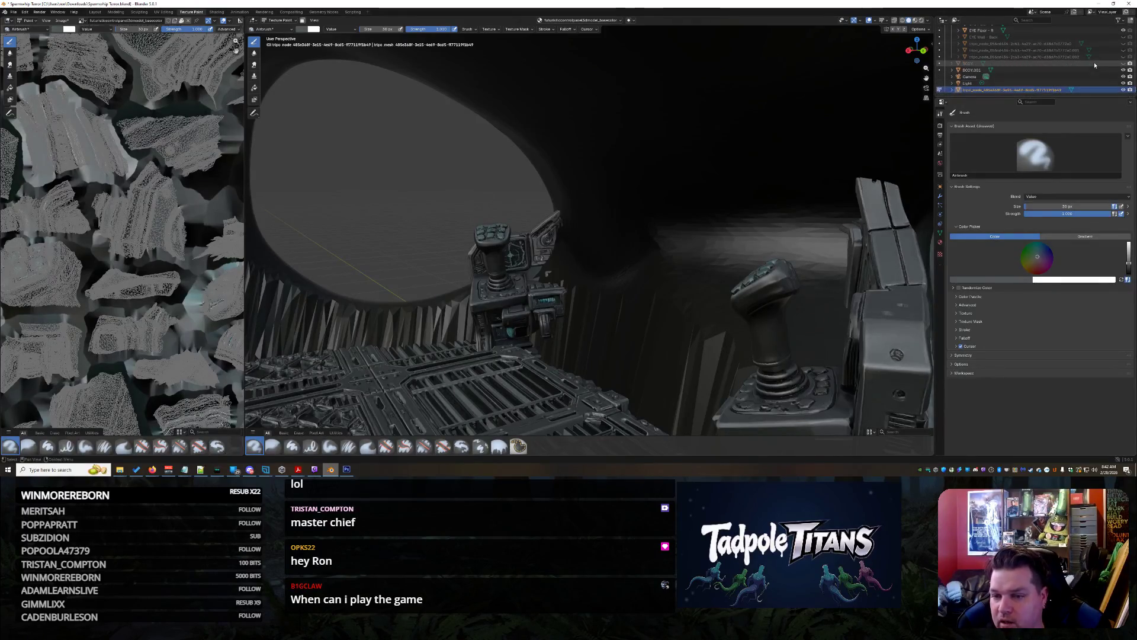
left_click(1123, 70)
left_click(1123, 69)
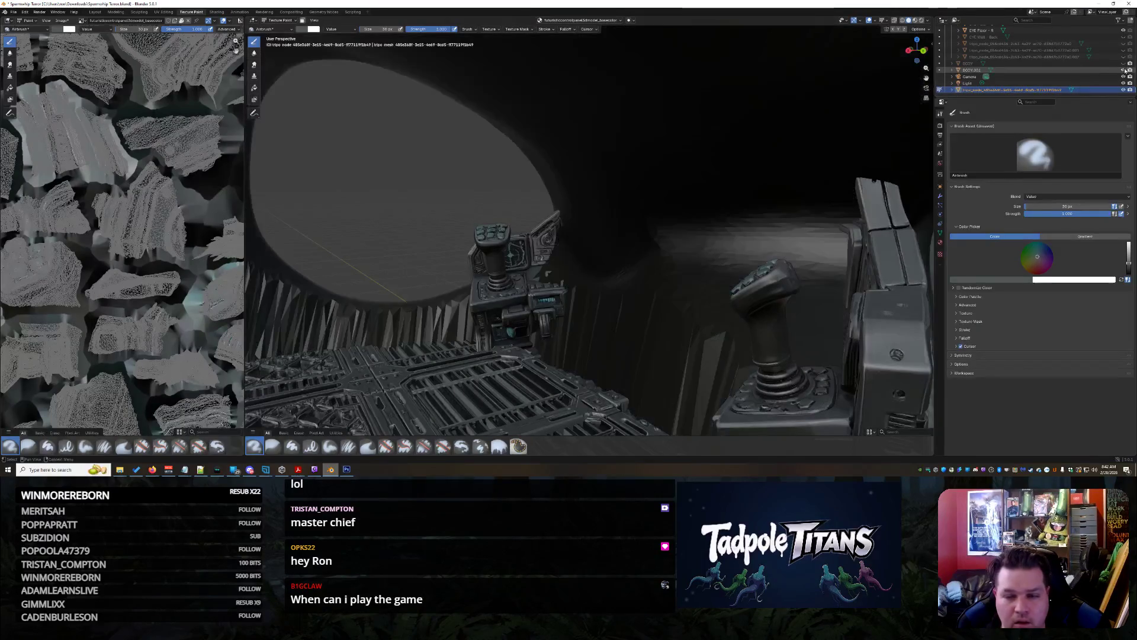
left_click(1124, 69)
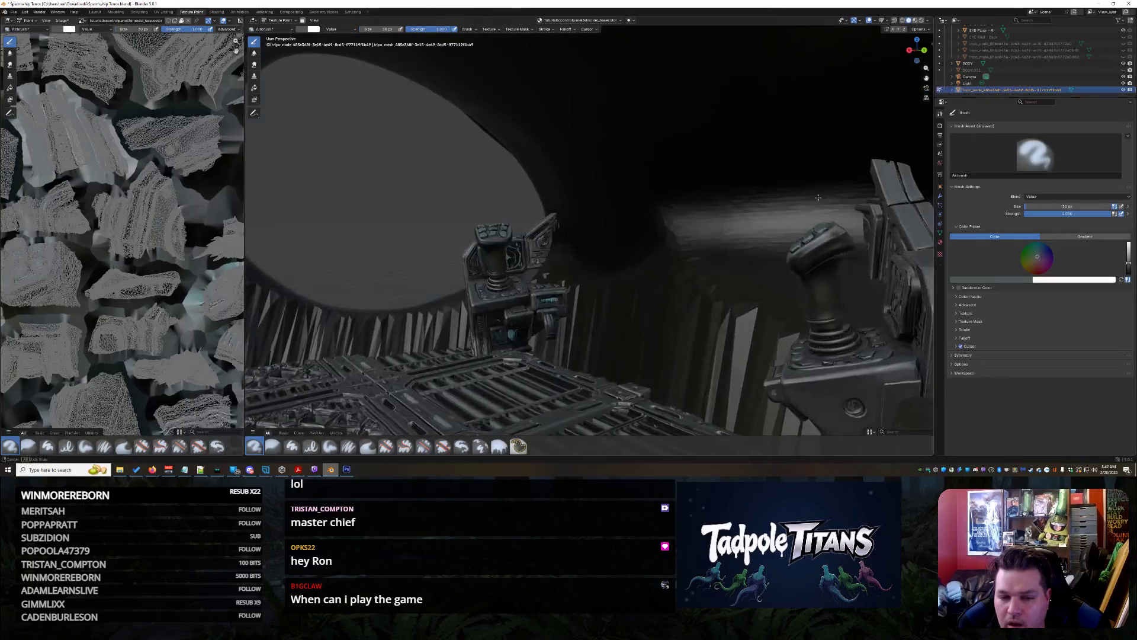
Orbit round to face the front of the cockpit console
scroll(1118, 79, "up", 5)
scroll(1117, 79, "down", 5)
middle_click_drag(681, 237, 707, 241)
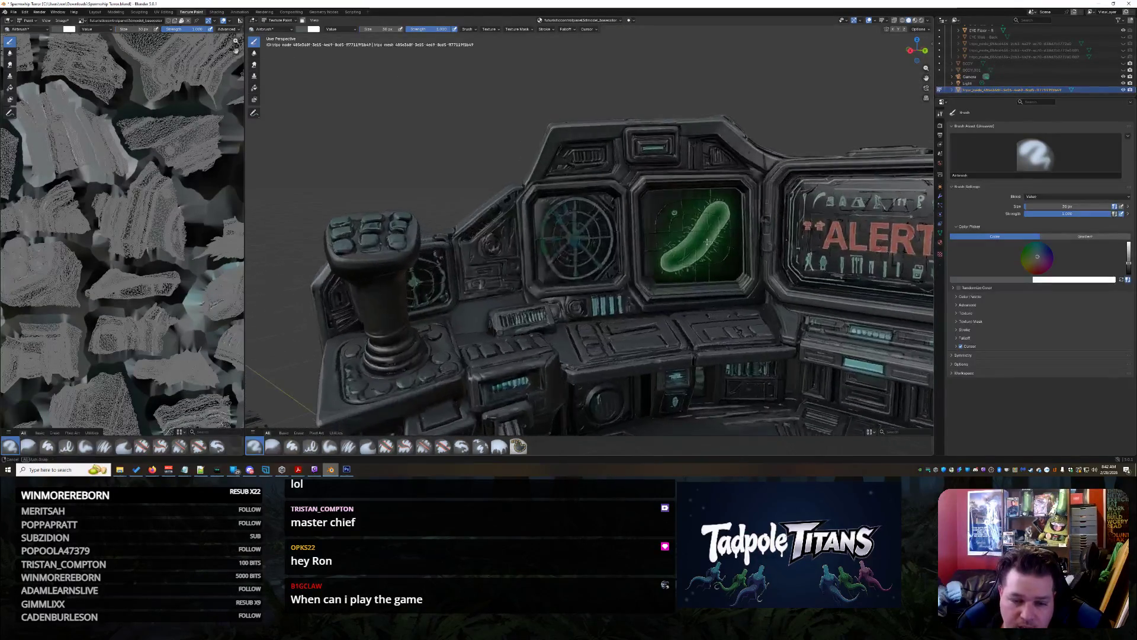
Zoom in close on the radar dial and pick a dark teal brush colour
scroll(699, 248, "up", 5)
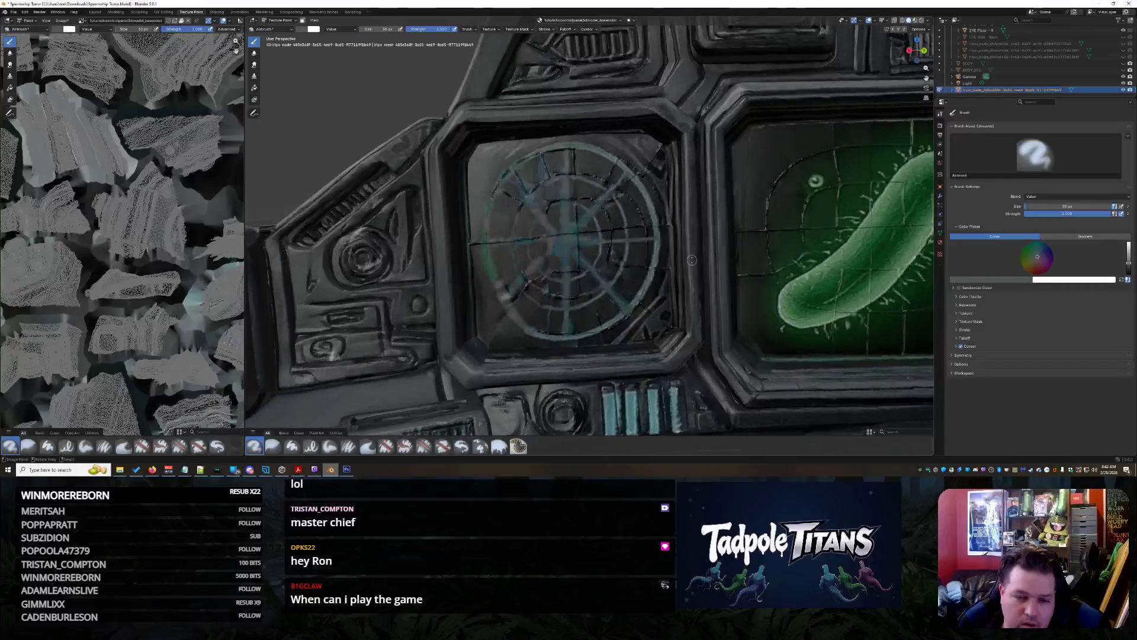
scroll(691, 260, "up", 2)
middle_click_drag(691, 260, 716, 267)
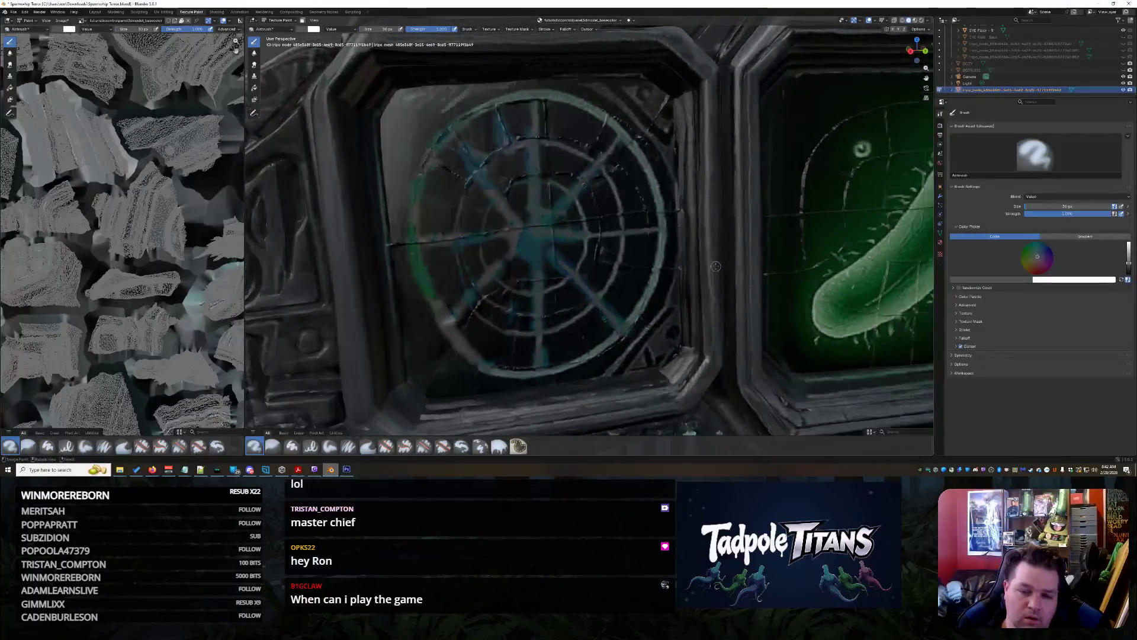
scroll(715, 267, "up", 1)
scroll(647, 292, "up", 1)
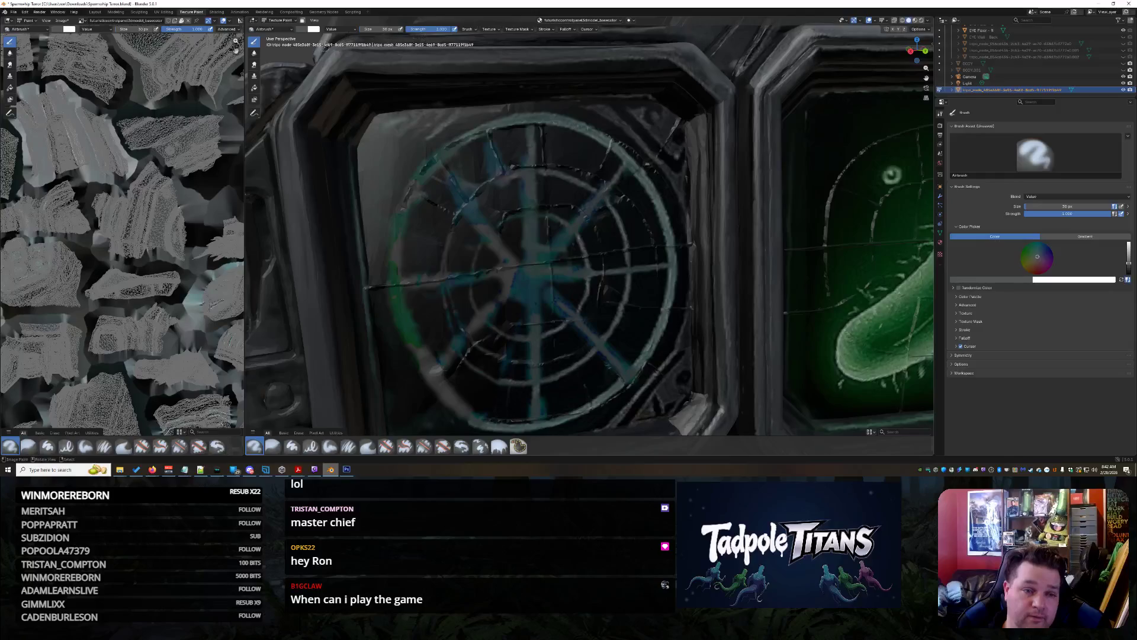
left_click(306, 30)
left_click(328, 38)
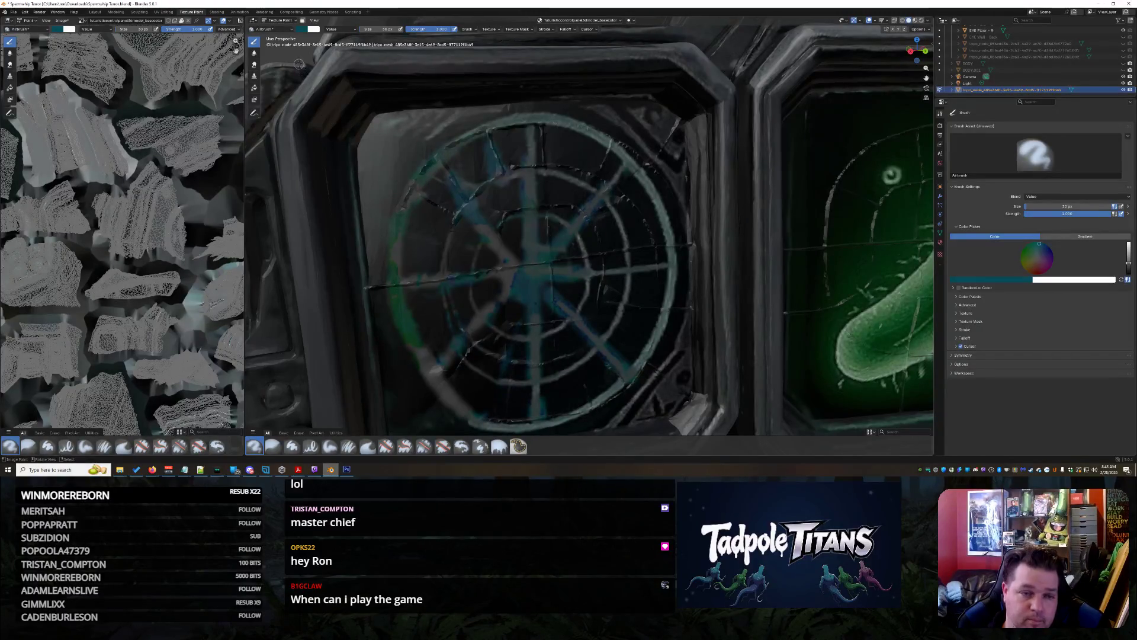
Set the brush blend to Color and airbrush teal along the radar's left and right rings
left_click(334, 31)
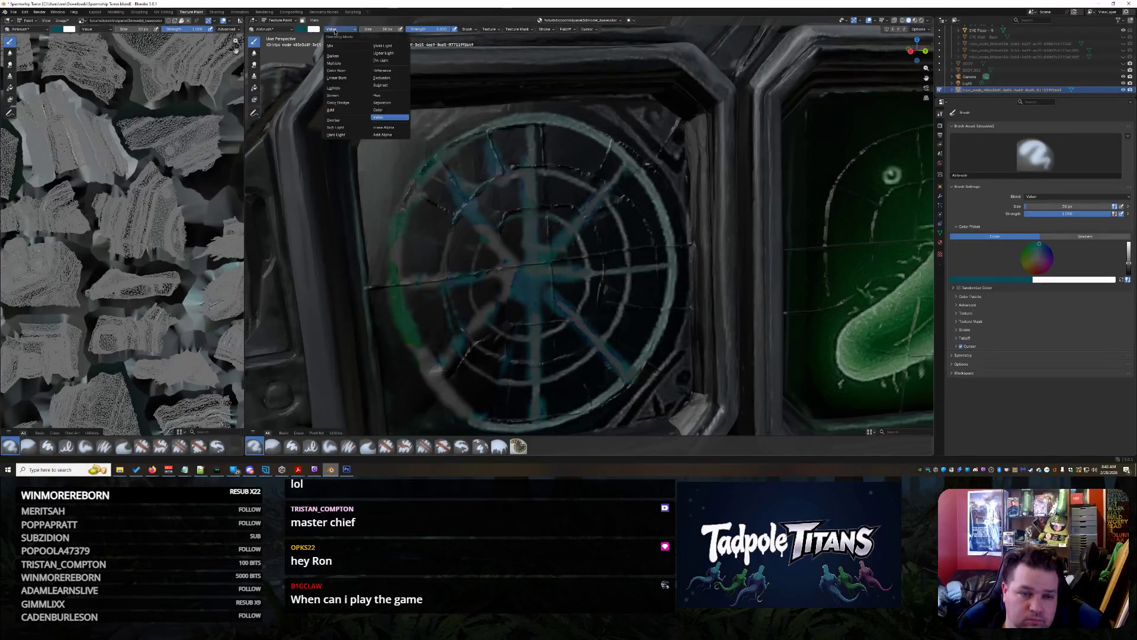
left_click(385, 112)
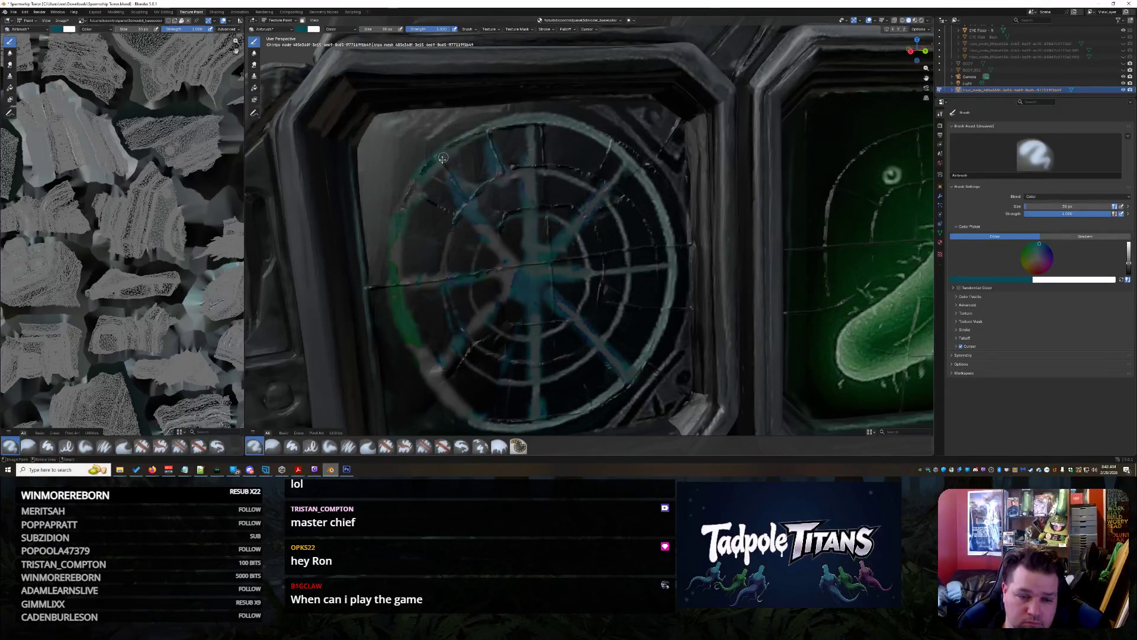
mouse_move(413, 181)
left_mouse_down()
mouse_move(465, 140)
mouse_move(408, 199)
mouse_move(393, 245)
left_mouse_up()
mouse_move(417, 193)
left_mouse_down()
mouse_move(397, 260)
mouse_move(403, 320)
mouse_move(423, 355)
left_mouse_up()
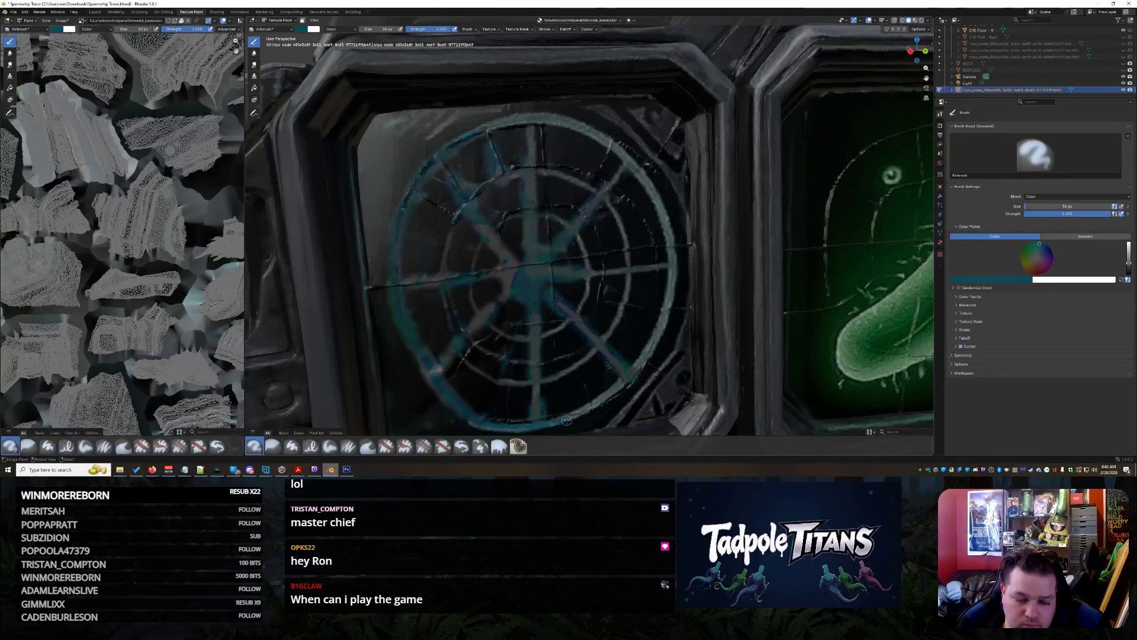
mouse_move(645, 364)
left_mouse_down()
mouse_move(672, 269)
mouse_move(650, 187)
mouse_move(590, 131)
mouse_move(545, 118)
mouse_move(467, 129)
left_mouse_up()
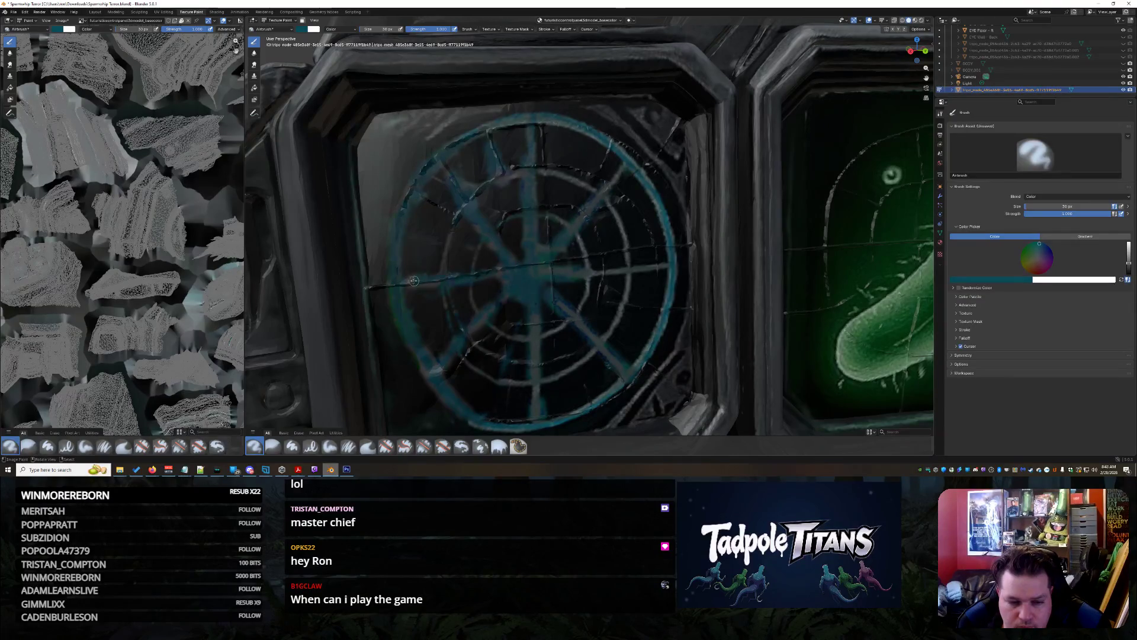
Zoom out, orbit around the control panel and zoom back in to inspect the painted radar
scroll(614, 279, "down", 5)
scroll(613, 278, "down", 10)
scroll(614, 279, "up", 5)
mouse_move(613, 278)
middle_mouse_down()
mouse_move(751, 333)
mouse_move(895, 345)
mouse_move(727, 330)
middle_mouse_up()
scroll(728, 330, "up", 6)
scroll(727, 330, "up", 3)
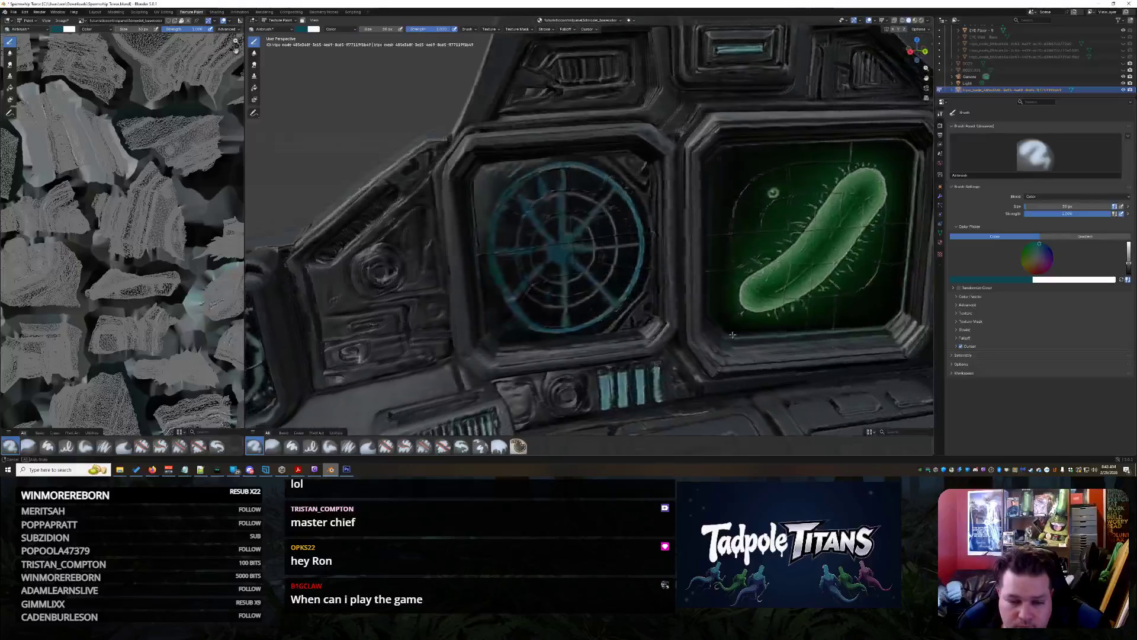
scroll(654, 339, "up", 3)
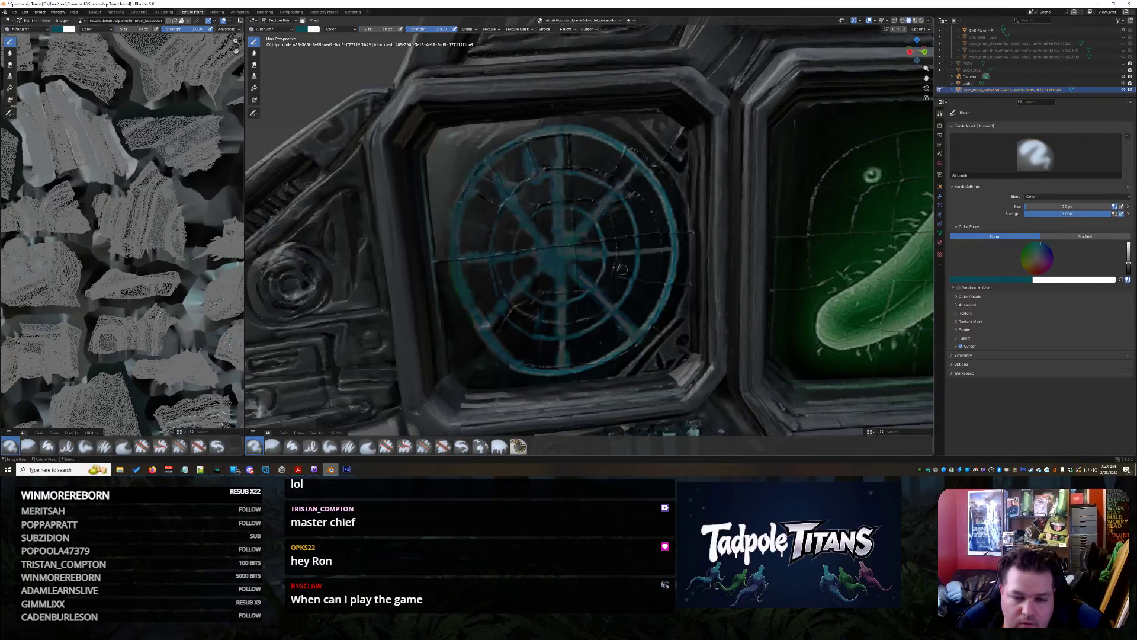
left_click(270, 29)
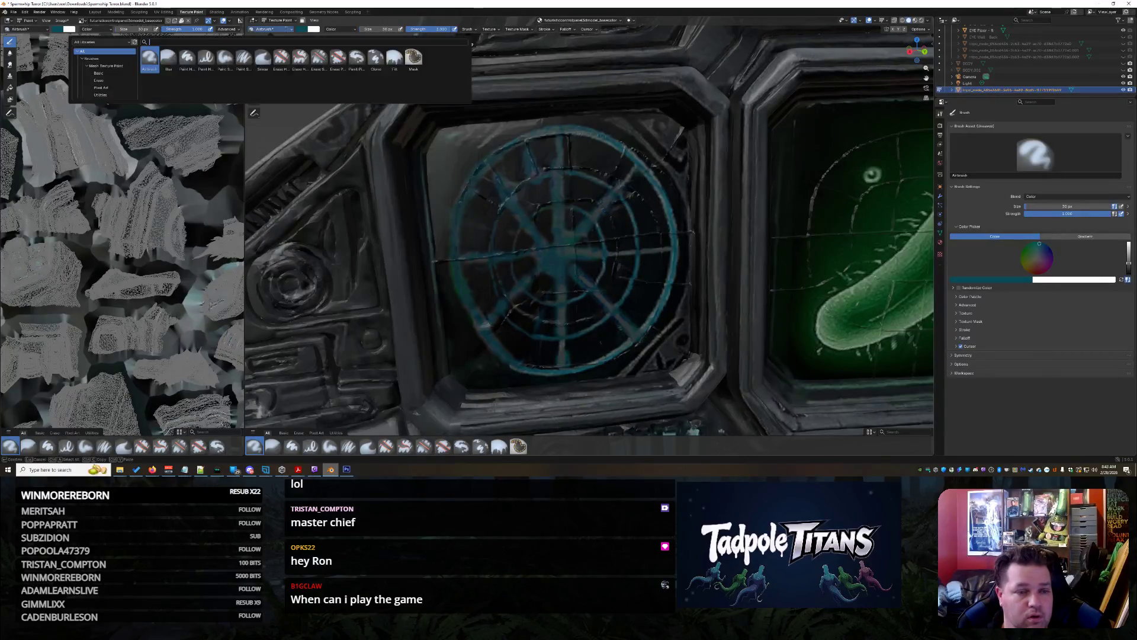
Smear the teal paint on the radar rings, then orbit out to view the whole console
left_click(262, 57)
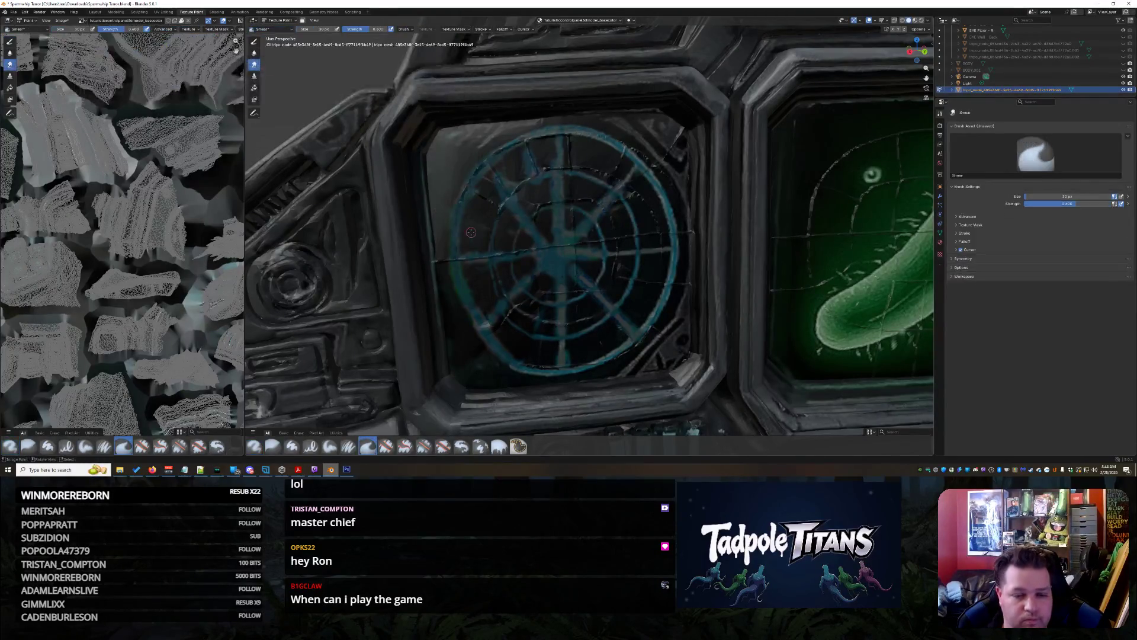
middle_click_drag(471, 233, 469, 240)
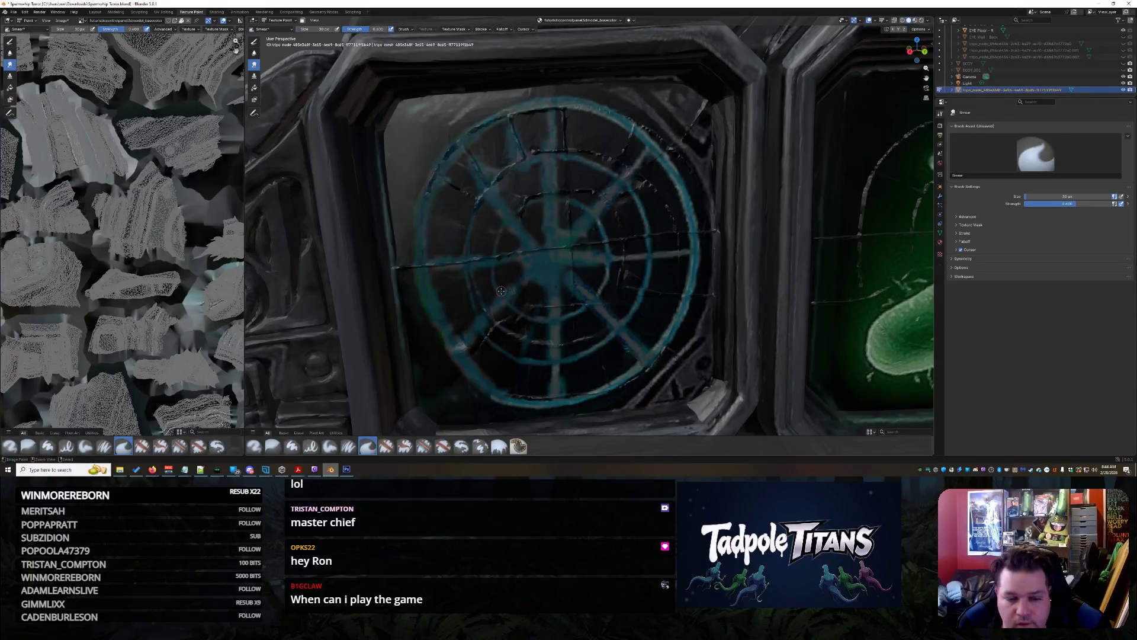
scroll(502, 291, "down", 8)
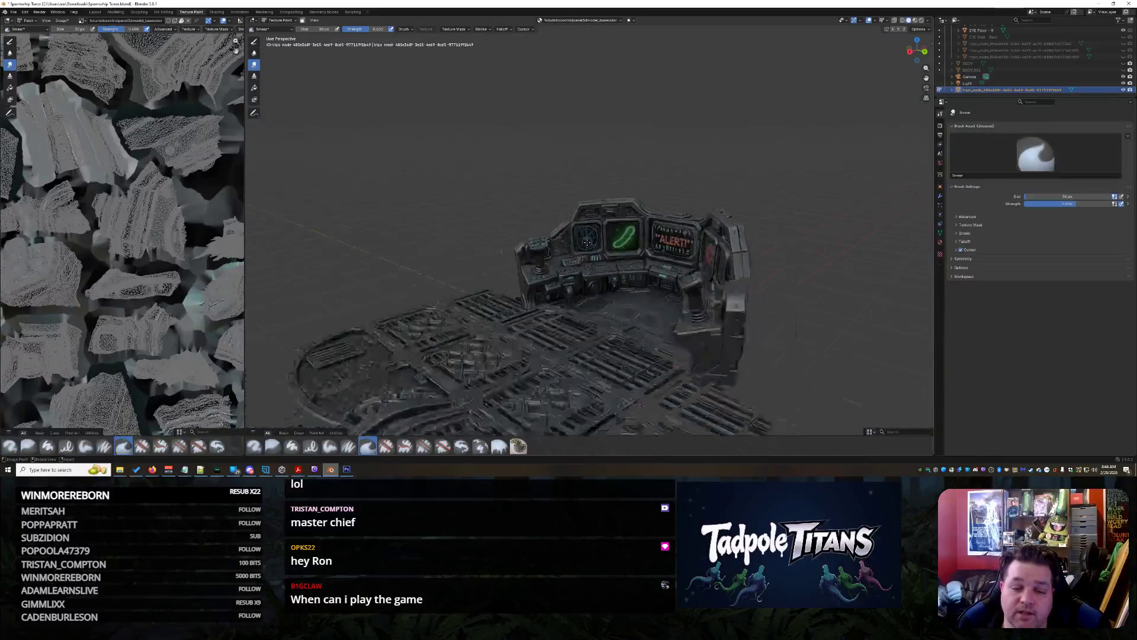
mouse_move(587, 242)
middle_mouse_down()
mouse_move(542, 257)
mouse_move(665, 266)
middle_mouse_up()
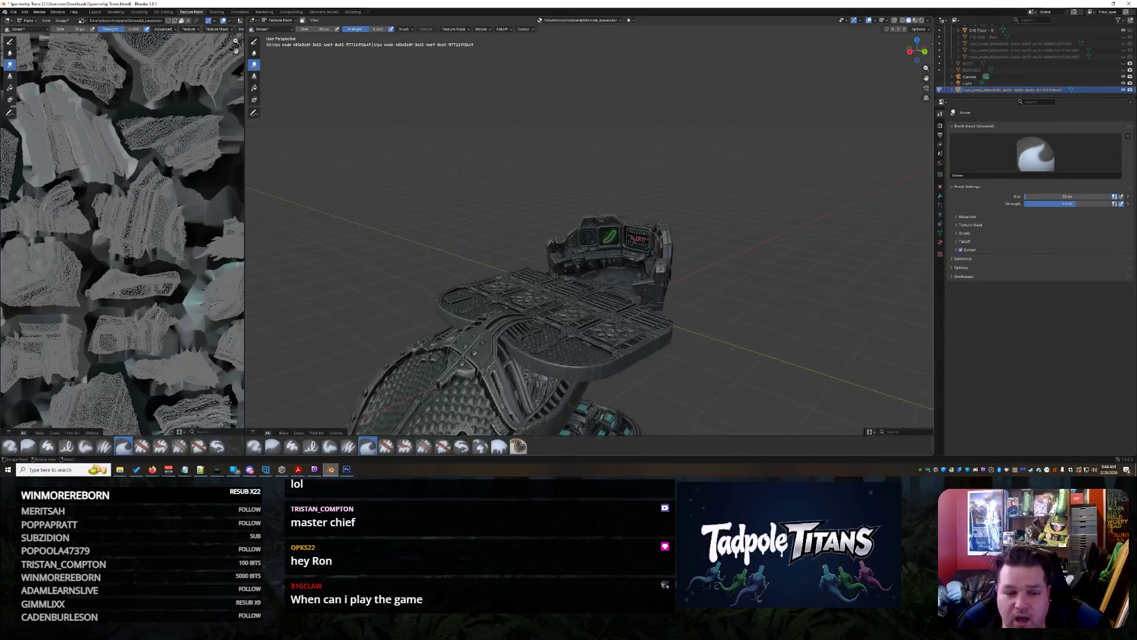
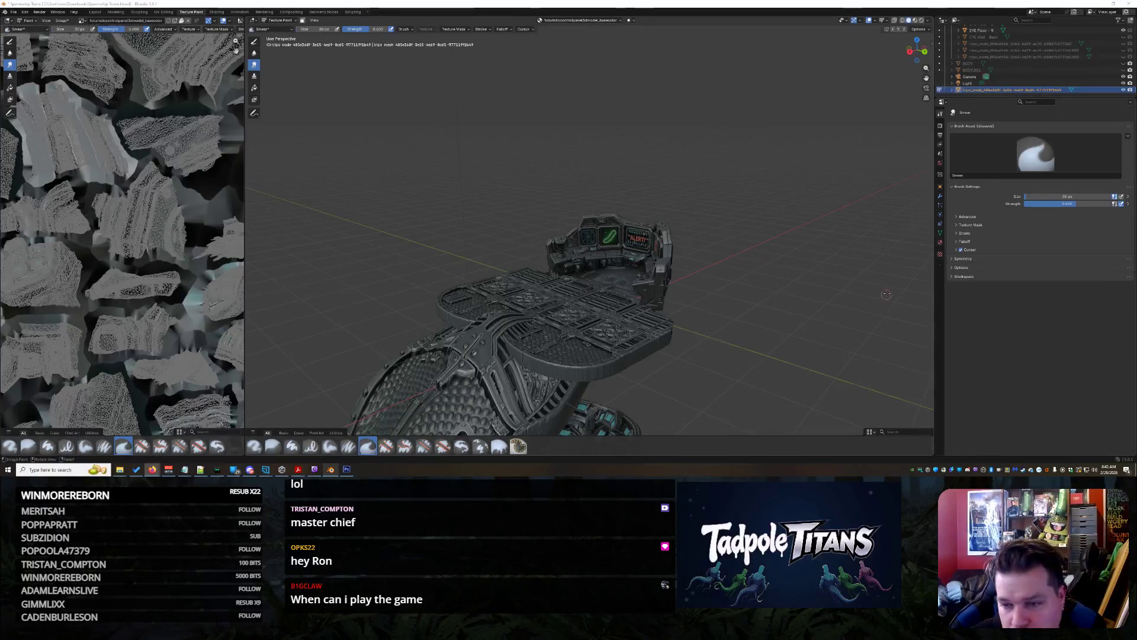
Zoom and orbit in until the cockpit's radar screen fills the view
scroll(864, 281, "up", 5)
mouse_move(832, 275)
middle_mouse_down()
mouse_move(858, 279)
mouse_move(809, 275)
mouse_move(877, 277)
mouse_move(678, 291)
mouse_move(788, 336)
mouse_move(869, 313)
middle_mouse_up()
scroll(719, 287, "up", 4)
scroll(678, 291, "up", 5)
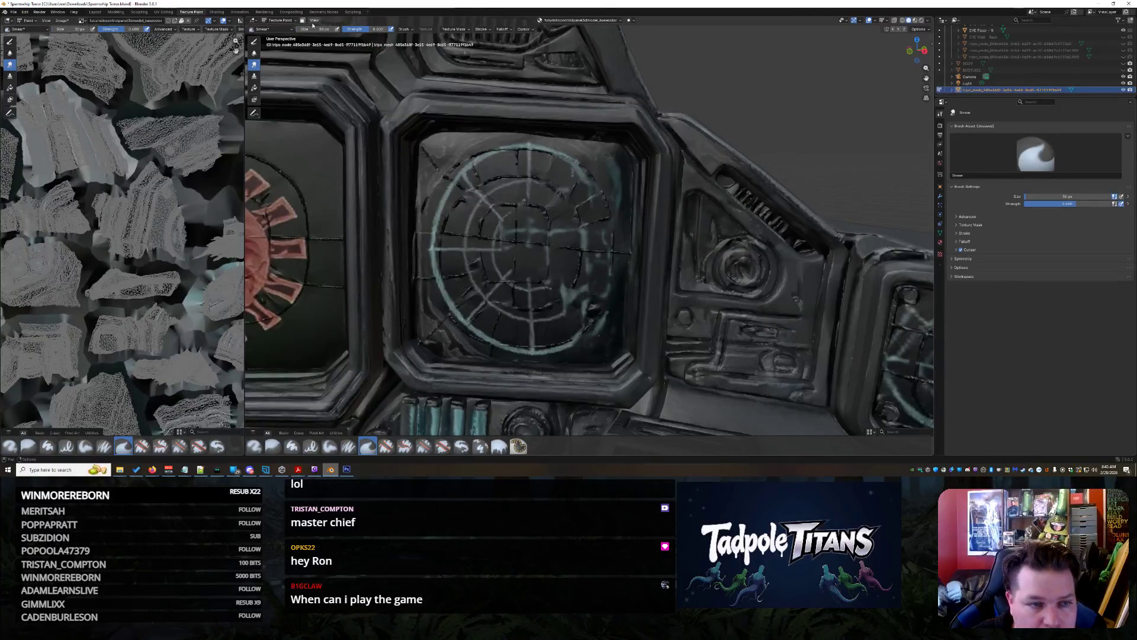
Try the Clone brush on the radar screen
left_click(270, 29)
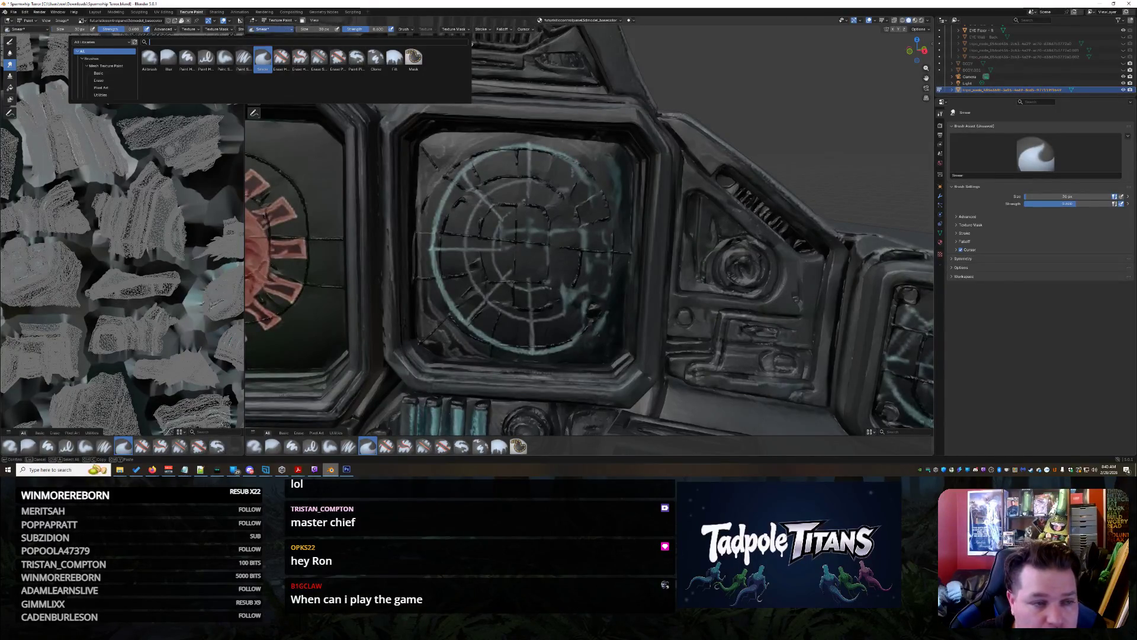
left_click(376, 56)
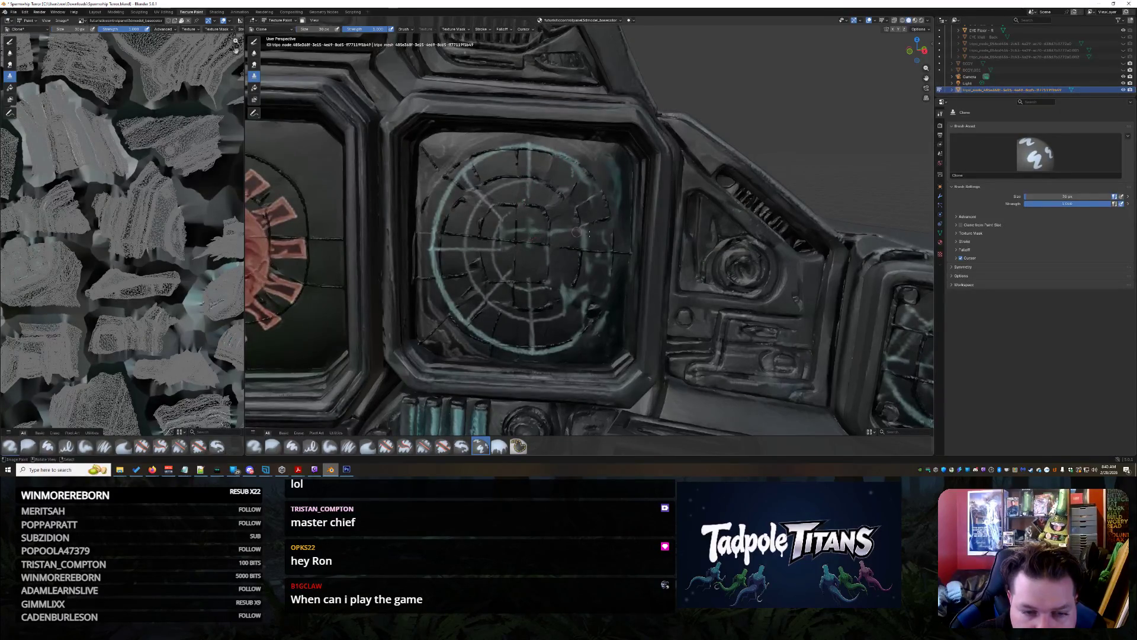
left_click(530, 269)
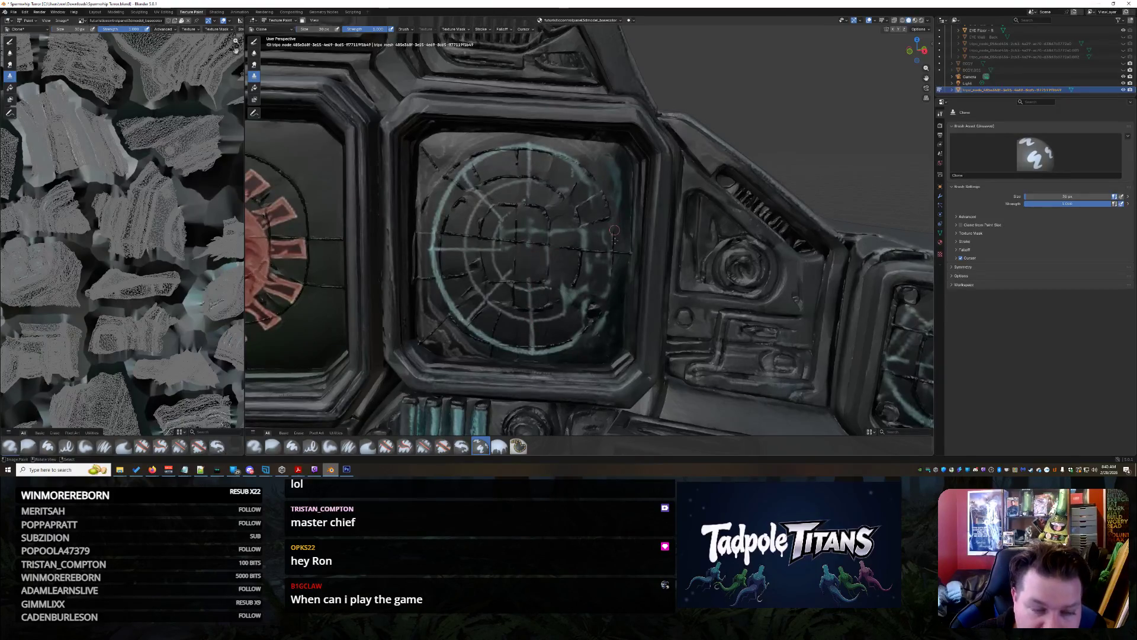
Switch to the Paint Hard brush and paint a short cyan vertical line at the radar's top
left_click(269, 29)
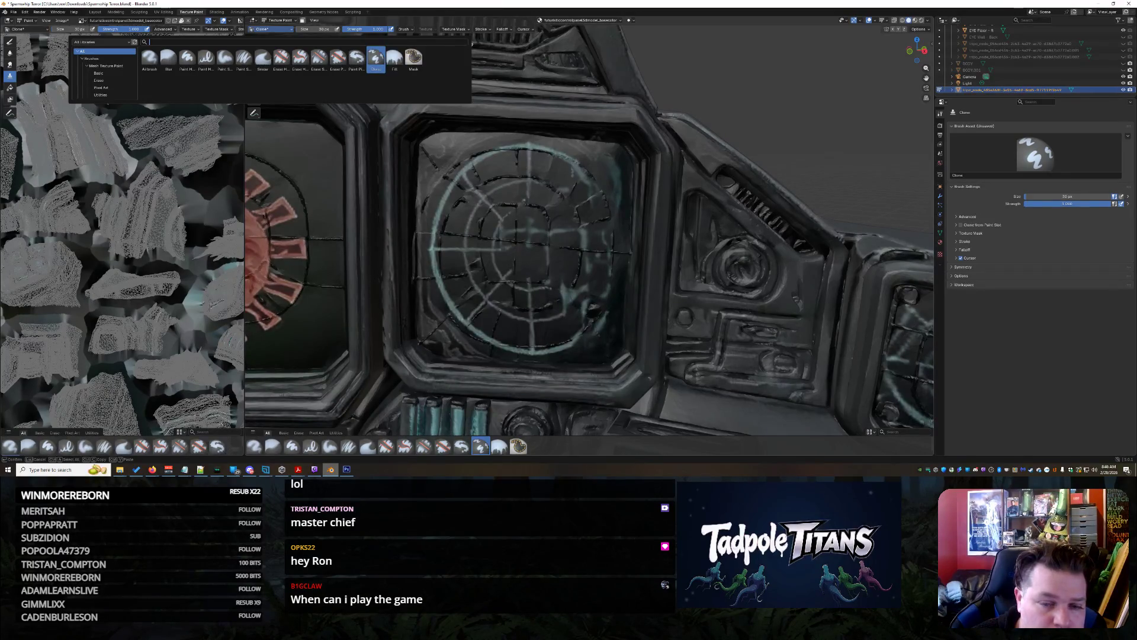
scroll(686, 129, "down", 1)
scroll(686, 129, "up", 1)
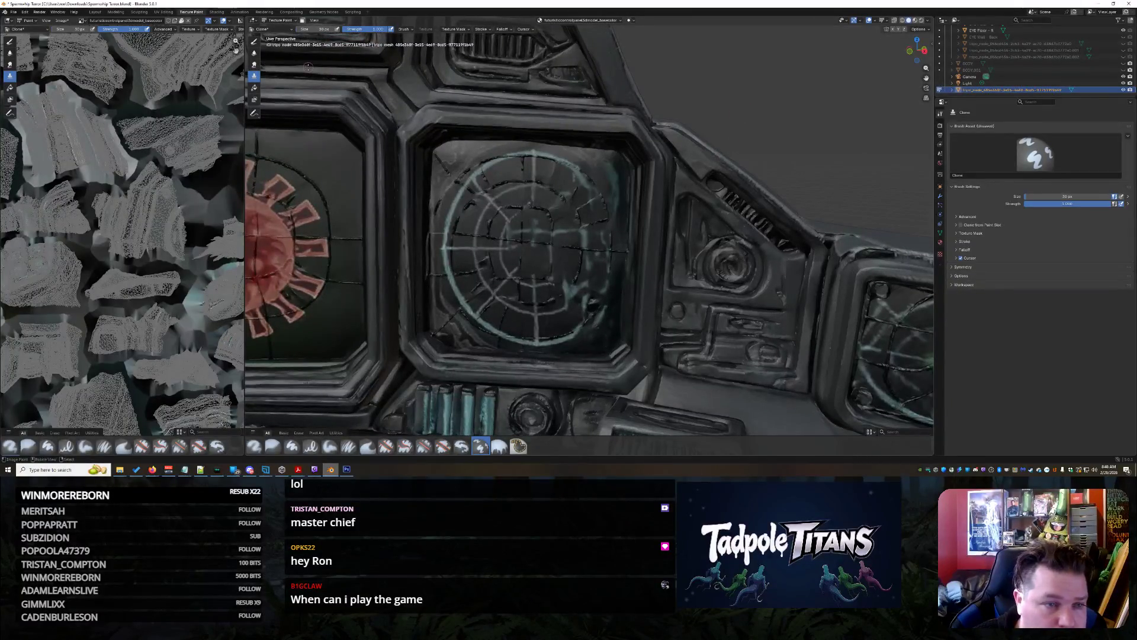
left_click(269, 29)
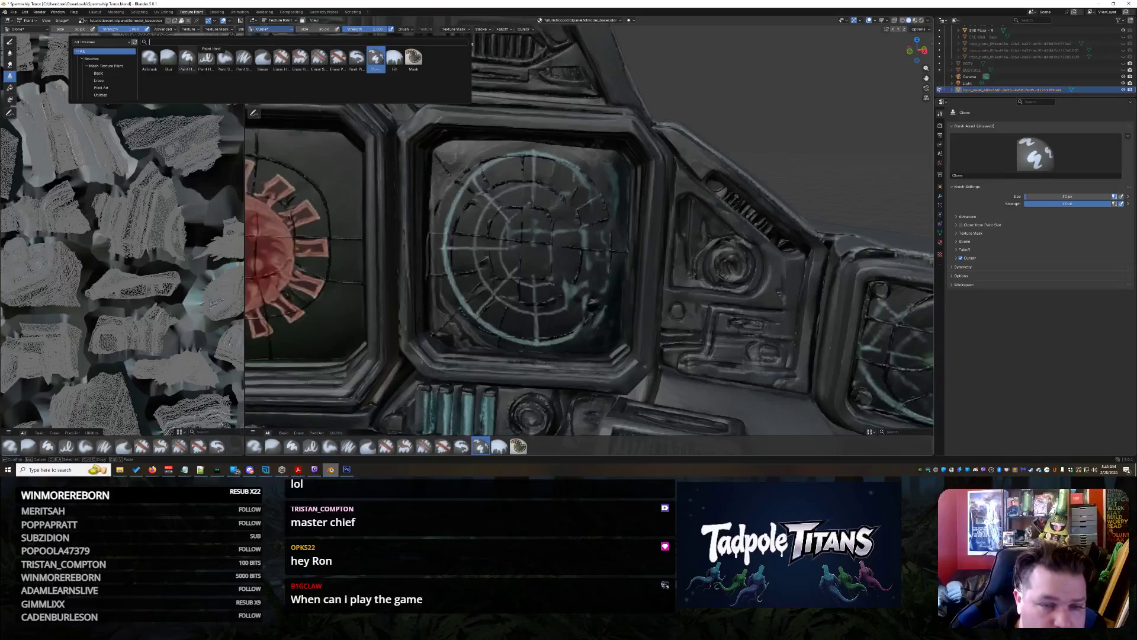
left_click(187, 57)
scroll(531, 220, "up", 2)
left_click_drag(530, 167, 530, 342)
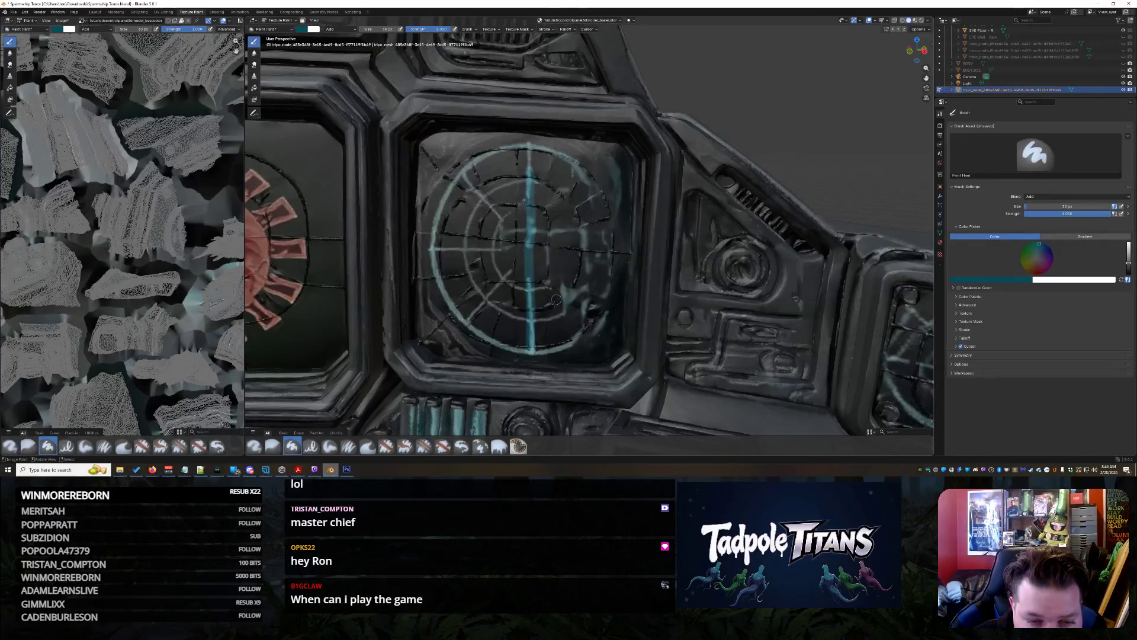
Paint the radar's outer arcs, vertical and horizontal lines and inner ring cyan, redoing a bad pass
mouse_move(552, 154)
left_mouse_down()
mouse_move(603, 200)
mouse_move(616, 231)
left_mouse_up()
mouse_move(618, 264)
left_mouse_down()
mouse_move(595, 323)
mouse_move(530, 350)
mouse_move(453, 314)
mouse_move(438, 290)
left_mouse_up()
key("ctrl+z")
key("ctrl+z")
mouse_move(531, 179)
left_mouse_down()
mouse_move(526, 145)
mouse_move(576, 167)
left_mouse_up()
mouse_move(620, 244)
left_mouse_down()
mouse_move(619, 279)
mouse_move(590, 325)
mouse_move(536, 350)
left_mouse_up()
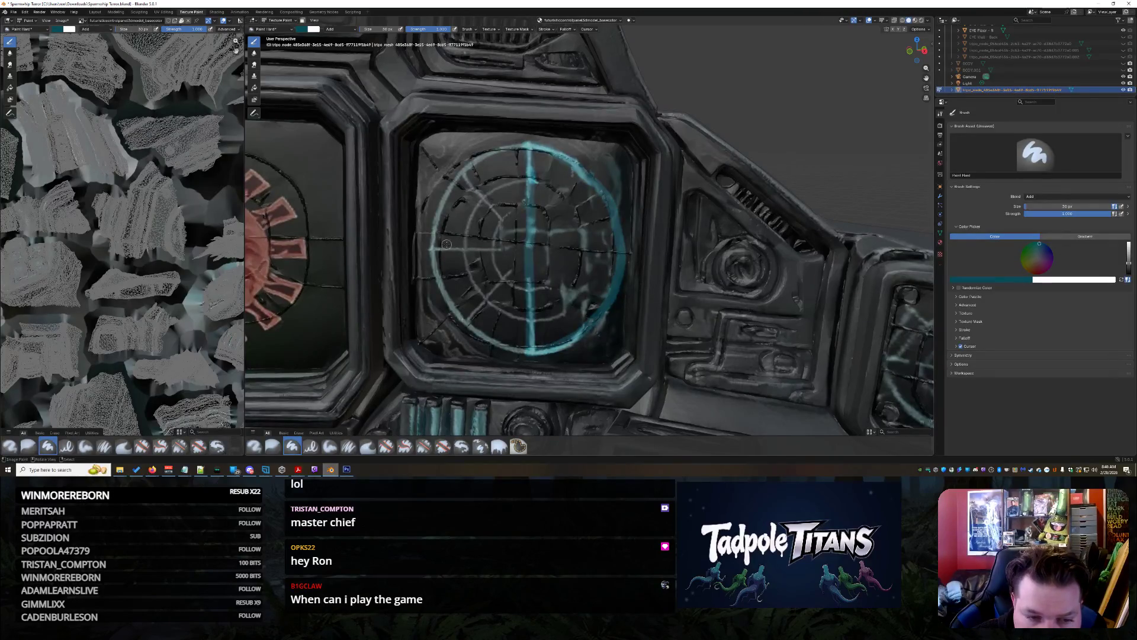
left_click_drag(503, 245, 625, 252)
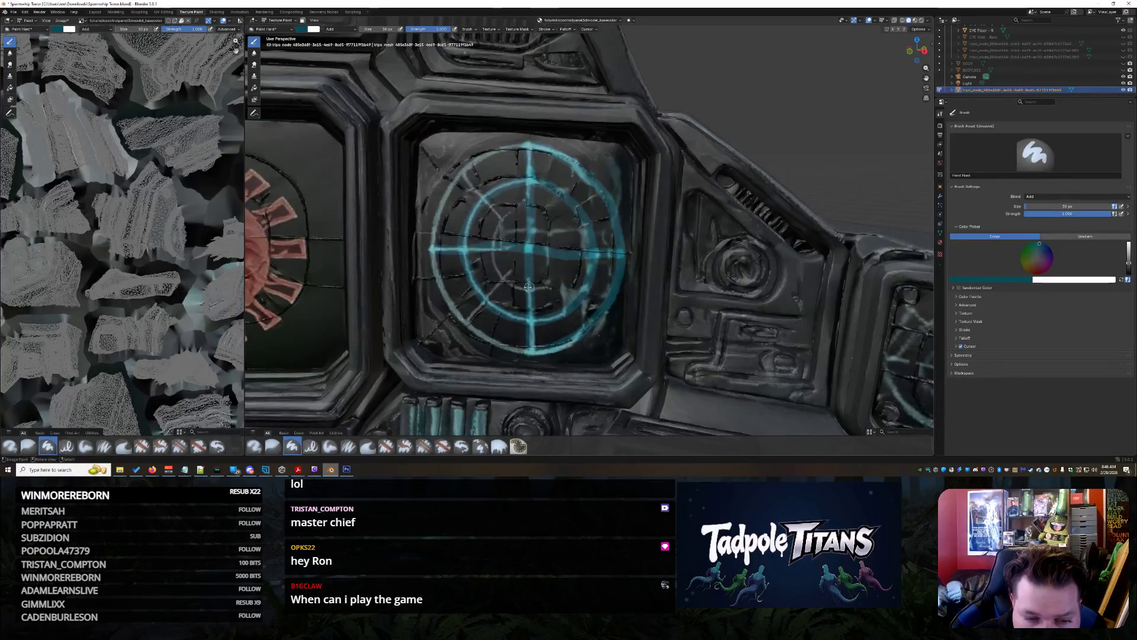
mouse_move(502, 272)
left_mouse_down()
mouse_move(496, 236)
mouse_move(514, 221)
mouse_move(543, 218)
mouse_move(572, 251)
left_mouse_up()
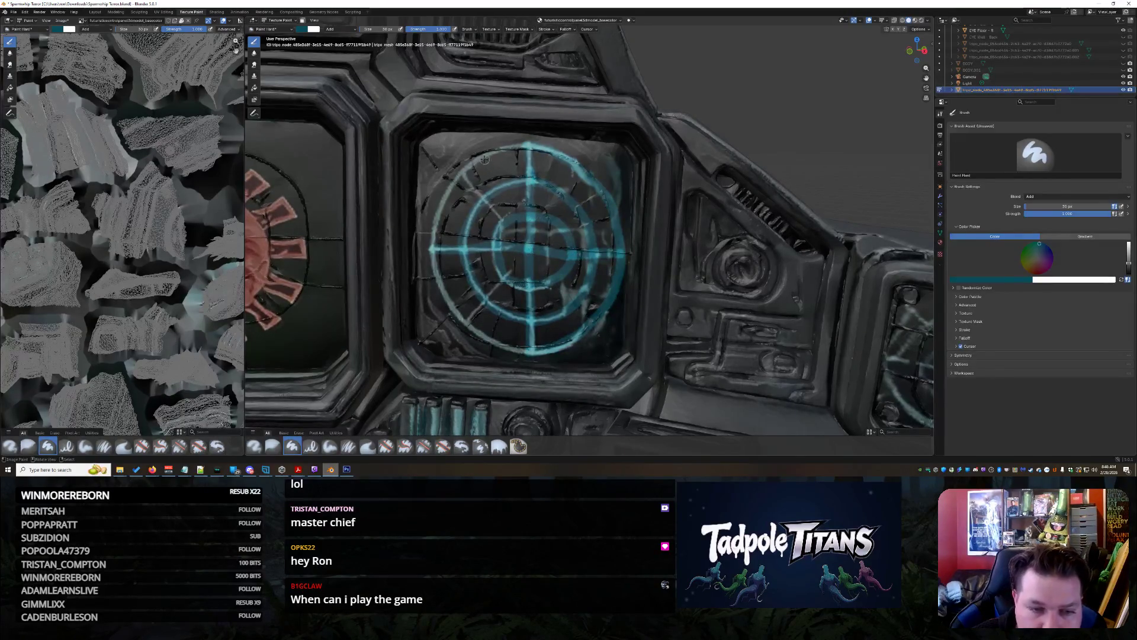
Paint the four diagonal spokes cyan and brighten the outer ring and central cross lines
left_click_drag(468, 184, 508, 227)
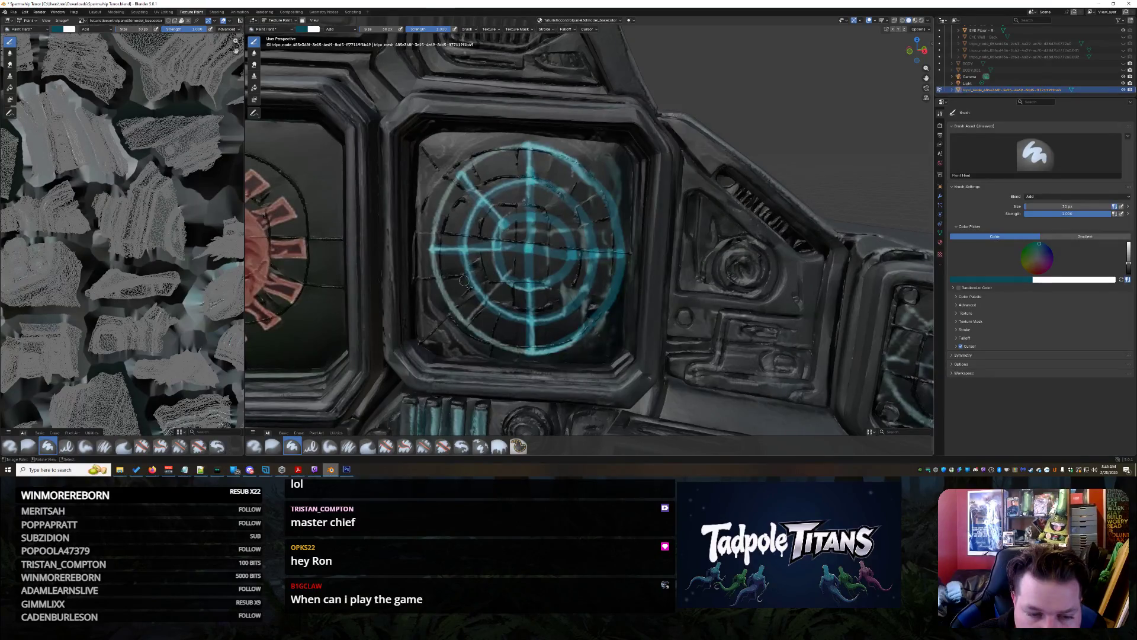
left_click_drag(473, 320, 512, 274)
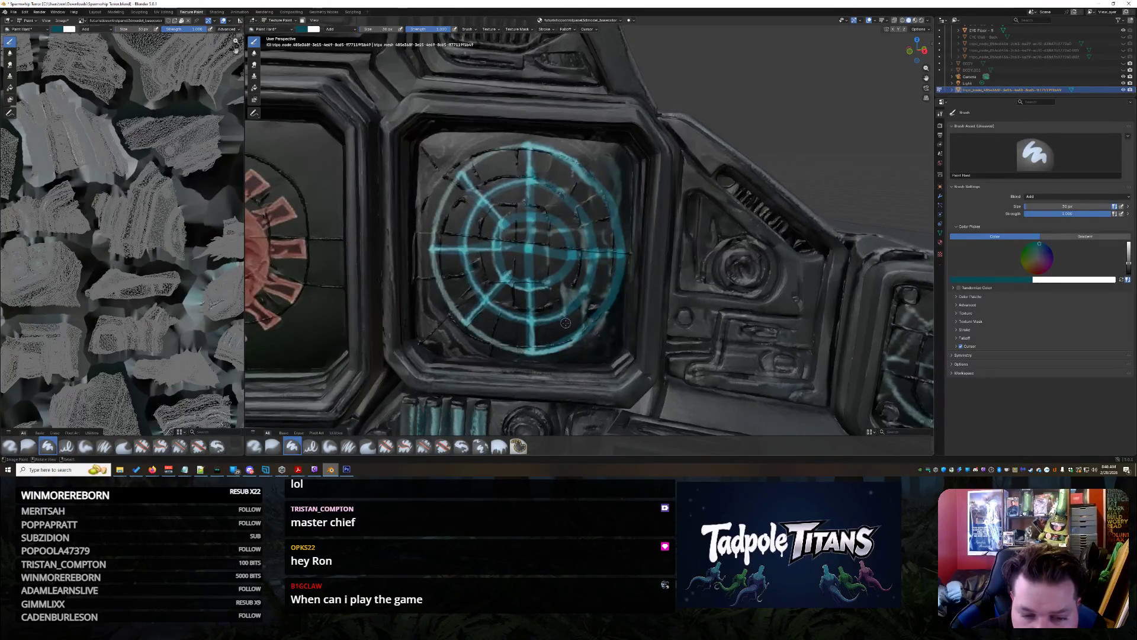
left_click_drag(589, 325, 559, 285)
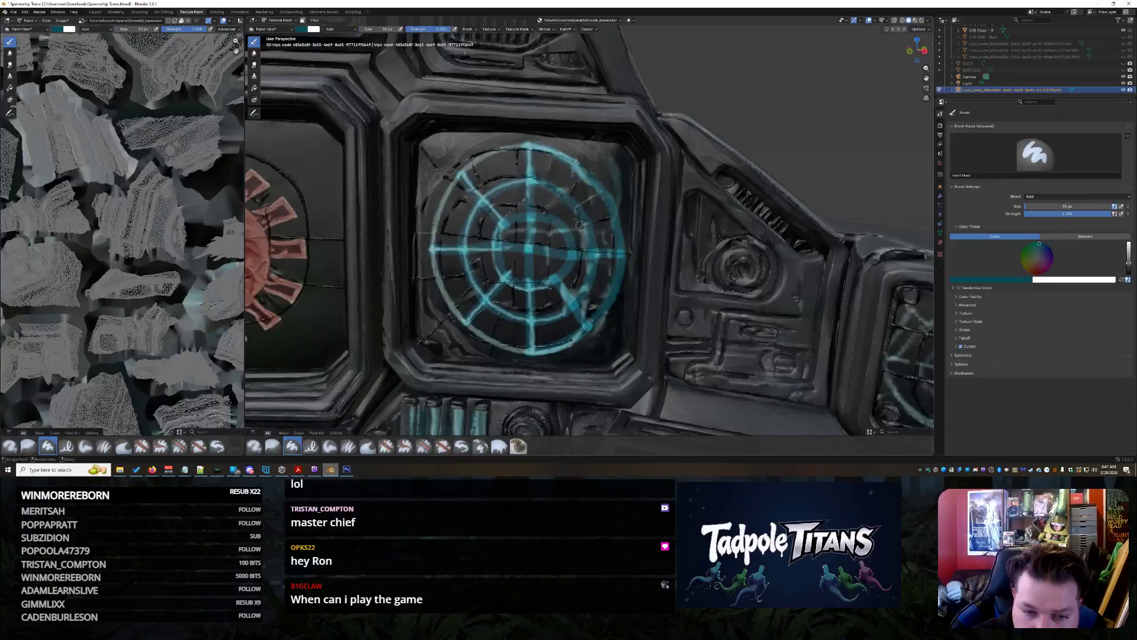
left_click_drag(592, 199, 557, 221)
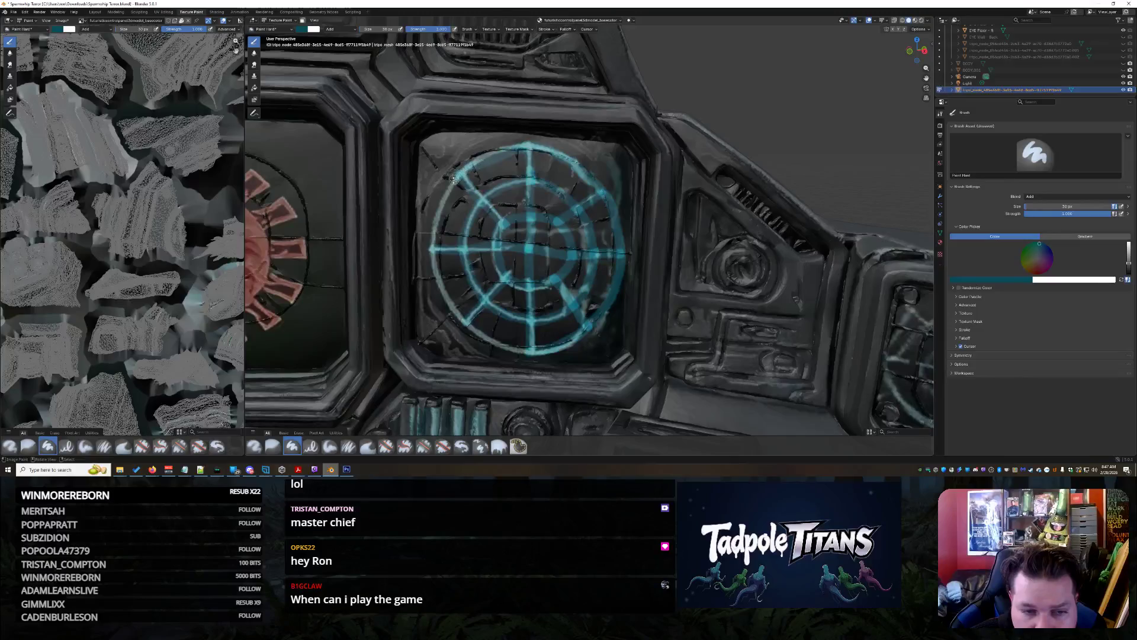
mouse_move(449, 303)
left_mouse_down()
mouse_move(503, 349)
mouse_move(528, 354)
left_mouse_up()
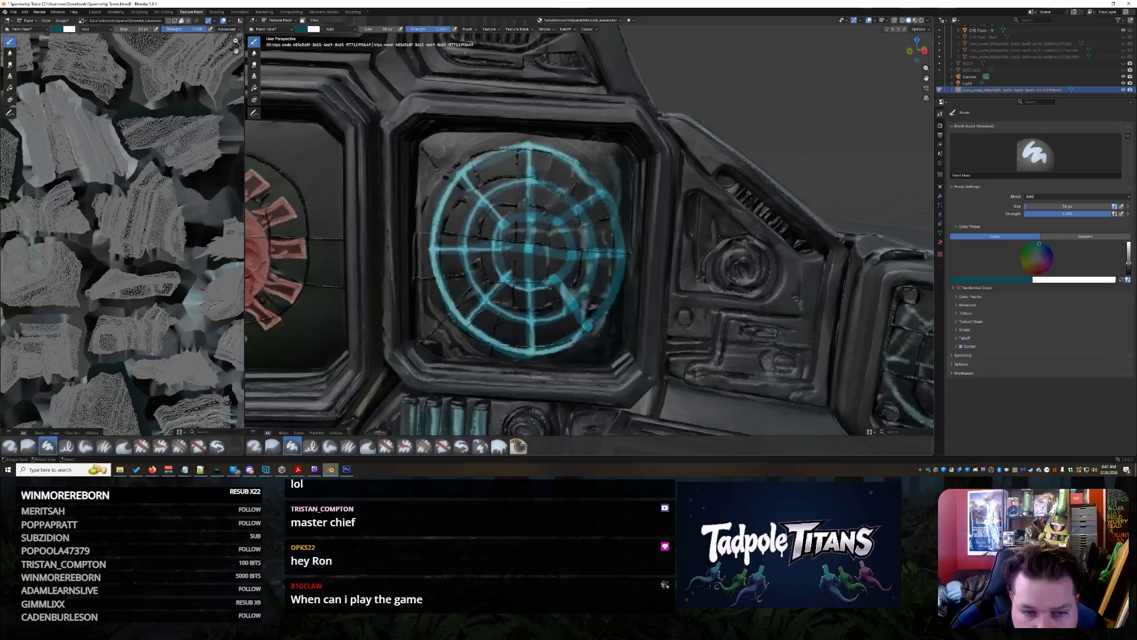
mouse_move(559, 166)
left_mouse_down()
mouse_move(599, 190)
mouse_move(622, 254)
mouse_move(614, 288)
mouse_move(572, 337)
mouse_move(524, 351)
left_mouse_up()
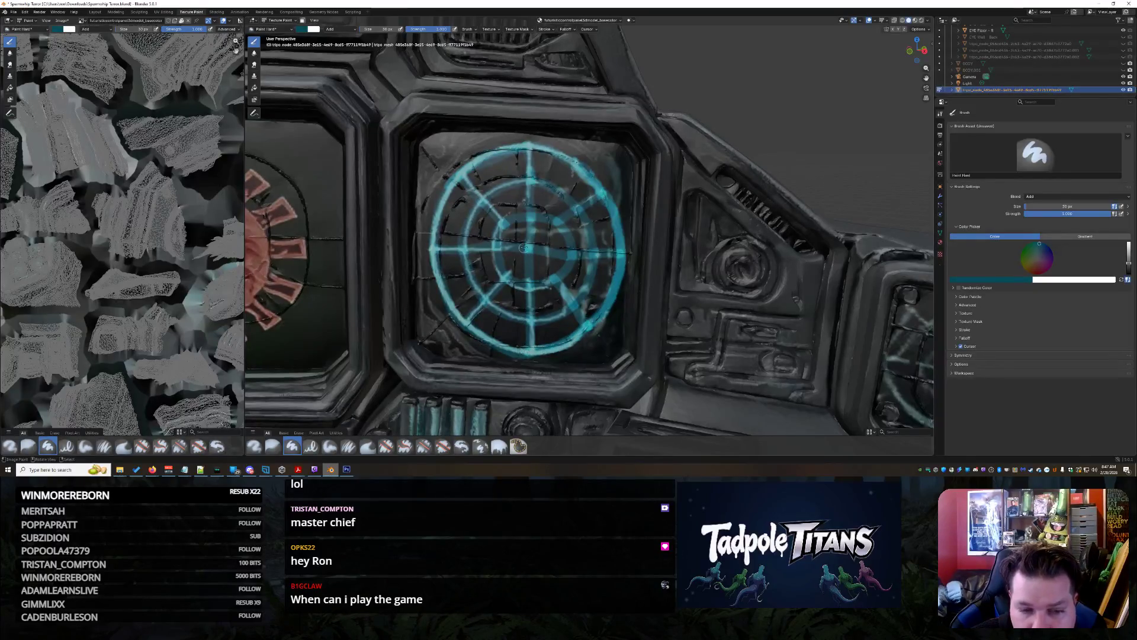
left_click_drag(528, 218, 529, 291)
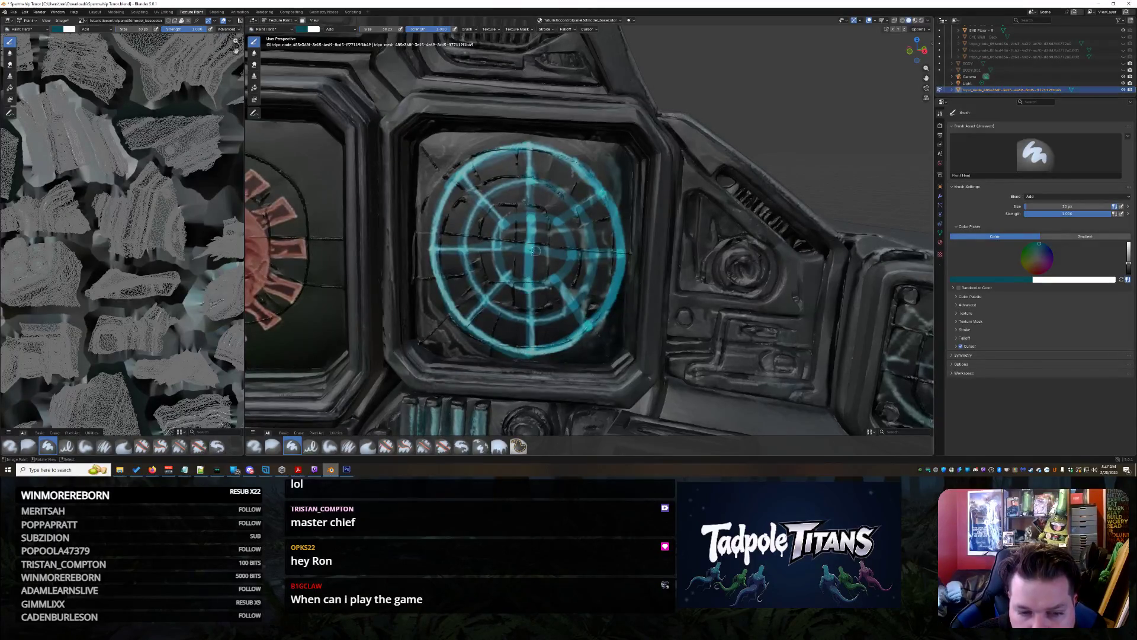
mouse_move(474, 250)
left_mouse_down()
mouse_move(555, 249)
mouse_move(516, 287)
mouse_move(563, 274)
mouse_move(570, 233)
mouse_move(535, 211)
mouse_move(563, 219)
mouse_move(594, 199)
mouse_move(575, 210)
mouse_move(592, 255)
mouse_move(577, 305)
mouse_move(540, 318)
mouse_move(495, 300)
mouse_move(463, 223)
left_mouse_up()
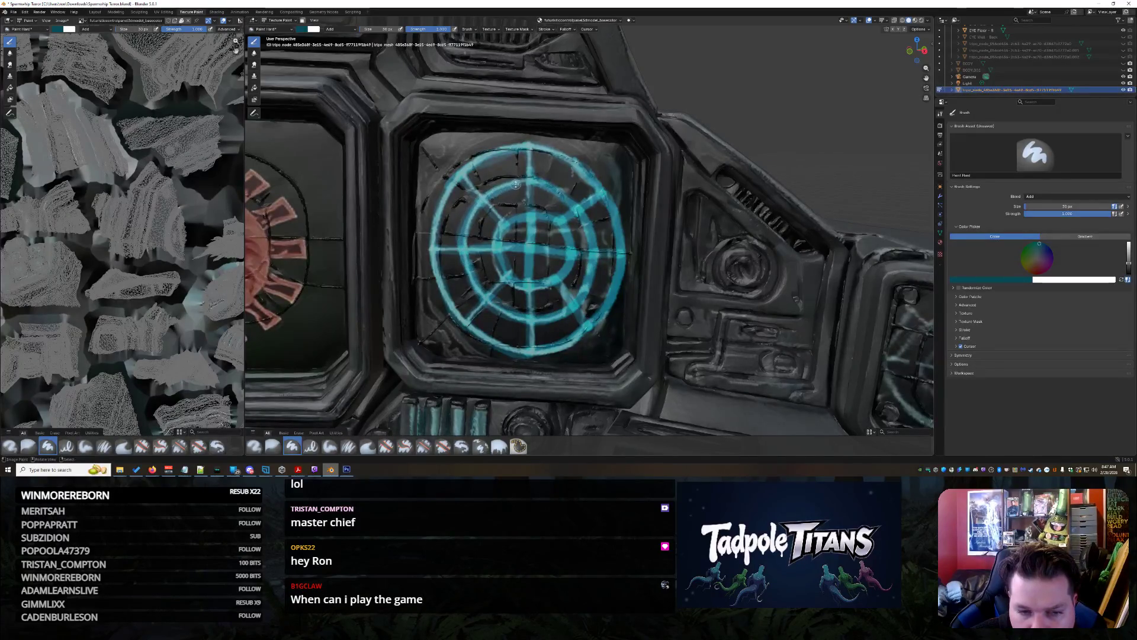
scroll(527, 181, "down", 5)
Orbit out to the console and brighten the radar ring's top and lower-left edges, undoing bad strokes
middle_click_drag(527, 180, 527, 213)
scroll(685, 263, "down", 5)
mouse_move(686, 264)
middle_mouse_down()
mouse_move(691, 285)
mouse_move(600, 290)
mouse_move(532, 189)
mouse_move(632, 302)
mouse_move(637, 188)
mouse_move(602, 186)
middle_mouse_up()
left_click_drag(603, 185, 583, 195)
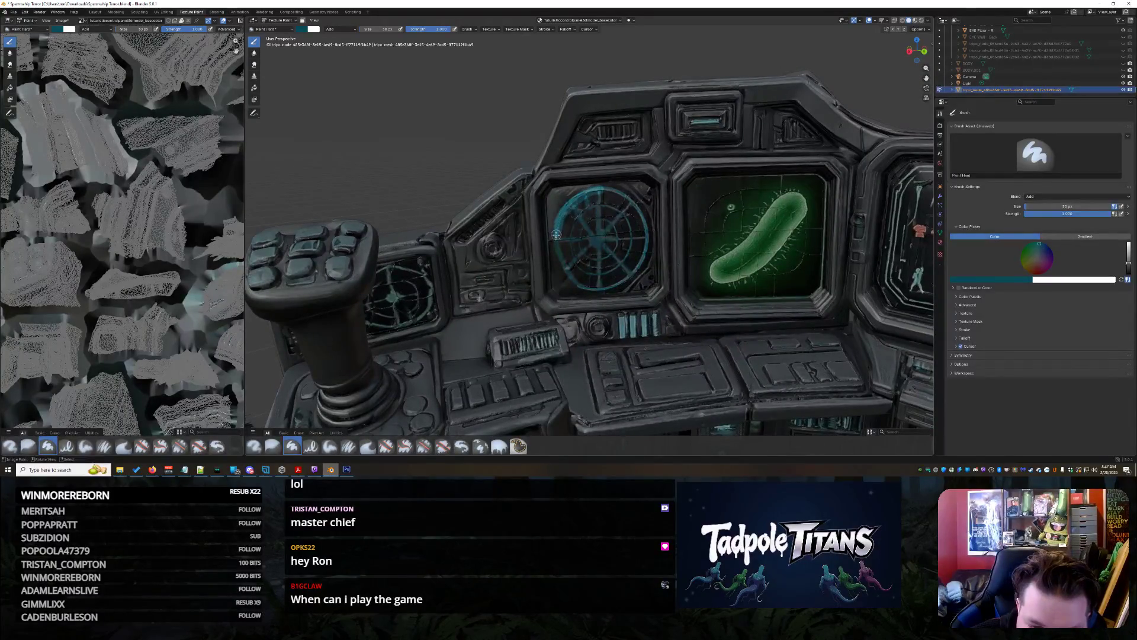
left_click_drag(570, 280, 614, 288)
key("ctrl+z")
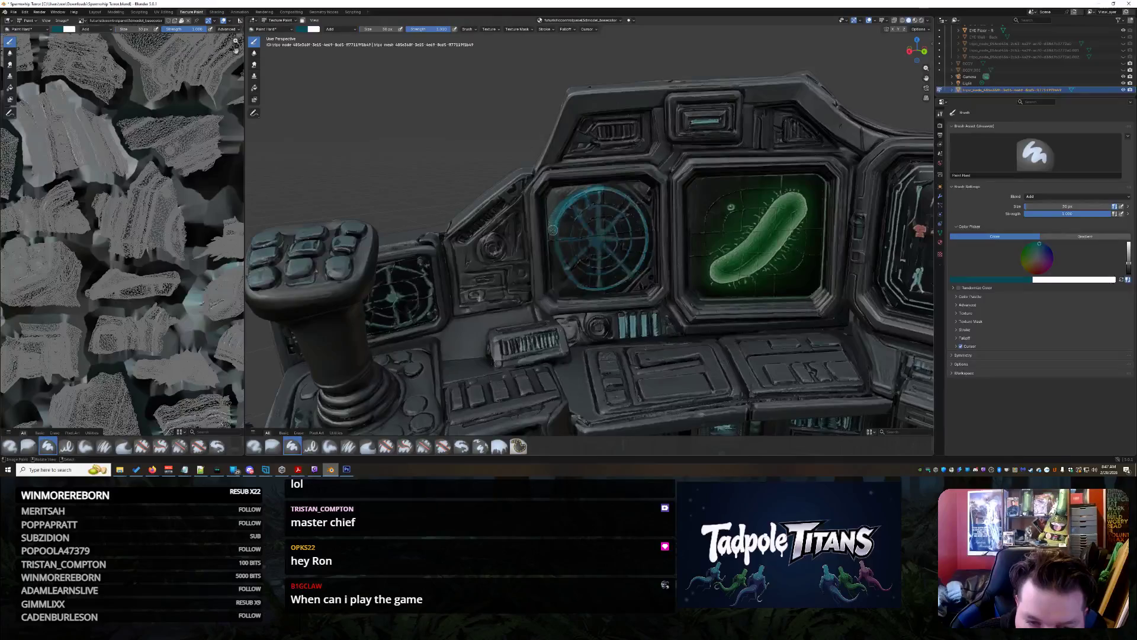
key("ctrl+z")
left_click_drag(600, 189, 580, 195)
mouse_move(556, 249)
left_mouse_down()
mouse_move(592, 289)
mouse_move(598, 188)
mouse_move(585, 224)
left_mouse_up()
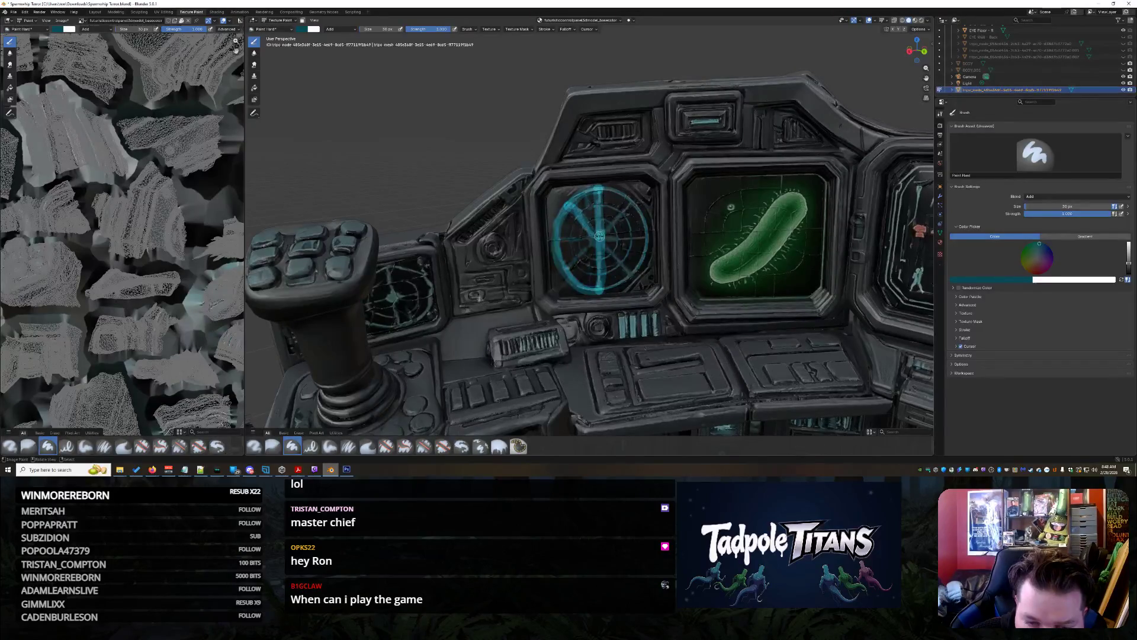
key("ctrl+z")
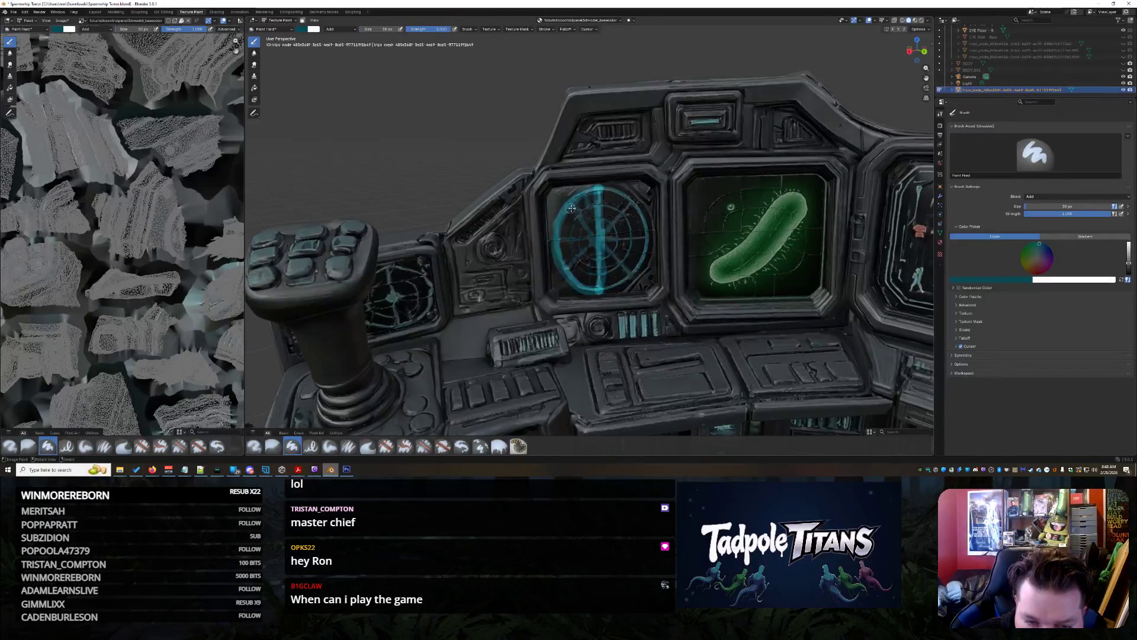
Paint the horizontal and lower-right spokes cyan, undoing a stray upper-right rim stroke
left_click_drag(554, 239, 598, 239)
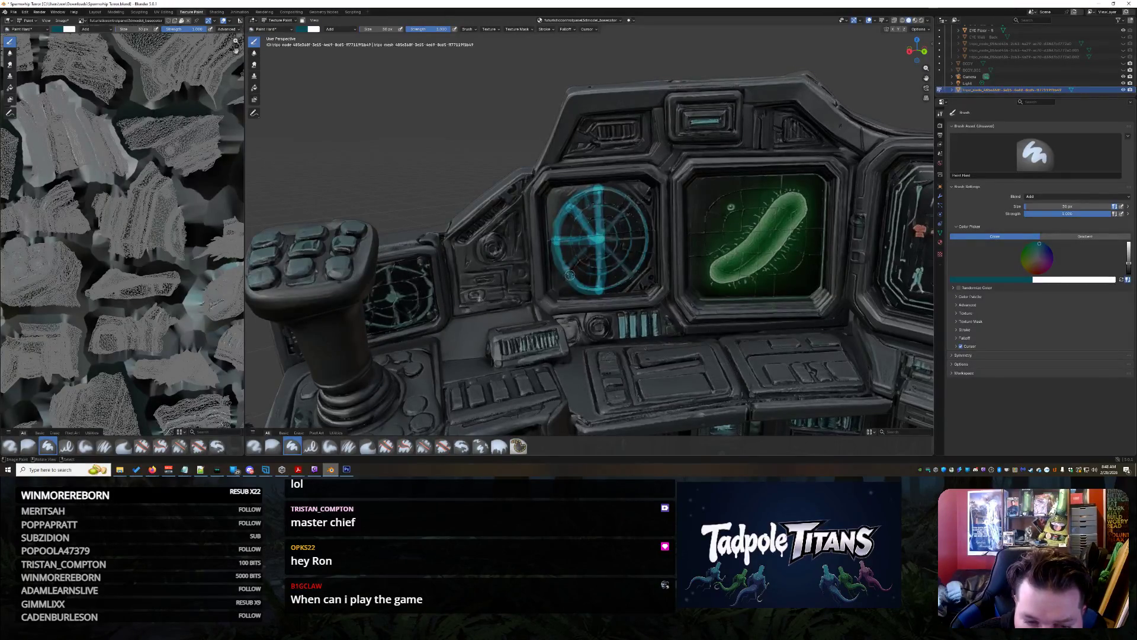
mouse_move(604, 240)
left_mouse_down()
mouse_move(631, 272)
mouse_move(636, 236)
left_mouse_up()
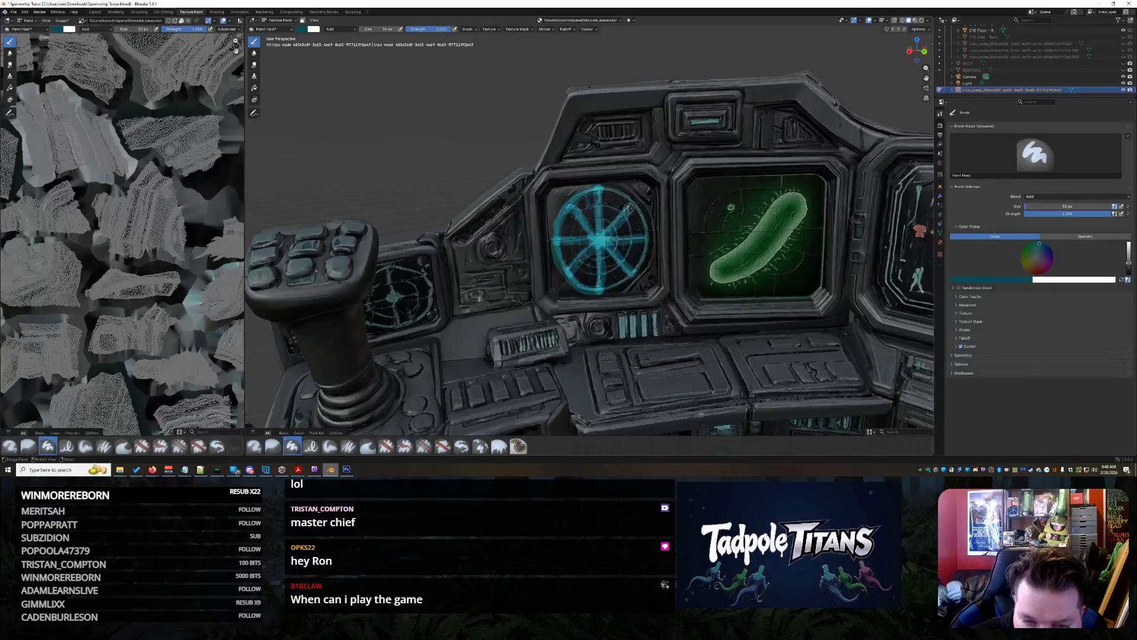
left_click_drag(608, 188, 638, 216)
key("ctrl+z")
key("ctrl+z")
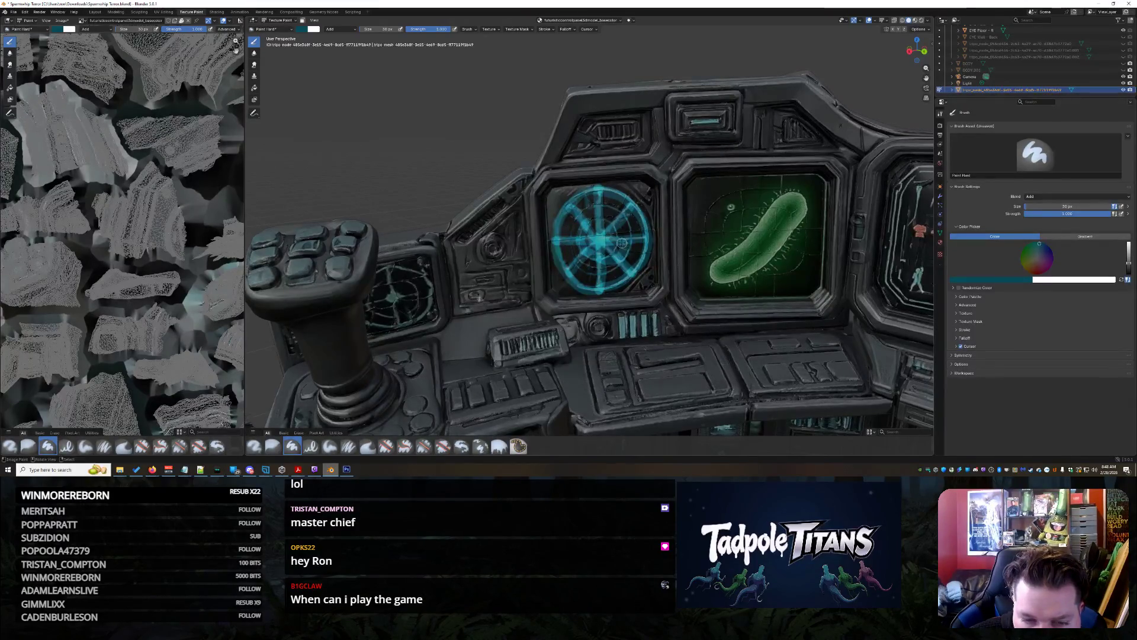
middle_click_drag(685, 227, 684, 217)
scroll(684, 217, "down", 10)
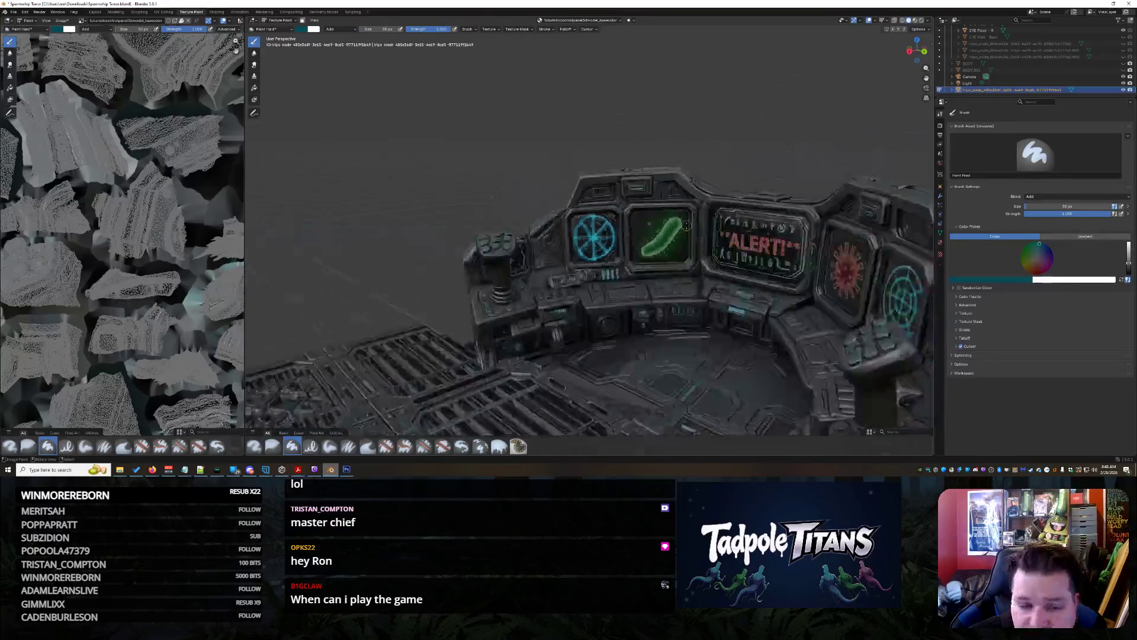
Orbit out to a near top-down view of the ship, then close in on the radar and green screens
mouse_move(389, 155)
middle_mouse_down()
mouse_move(701, 255)
mouse_move(688, 256)
middle_mouse_up()
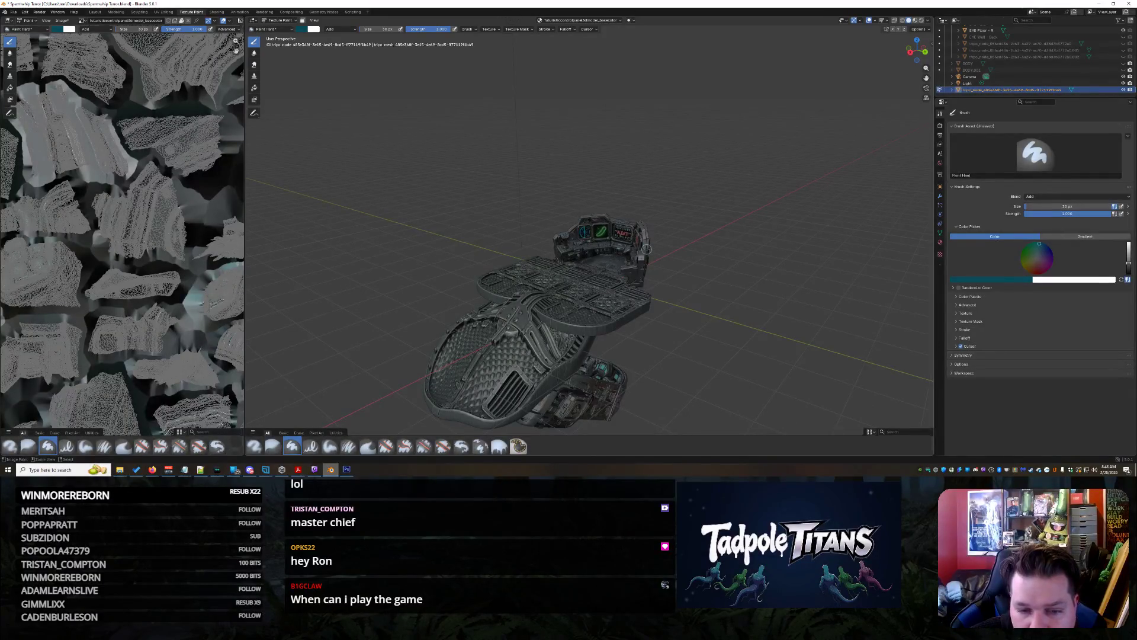
mouse_move(589, 235)
middle_mouse_down()
mouse_move(692, 327)
mouse_move(625, 292)
mouse_move(668, 205)
mouse_move(627, 249)
mouse_move(722, 267)
mouse_move(681, 302)
middle_mouse_up()
scroll(692, 326, "up", 5)
scroll(668, 204, "down", 6)
scroll(648, 337, "up", 8)
mouse_move(647, 337)
middle_mouse_down()
mouse_move(632, 310)
mouse_move(608, 350)
mouse_move(545, 314)
mouse_move(475, 218)
middle_mouse_up()
scroll(518, 300, "up", 5)
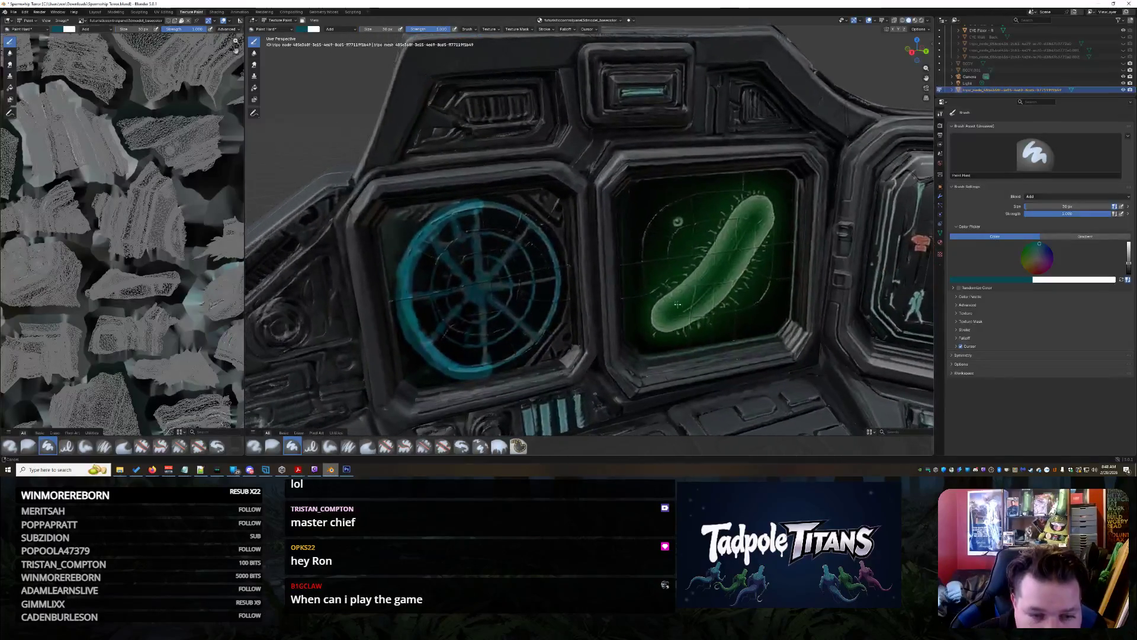
Repaint the left screen's radar ring arcs and horizontal centre line in bright cyan
left_click_drag(482, 206, 545, 244)
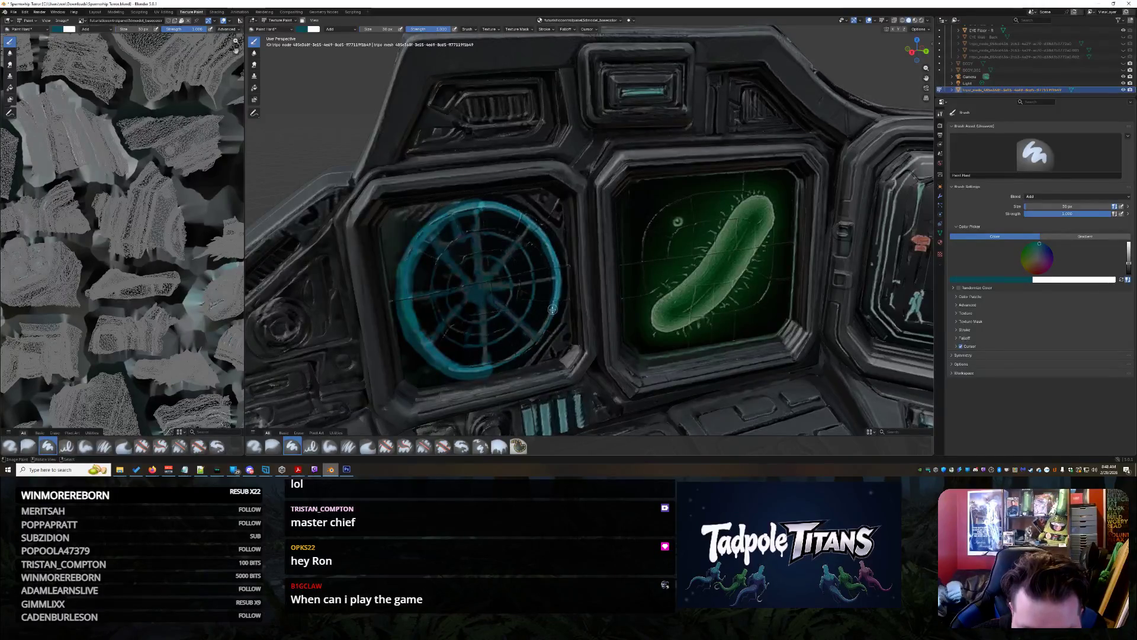
key("ctrl+z")
key("ctrl+z")
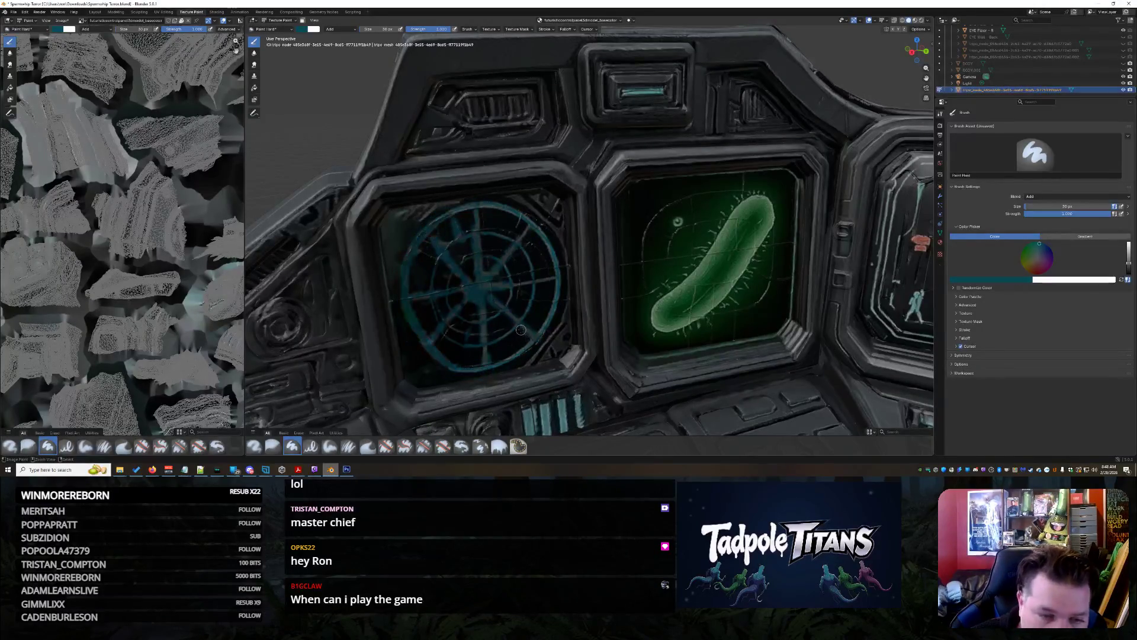
mouse_move(487, 368)
left_mouse_down()
mouse_move(424, 351)
mouse_move(408, 327)
mouse_move(398, 300)
mouse_move(423, 228)
mouse_move(459, 207)
mouse_move(514, 213)
mouse_move(554, 261)
mouse_move(555, 307)
left_mouse_up()
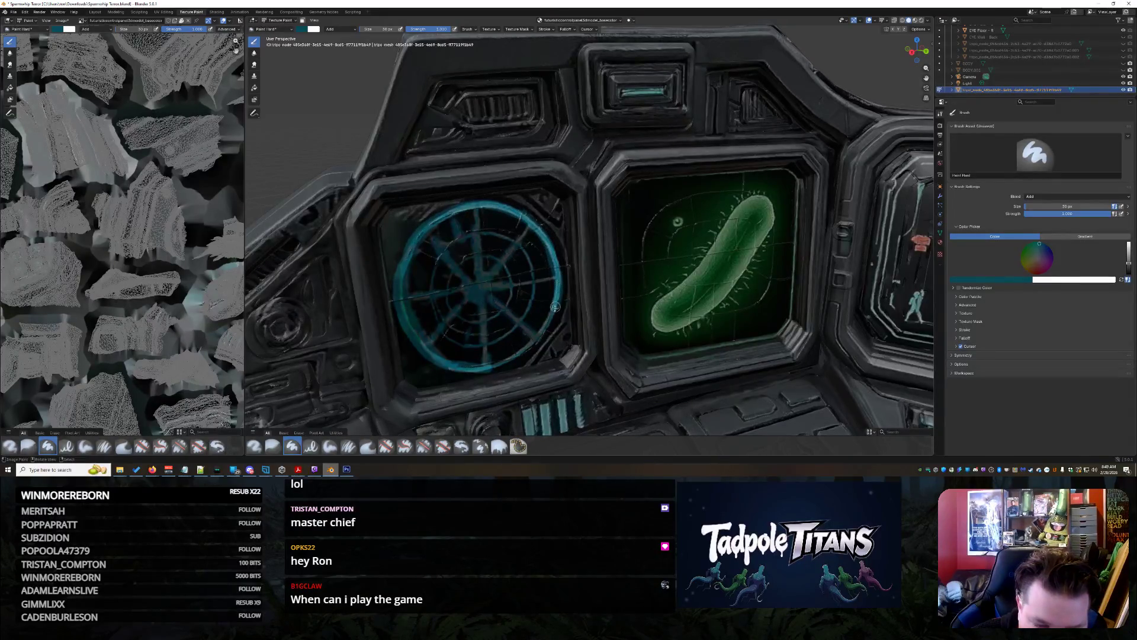
mouse_move(508, 360)
left_mouse_down()
mouse_move(479, 361)
mouse_move(478, 207)
left_mouse_up()
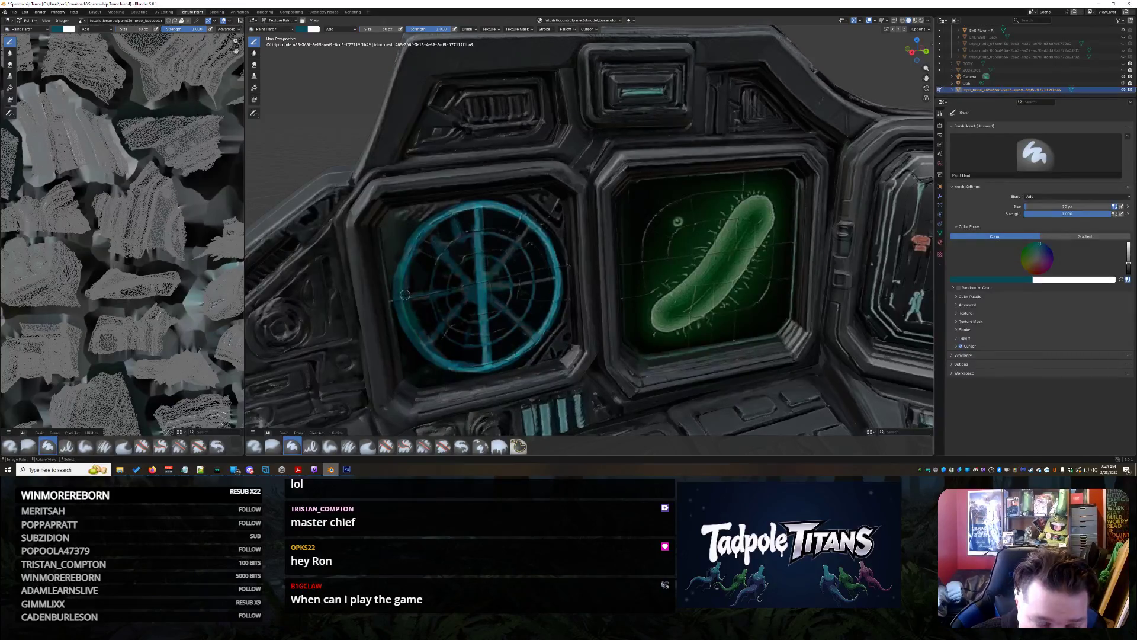
left_click_drag(420, 293, 555, 283)
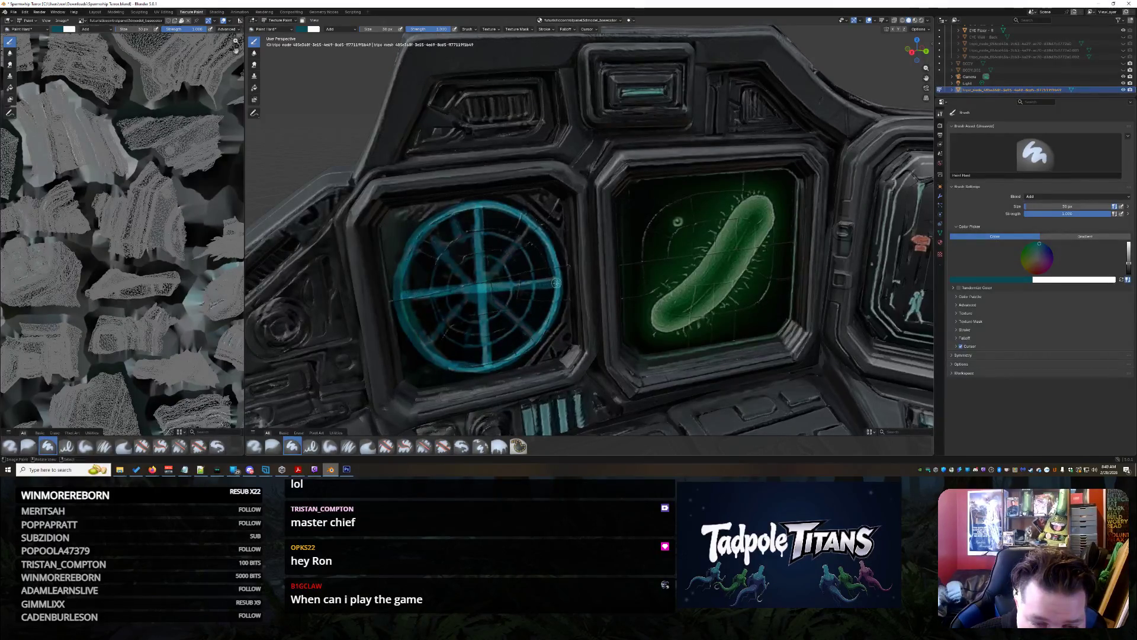
mouse_move(401, 295)
left_mouse_down()
mouse_move(439, 361)
mouse_move(480, 370)
mouse_move(530, 350)
mouse_move(560, 276)
mouse_move(536, 225)
mouse_move(485, 204)
mouse_move(442, 215)
mouse_move(396, 280)
left_mouse_up()
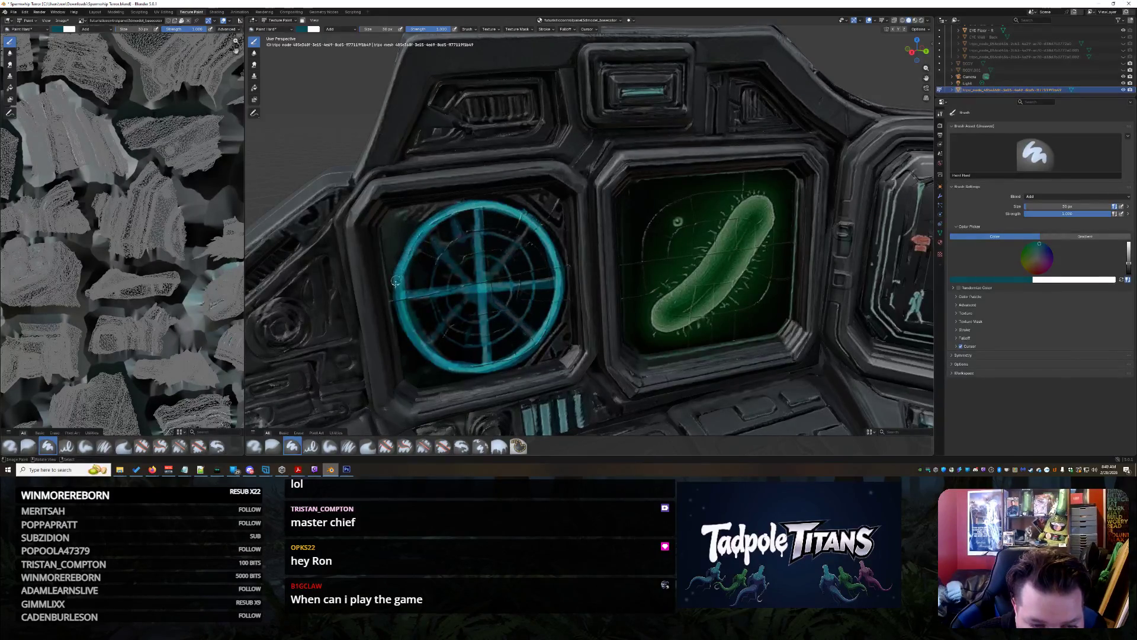
Brighten the upper-left, upper-right and lower-left spokes and the inner ring's left side, undoing the last stroke
left_click_drag(423, 237, 542, 342)
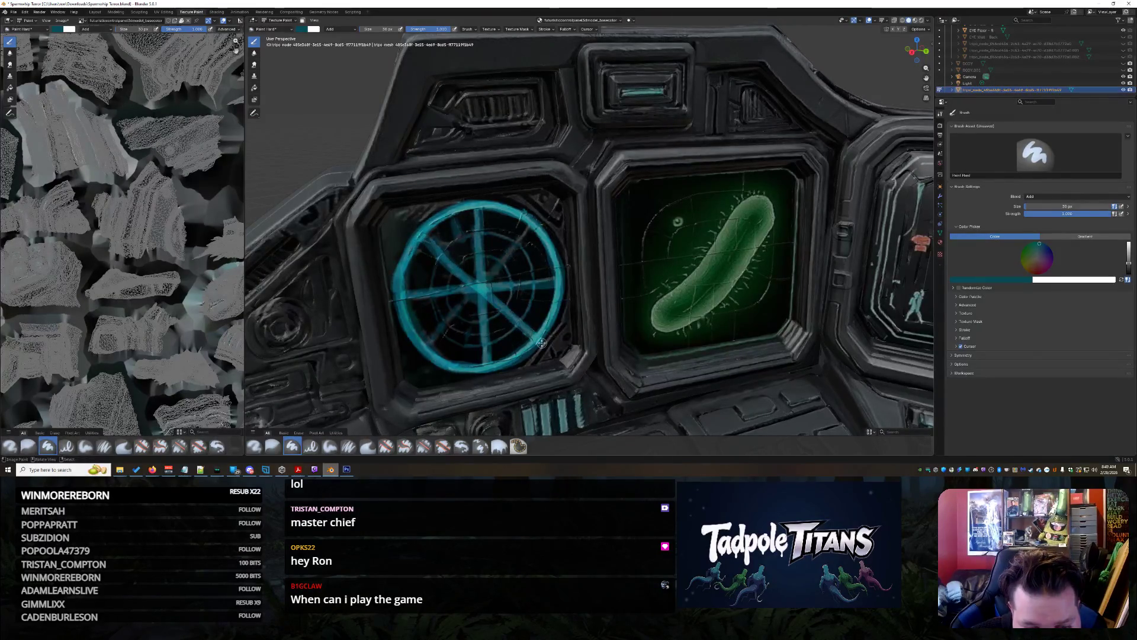
left_click_drag(531, 229, 505, 254)
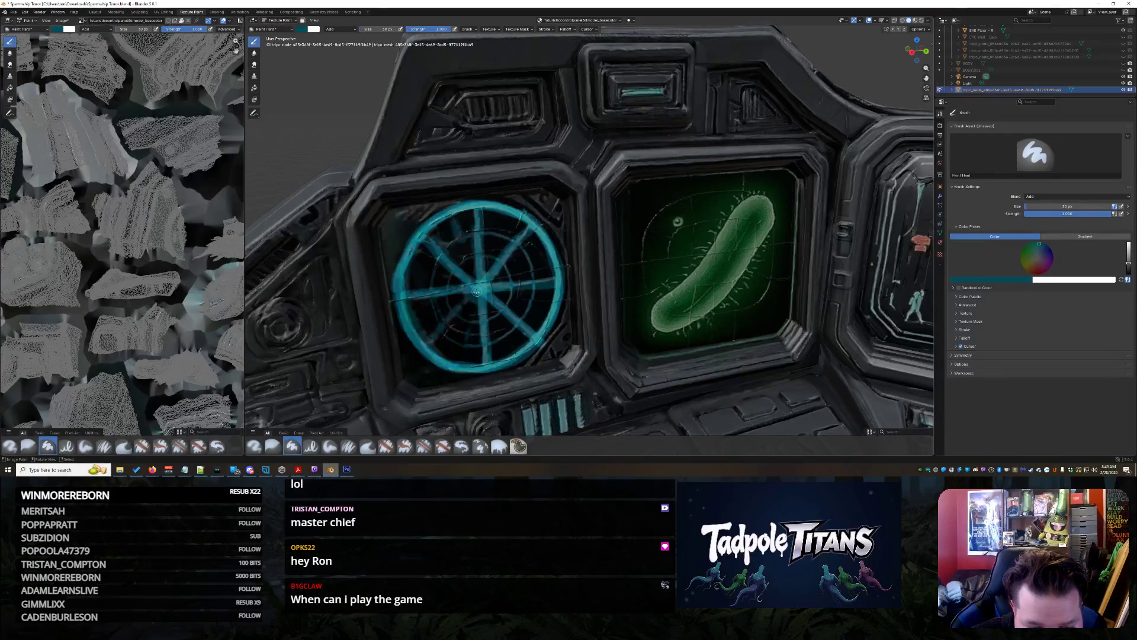
mouse_move(456, 314)
left_mouse_down()
mouse_move(425, 347)
mouse_move(527, 232)
left_mouse_up()
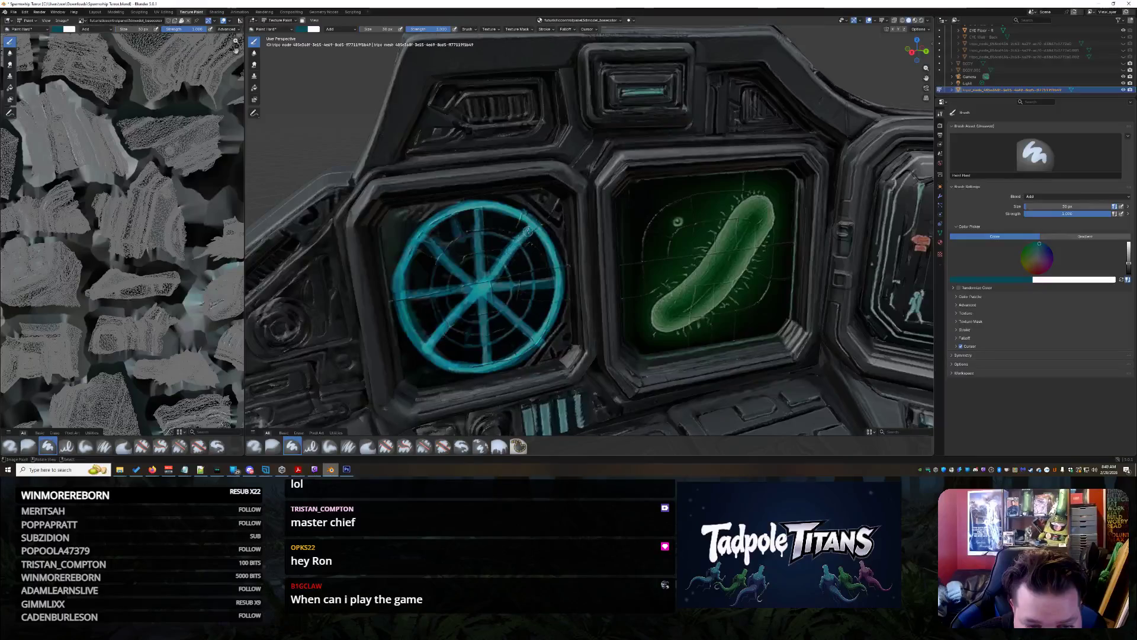
left_click_drag(417, 235, 531, 338)
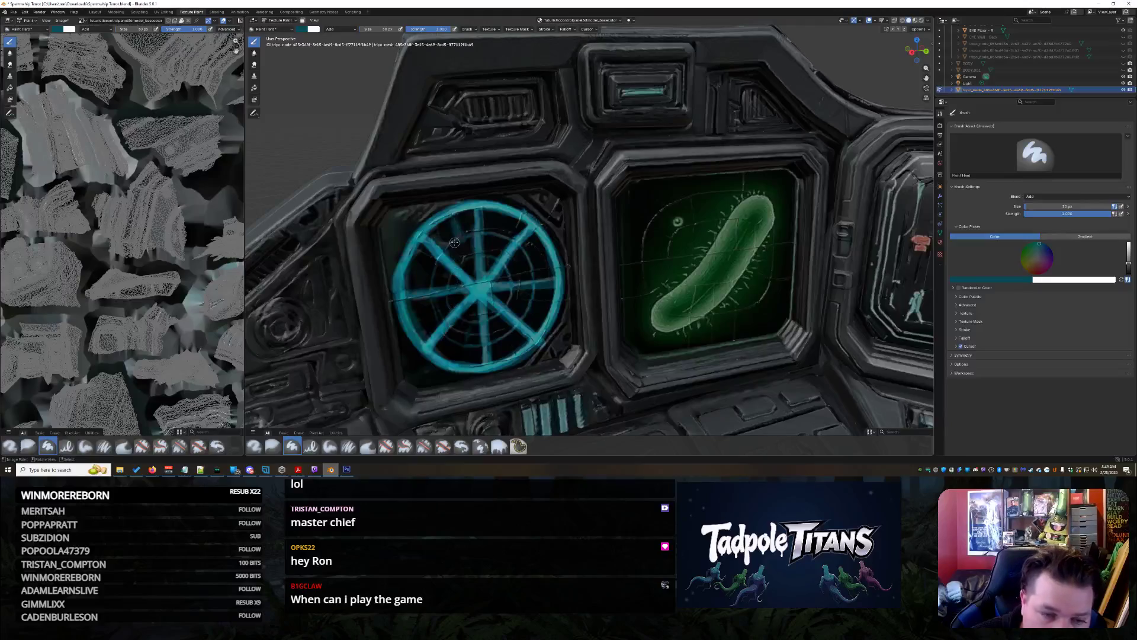
mouse_move(447, 250)
left_mouse_down()
mouse_move(424, 290)
mouse_move(440, 333)
left_mouse_up()
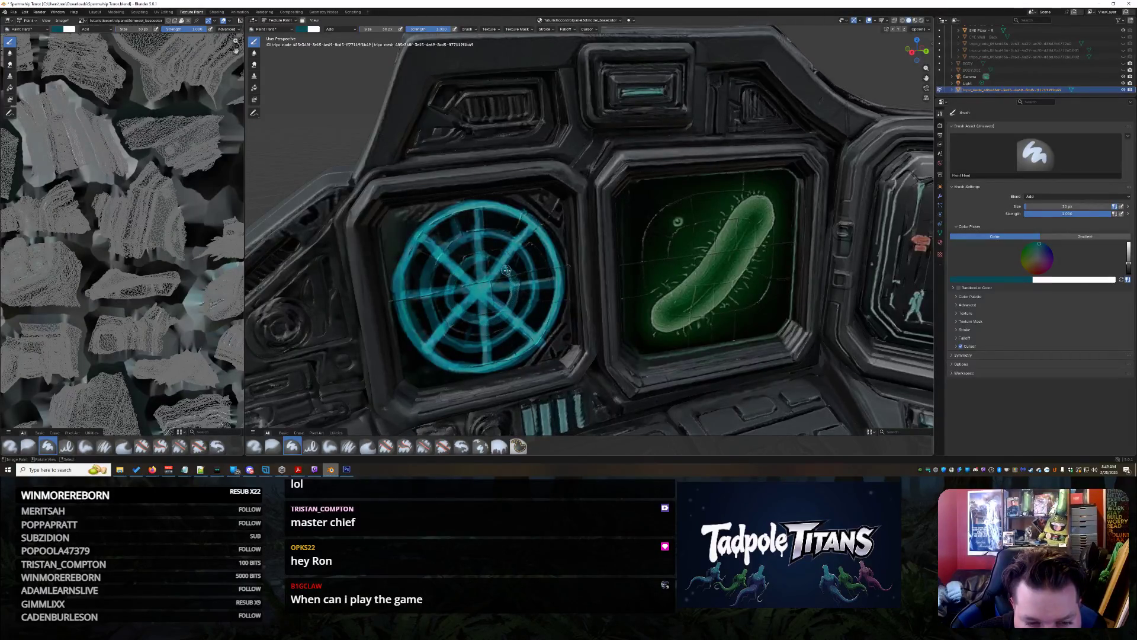
key("ctrl+z")
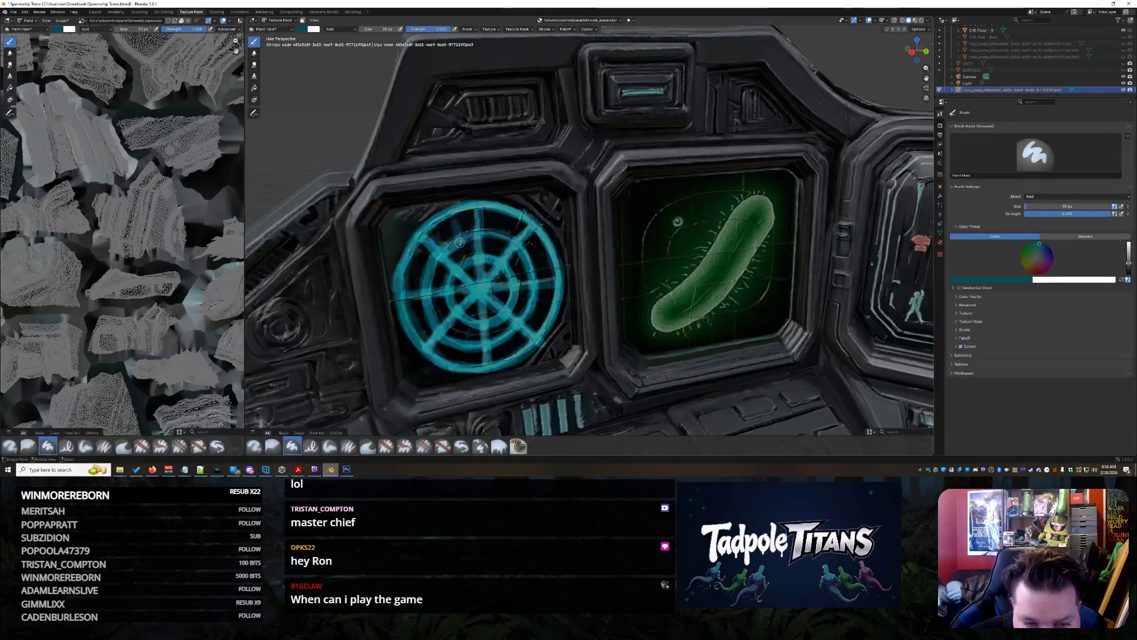
Orbit to the joystick and dab cyan on its upper-right, upper-left, leftmost keys and small button
scroll(508, 238, "down", 8)
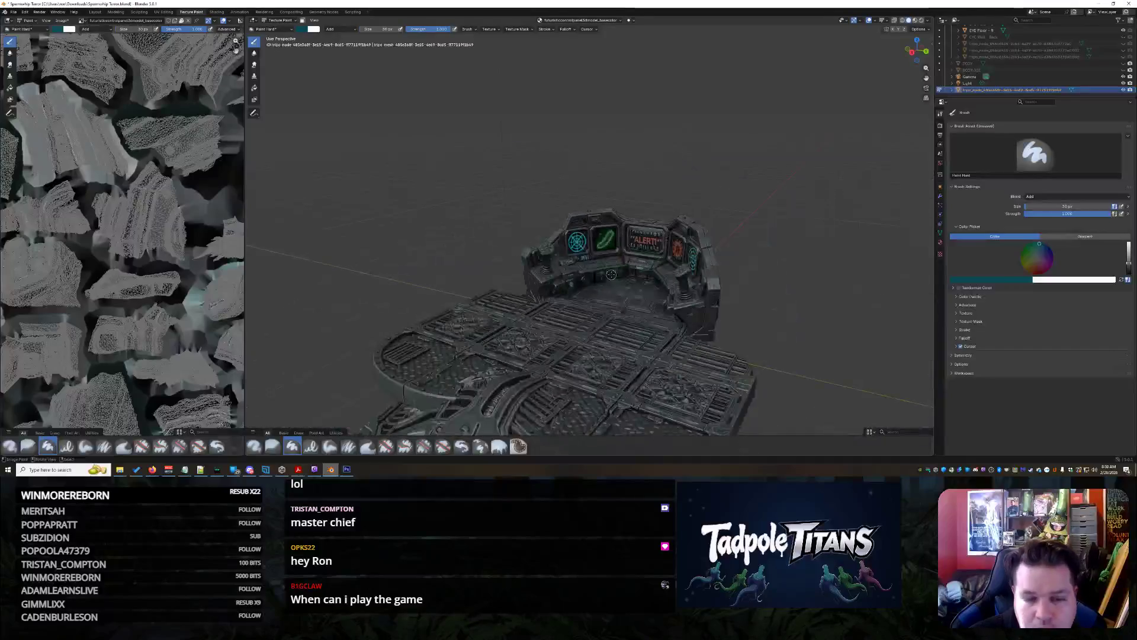
mouse_move(628, 279)
middle_mouse_down()
mouse_move(574, 287)
mouse_move(675, 273)
mouse_move(648, 276)
mouse_move(619, 305)
middle_mouse_up()
scroll(619, 305, "up", 10)
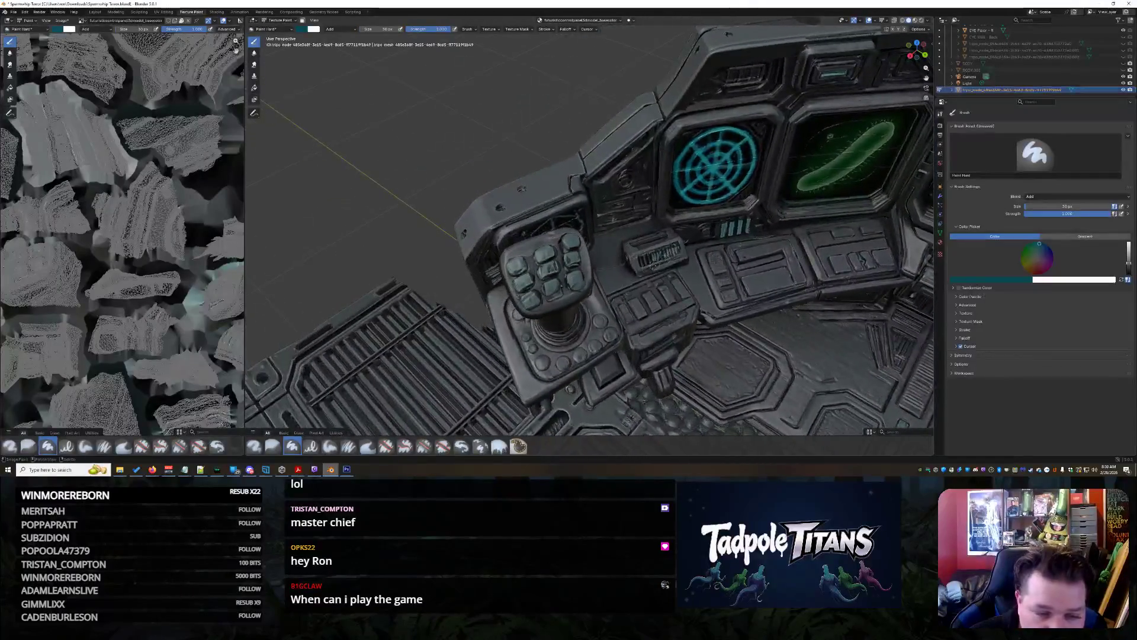
left_click(514, 265)
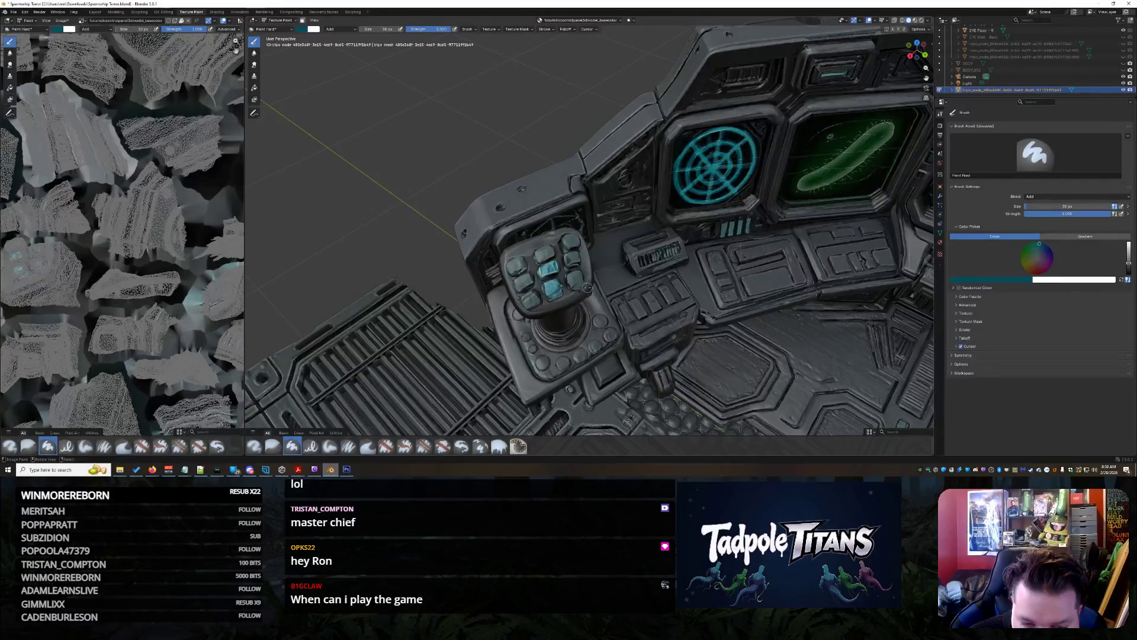
left_click(567, 256)
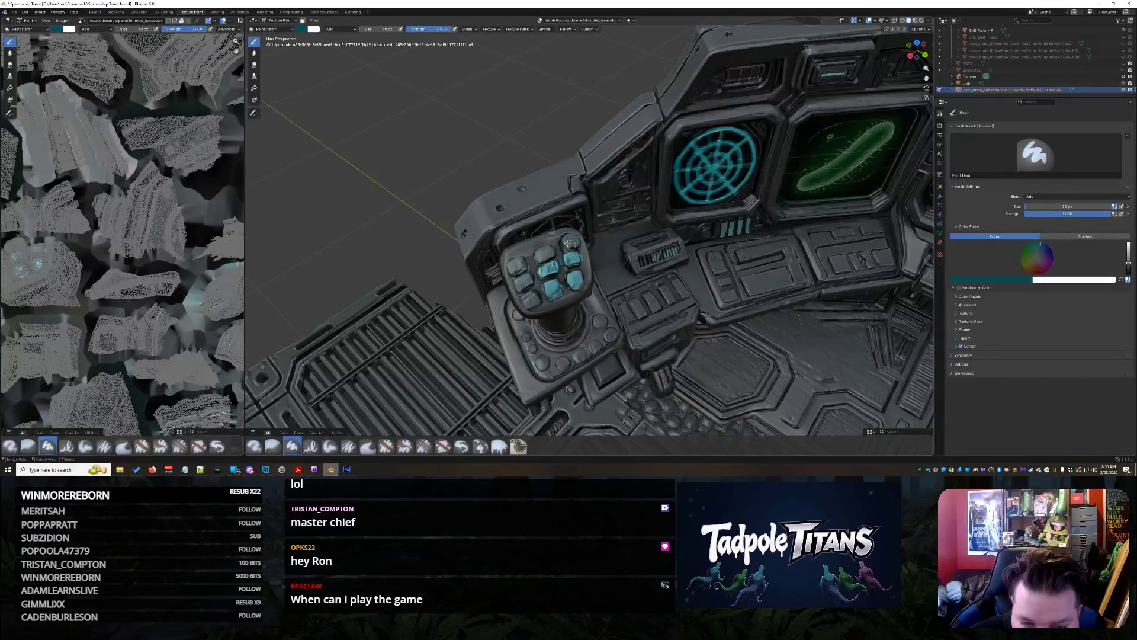
left_click(546, 255)
left_click(516, 265)
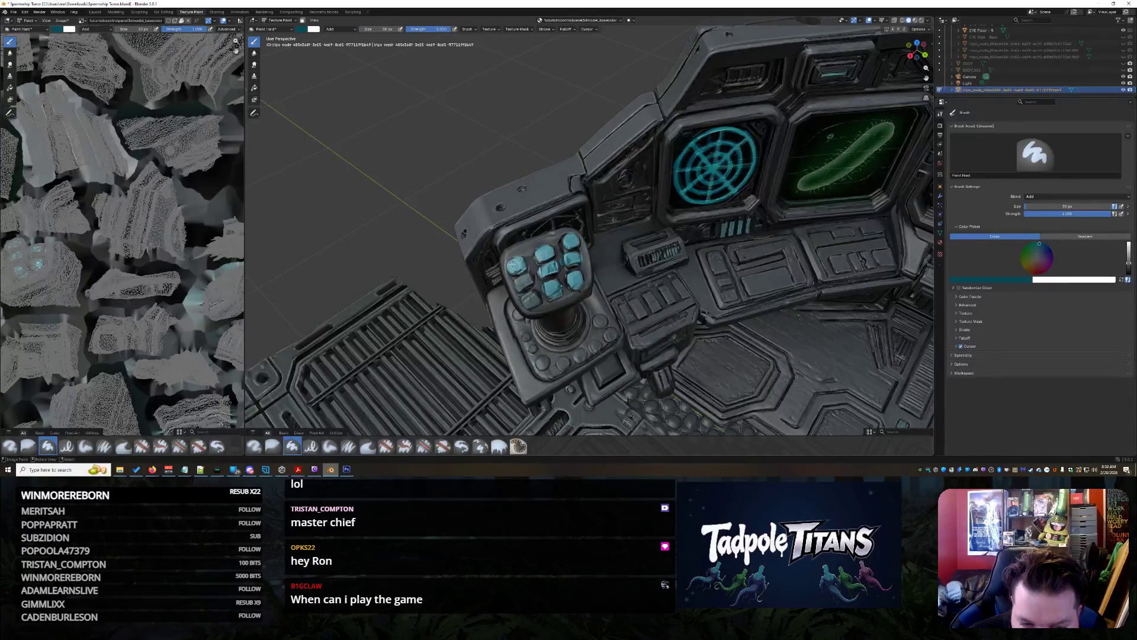
left_click(519, 283)
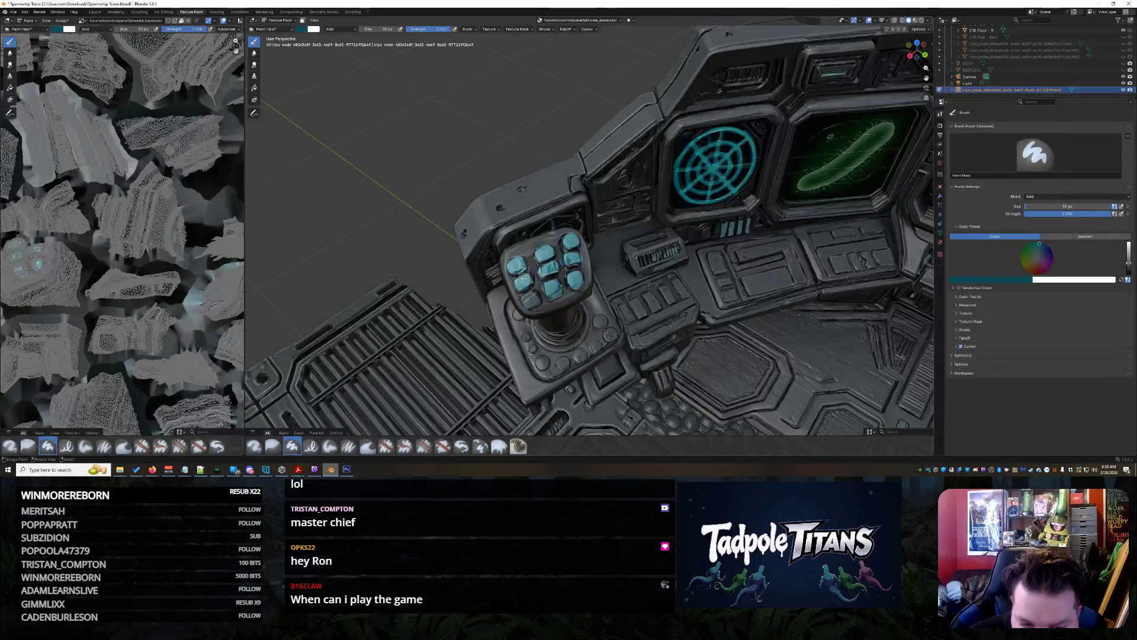
Orbit and zoom around the console to inspect the cyan keys and both radar screens
scroll(527, 295, "down", 5)
middle_click_drag(527, 295, 723, 277)
scroll(724, 277, "up", 8)
mouse_move(610, 271)
middle_mouse_down()
mouse_move(642, 319)
mouse_move(620, 352)
mouse_move(635, 202)
middle_mouse_up()
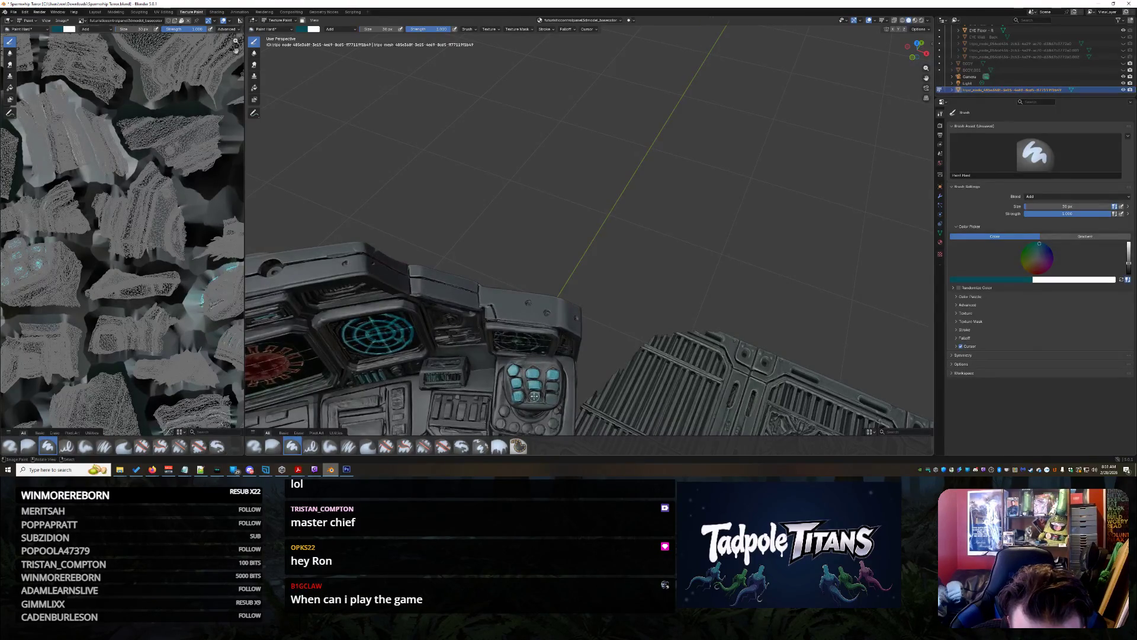
mouse_move(627, 404)
middle_mouse_down()
mouse_move(628, 277)
mouse_move(610, 358)
mouse_move(569, 381)
middle_mouse_up()
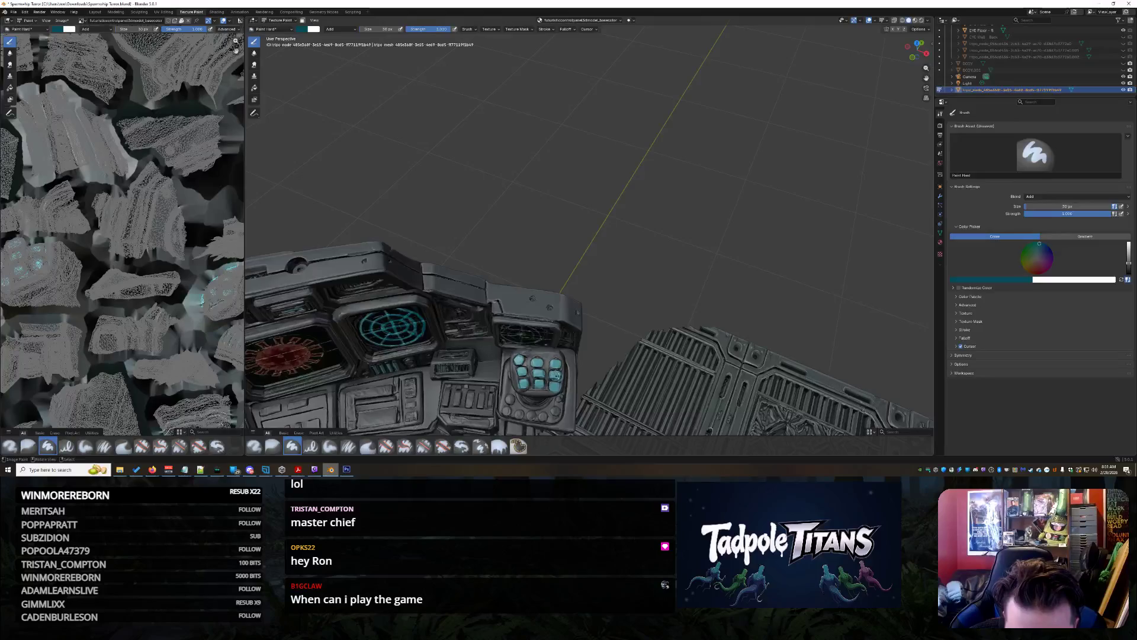
mouse_move(559, 377)
middle_mouse_down()
mouse_move(619, 355)
mouse_move(675, 374)
mouse_move(795, 161)
mouse_move(699, 303)
mouse_move(765, 299)
middle_mouse_up()
scroll(581, 367, "down", 10)
scroll(601, 350, "up", 3)
scroll(678, 365, "up", 5)
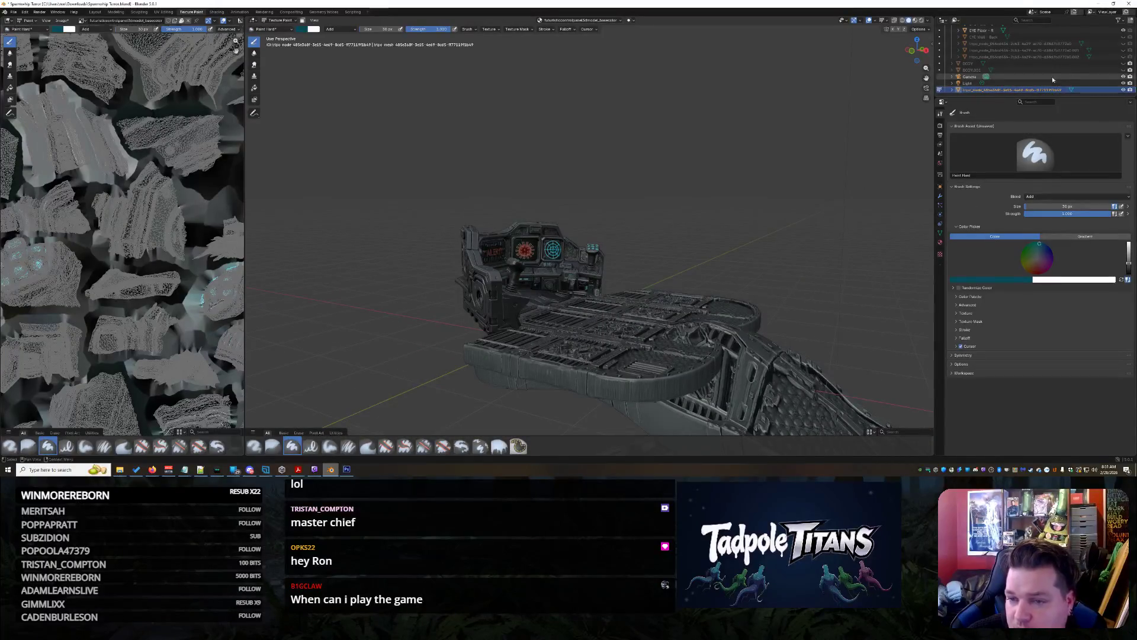
Return to Object Mode, unhide the BODY mesh and check the console through the eye opening
left_click(940, 89)
left_click(1124, 63)
middle_click_drag(732, 311, 748, 323)
scroll(748, 323, "up", 5)
left_click(611, 204)
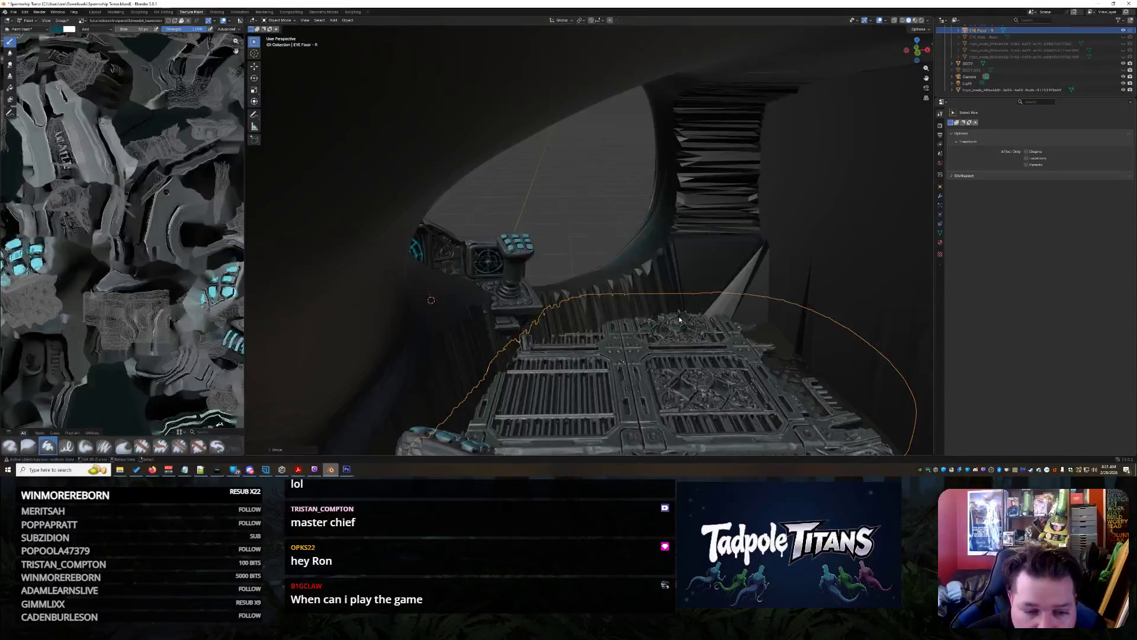
mouse_move(611, 204)
middle_mouse_down()
mouse_move(535, 245)
mouse_move(586, 246)
mouse_move(578, 255)
mouse_move(597, 278)
mouse_move(582, 282)
middle_mouse_up()
scroll(577, 288, "down", 8)
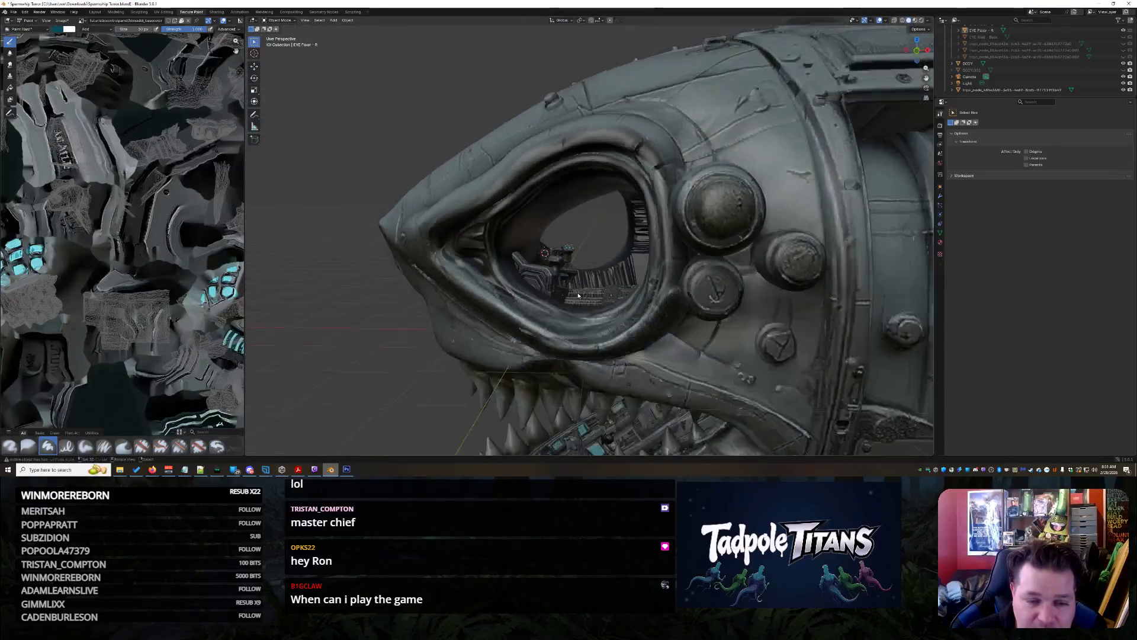
mouse_move(578, 294)
middle_mouse_down()
mouse_move(572, 318)
mouse_move(623, 320)
mouse_move(304, 163)
middle_mouse_up()
scroll(546, 318, "down", 5)
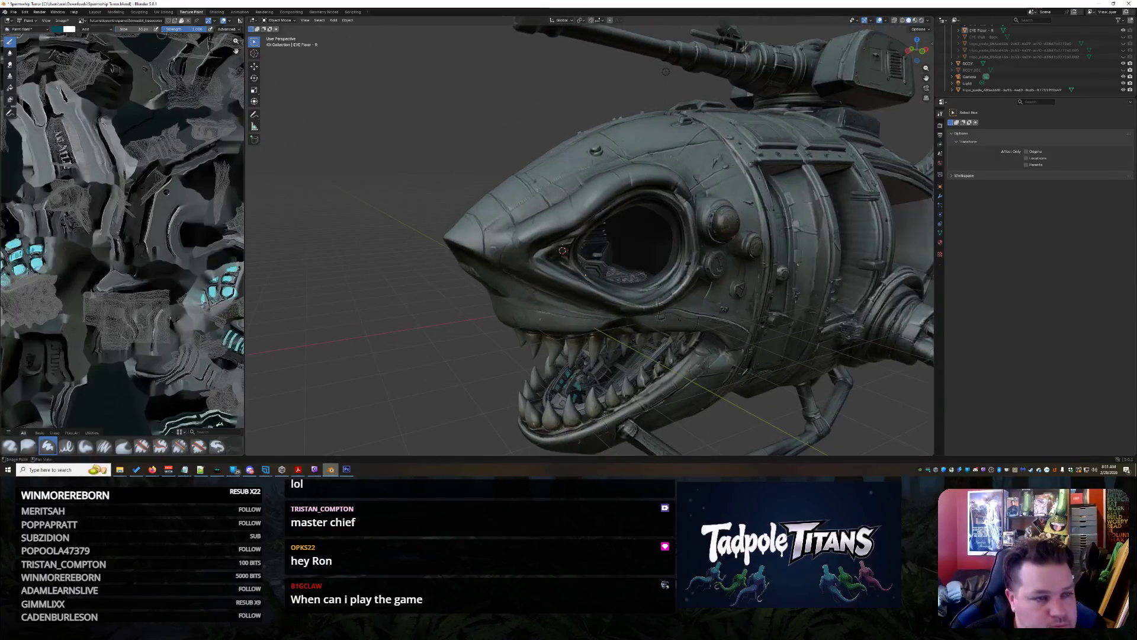
Switch to the Layout workspace to view the whole shark ship, then move to Sculpting
left_click(95, 12)
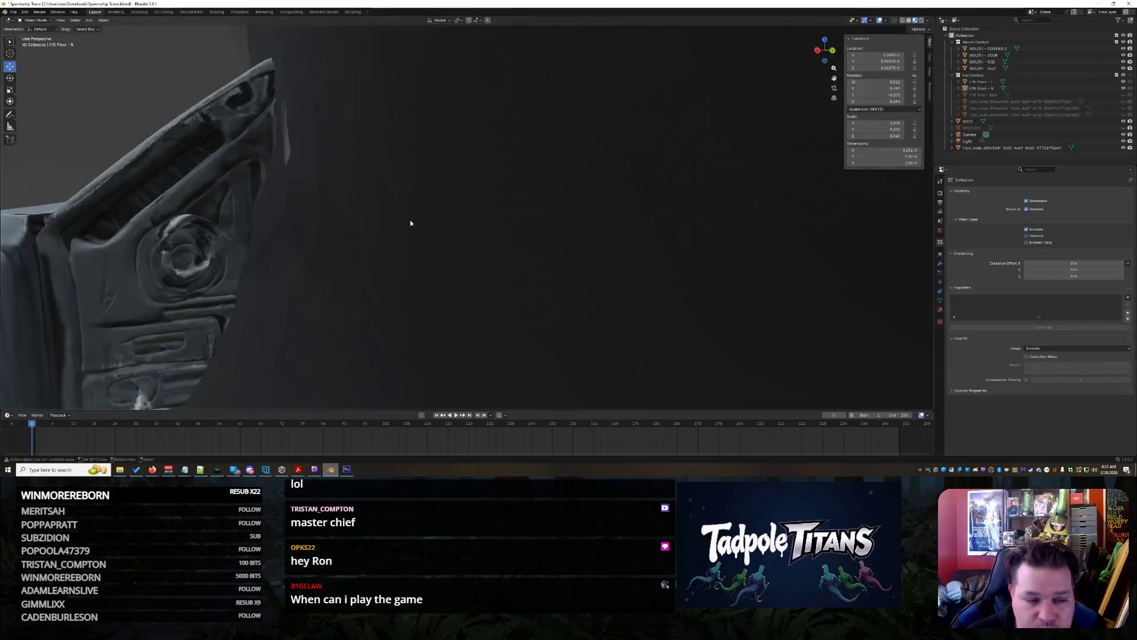
scroll(419, 224, "down", 5)
scroll(467, 257, "down", 5)
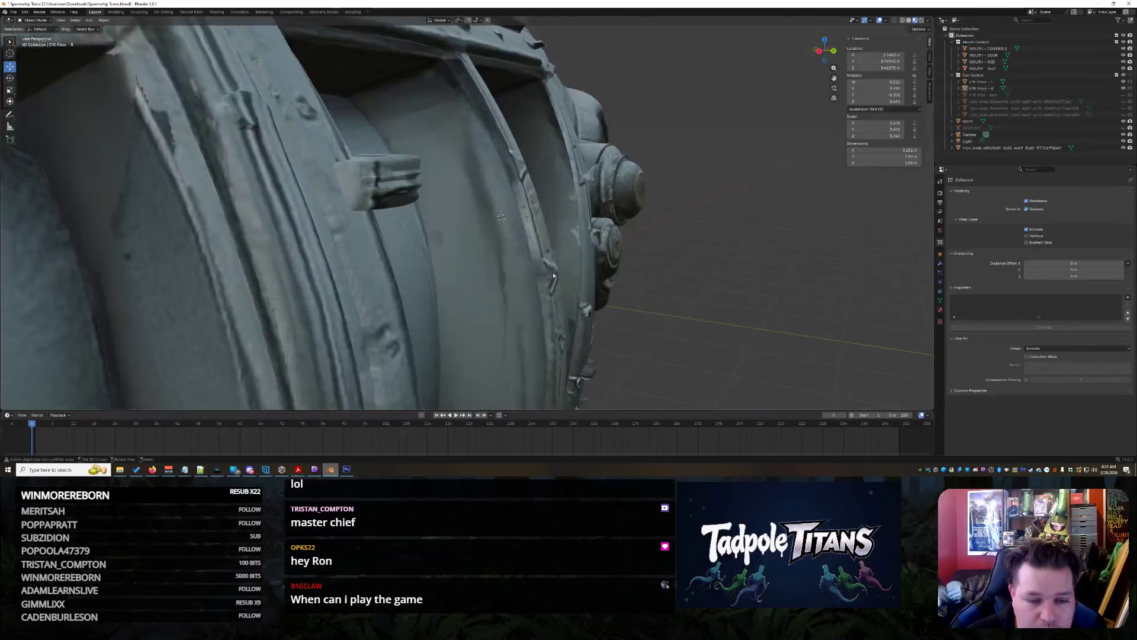
scroll(467, 258, "down", 5)
mouse_move(467, 258)
middle_mouse_down()
mouse_move(542, 270)
mouse_move(534, 304)
mouse_move(559, 310)
mouse_move(574, 288)
middle_mouse_up()
scroll(544, 270, "up", 10)
left_click(139, 12)
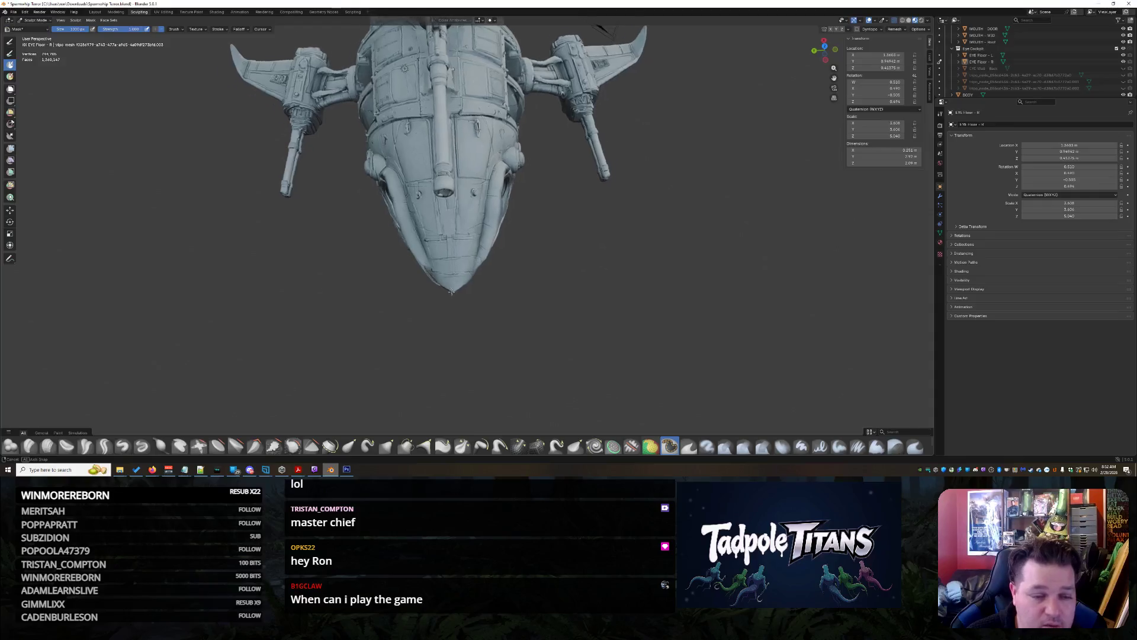
Pick the elastic grab brush while orbiting around the ship's mouth and nose
scroll(447, 266, "up", 3)
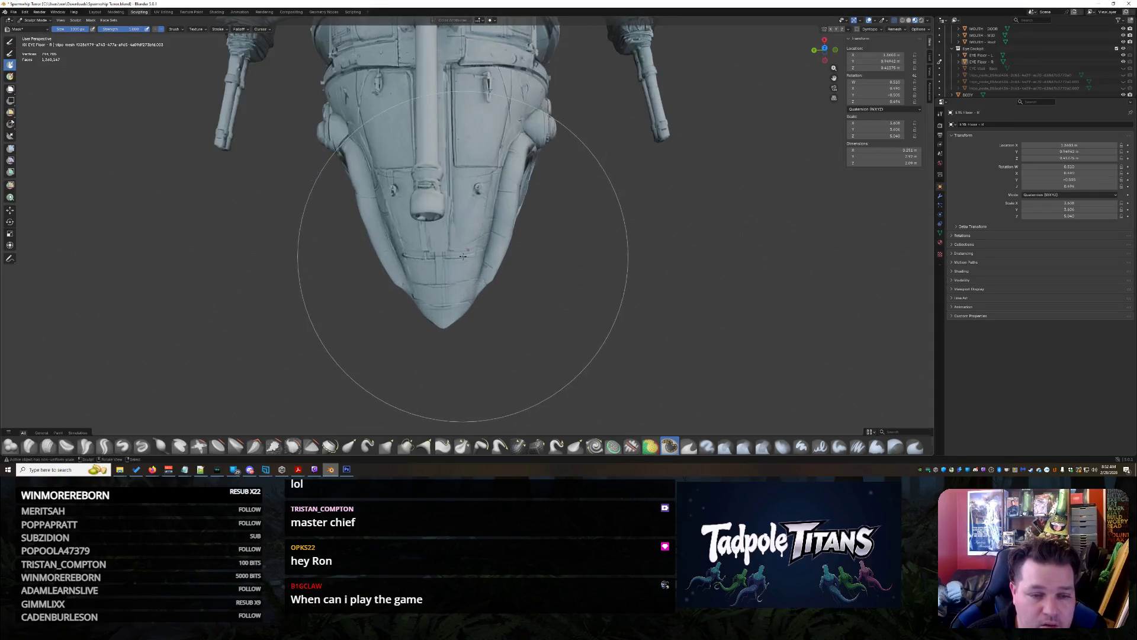
scroll(533, 237, "down", 3)
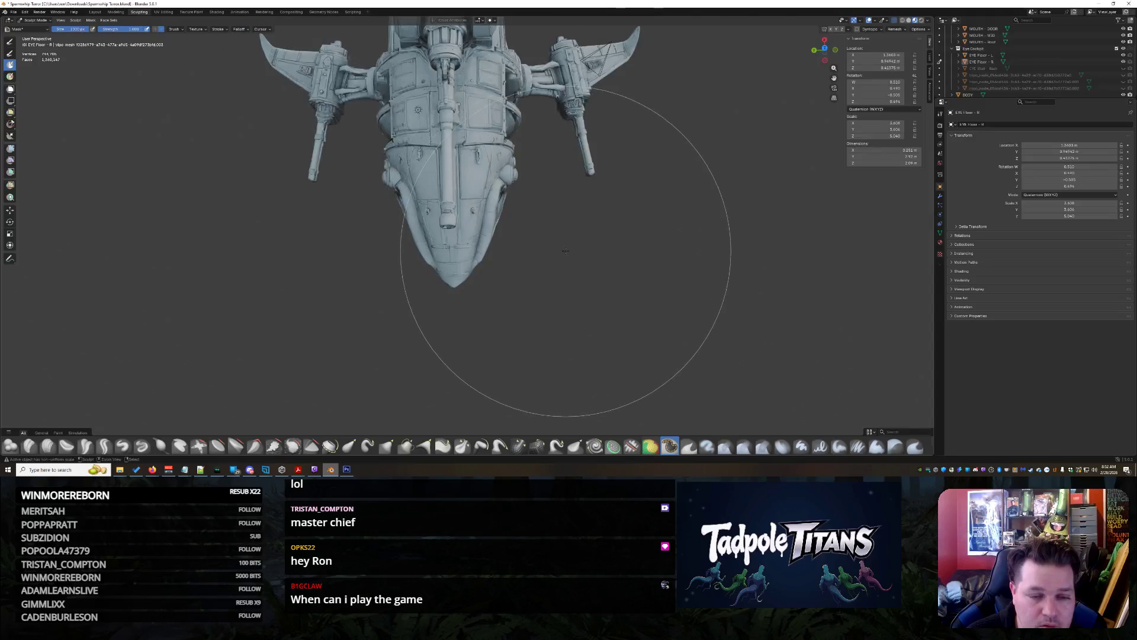
scroll(503, 302, "up", 2)
mouse_move(503, 301)
middle_mouse_down()
mouse_move(450, 278)
mouse_move(367, 278)
middle_mouse_up()
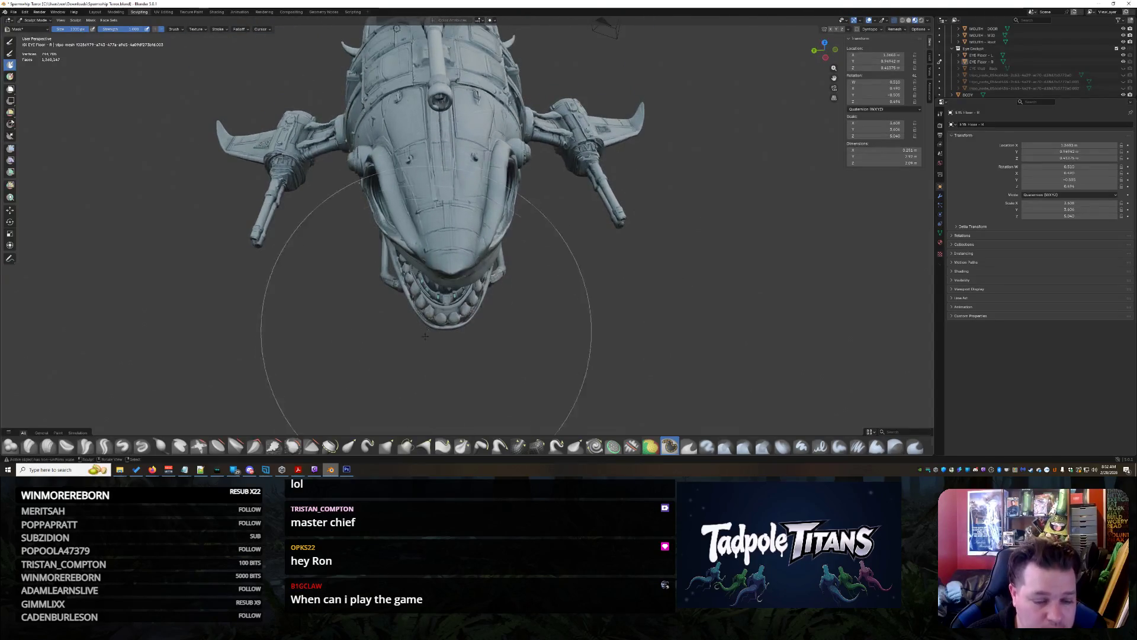
left_click(350, 449)
mouse_move(350, 355)
middle_mouse_down()
mouse_move(383, 272)
mouse_move(447, 265)
middle_mouse_up()
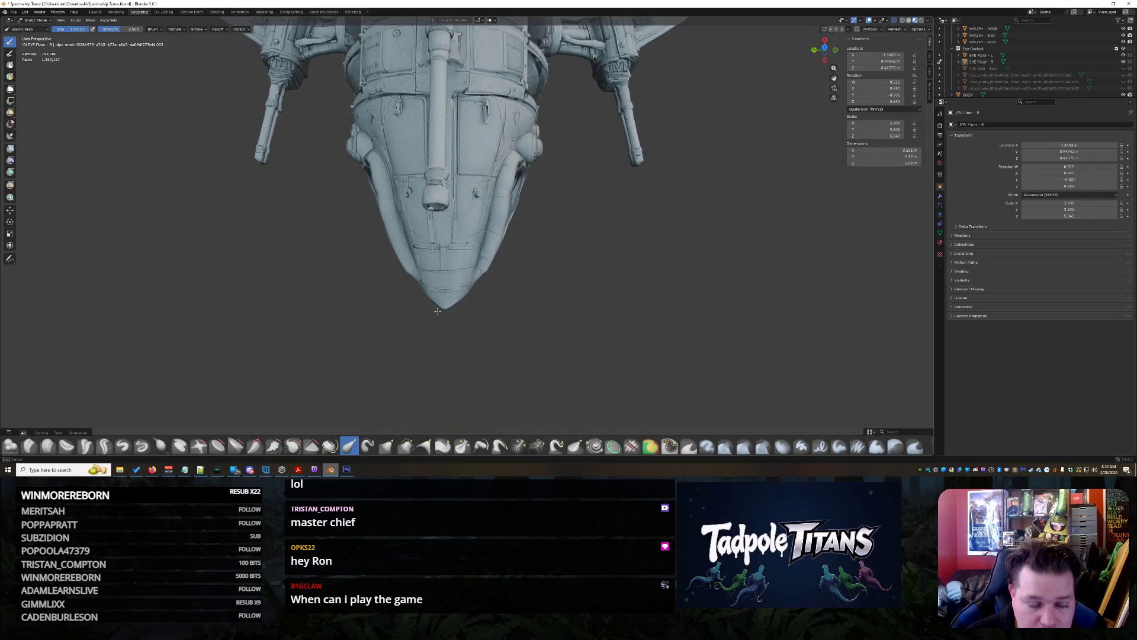
mouse_move(465, 284)
middle_mouse_down()
mouse_move(545, 312)
mouse_move(573, 270)
mouse_move(508, 277)
middle_mouse_up()
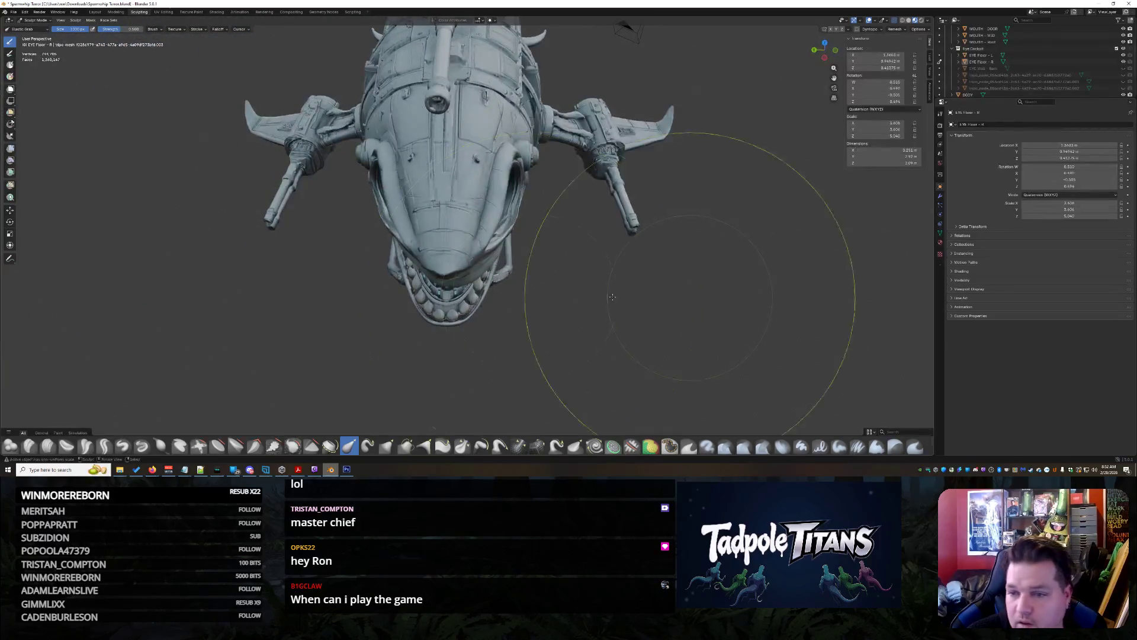
scroll(1020, 75, "down", 3)
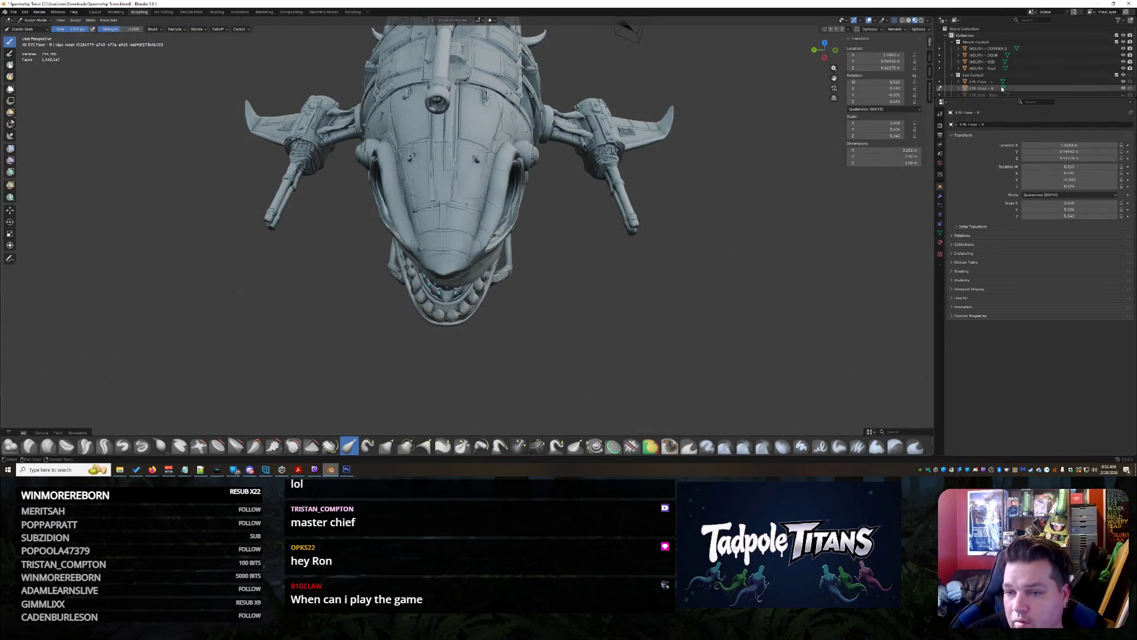
Collapse the scanned mesh entry, make BODY the active sculpt object, and orbit to the front
left_click(1001, 63)
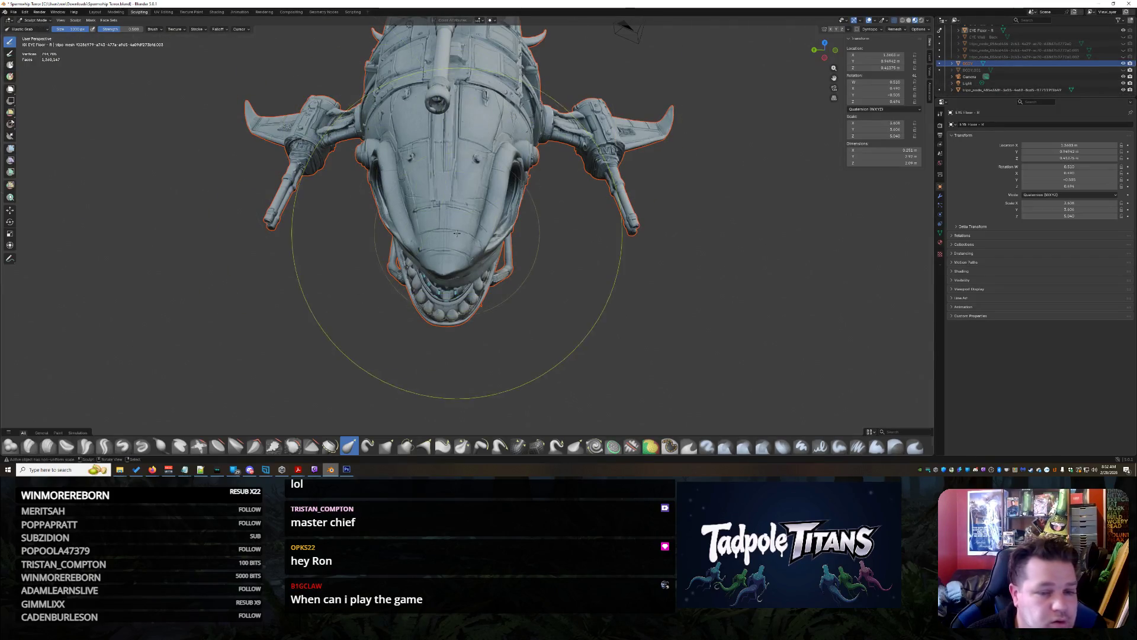
middle_click_drag(430, 225, 429, 211)
scroll(429, 211, "up", 5)
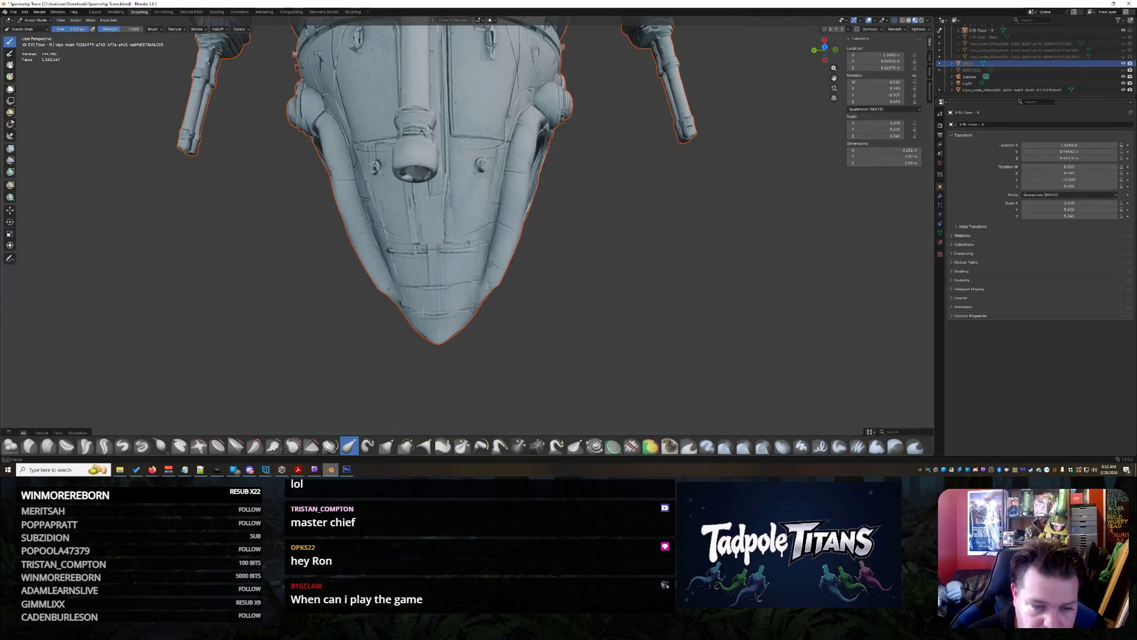
scroll(422, 310, "down", 3)
scroll(1017, 56, "up", 4)
scroll(1018, 57, "down", 8)
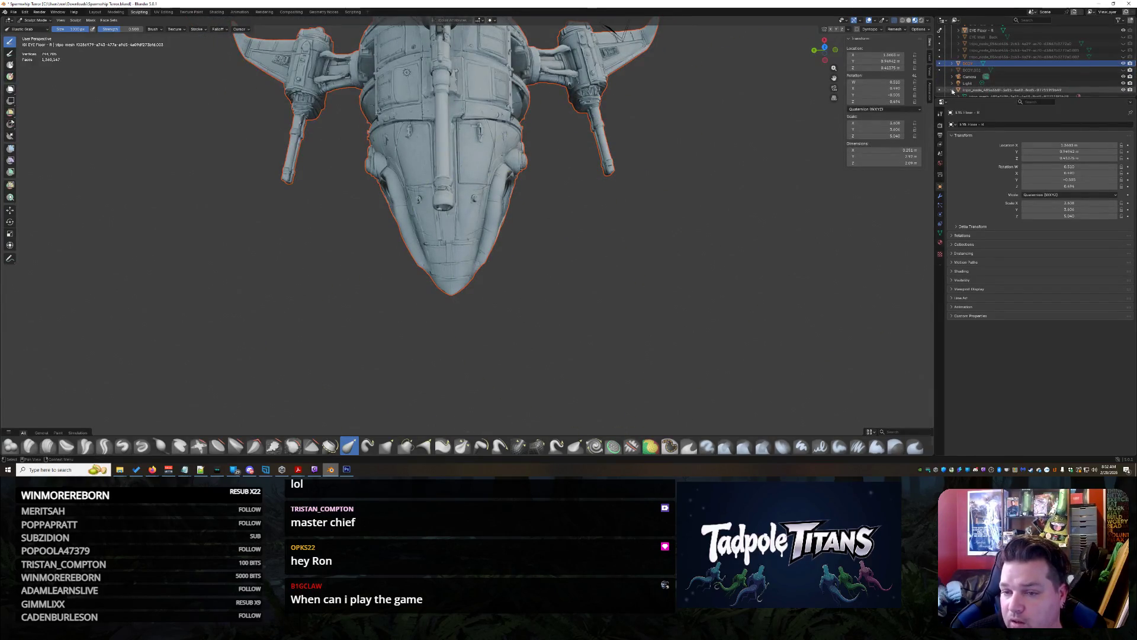
left_click(952, 90)
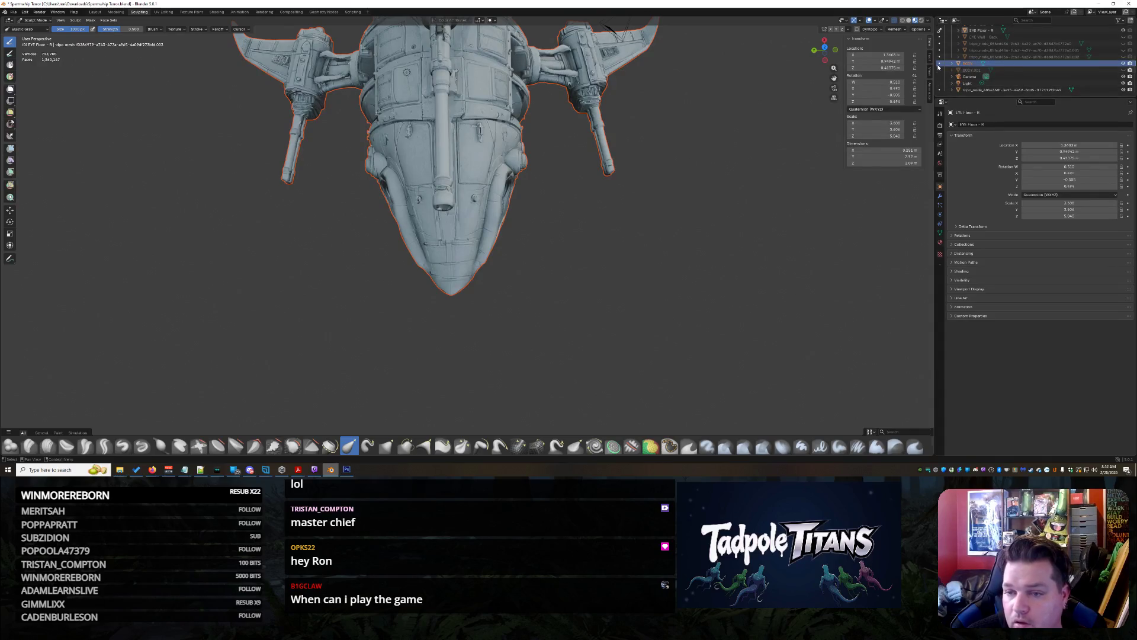
left_click(939, 64)
mouse_move(456, 254)
middle_mouse_down()
mouse_move(487, 213)
mouse_move(415, 255)
mouse_move(474, 243)
mouse_move(591, 272)
mouse_move(535, 274)
mouse_move(540, 284)
mouse_move(528, 288)
middle_mouse_up()
scroll(415, 255, "up", 6)
scroll(474, 243, "down", 5)
Orbit and zoom around the nose underside to inspect the belly grooves
scroll(446, 277, "up", 3)
scroll(446, 276, "up", 2)
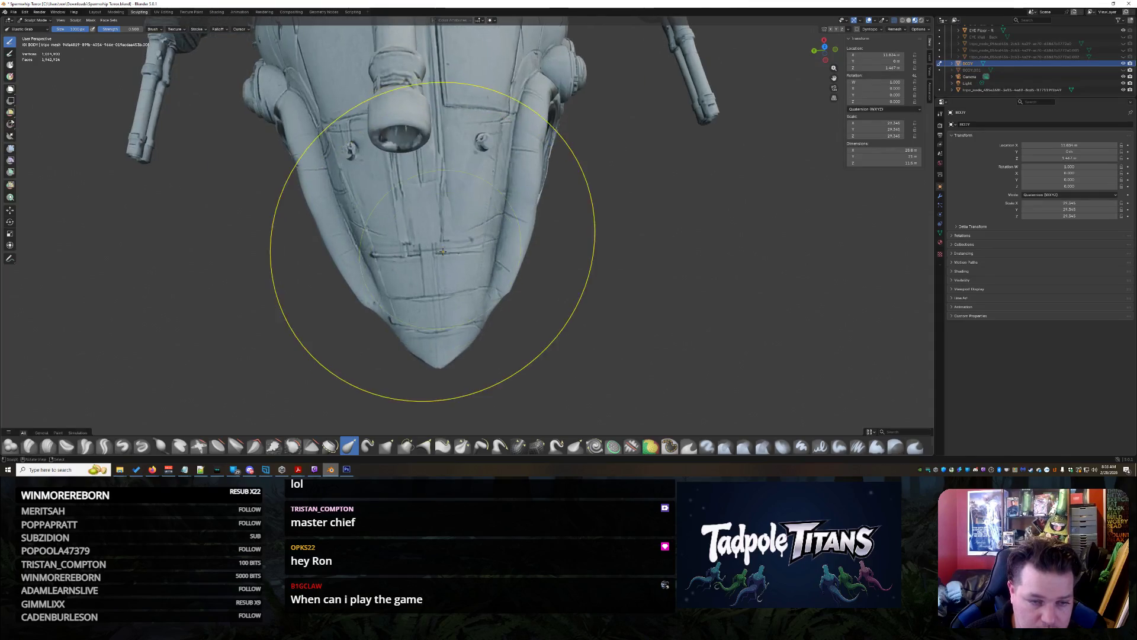
middle_click_drag(444, 270, 437, 193)
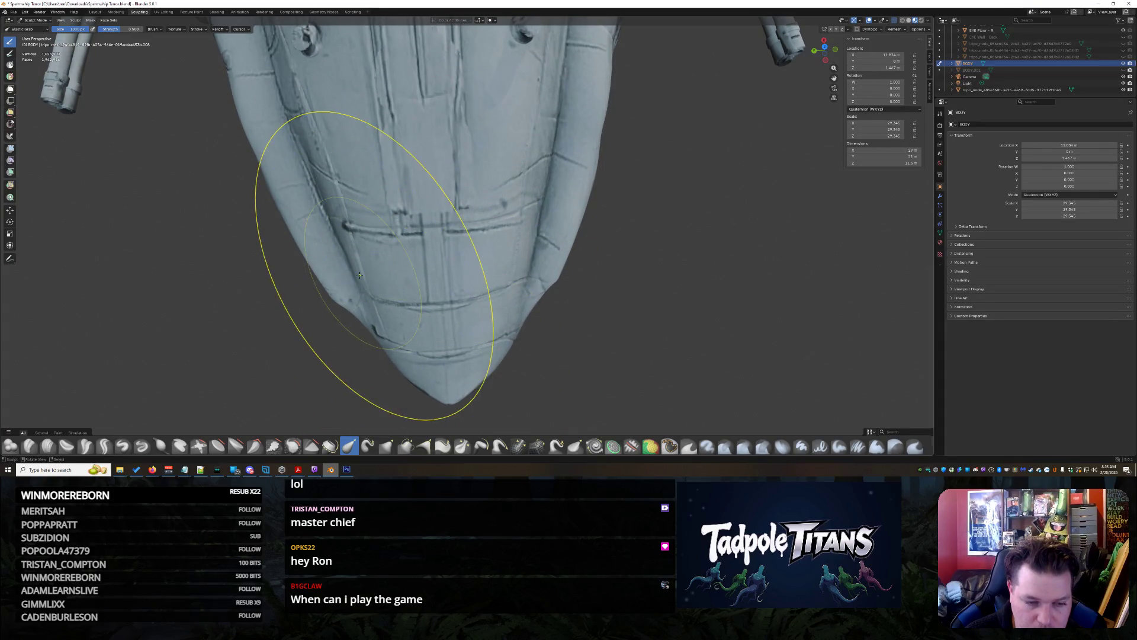
mouse_move(529, 283)
middle_mouse_down()
mouse_move(597, 292)
mouse_move(367, 298)
middle_mouse_up()
middle_click_drag(552, 300, 561, 320)
middle_click_drag(567, 153, 533, 177)
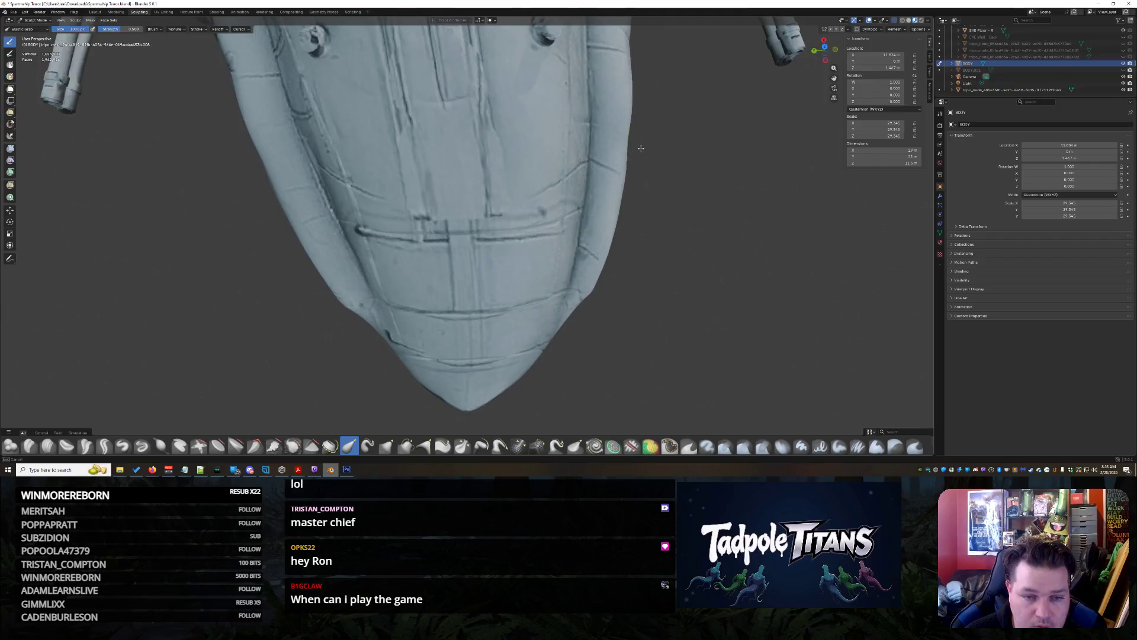
scroll(468, 227, "down", 2)
mouse_move(468, 227)
middle_mouse_down()
mouse_move(492, 240)
mouse_move(521, 225)
mouse_move(521, 267)
middle_mouse_up()
scroll(524, 209, "up", 3)
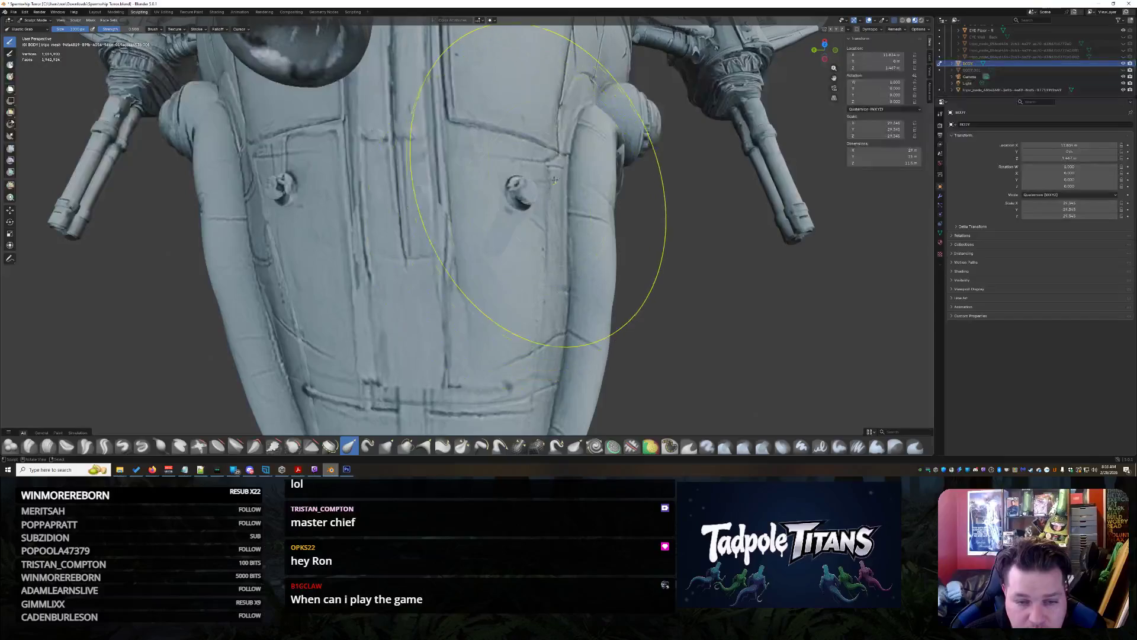
scroll(432, 269, "down", 3)
Orbit to the creature's front and face, then close in on the eye cockpit controls
middle_click_drag(431, 269, 430, 182)
middle_click_drag(423, 166, 429, 156)
scroll(445, 216, "up", 4)
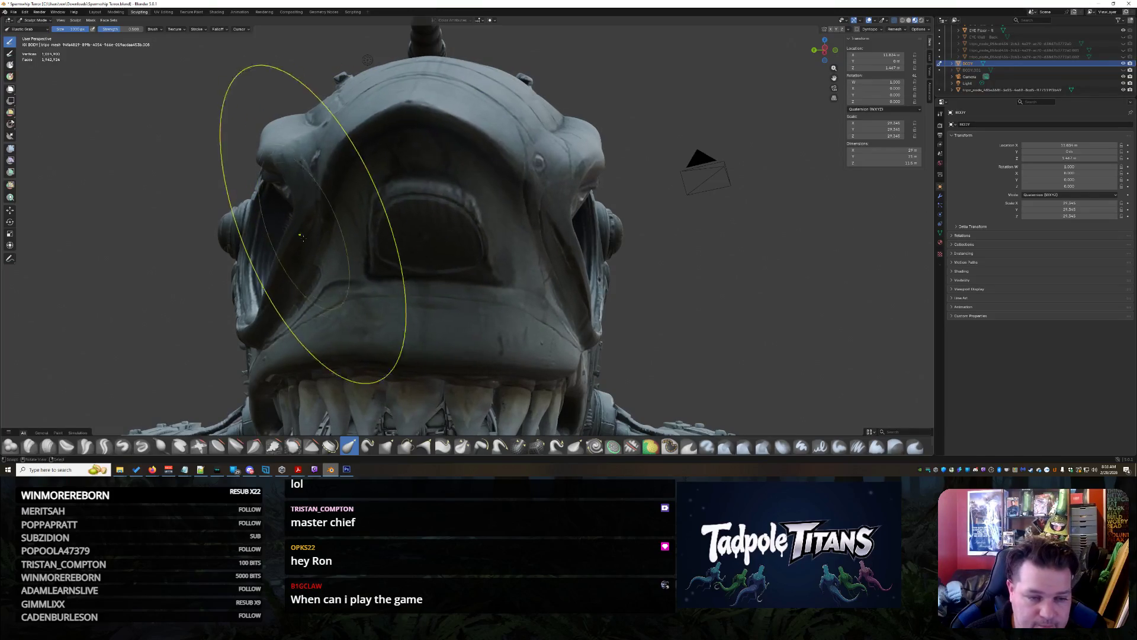
middle_click_drag(300, 278, 349, 283)
middle_click_drag(555, 276, 521, 255, "ctrl")
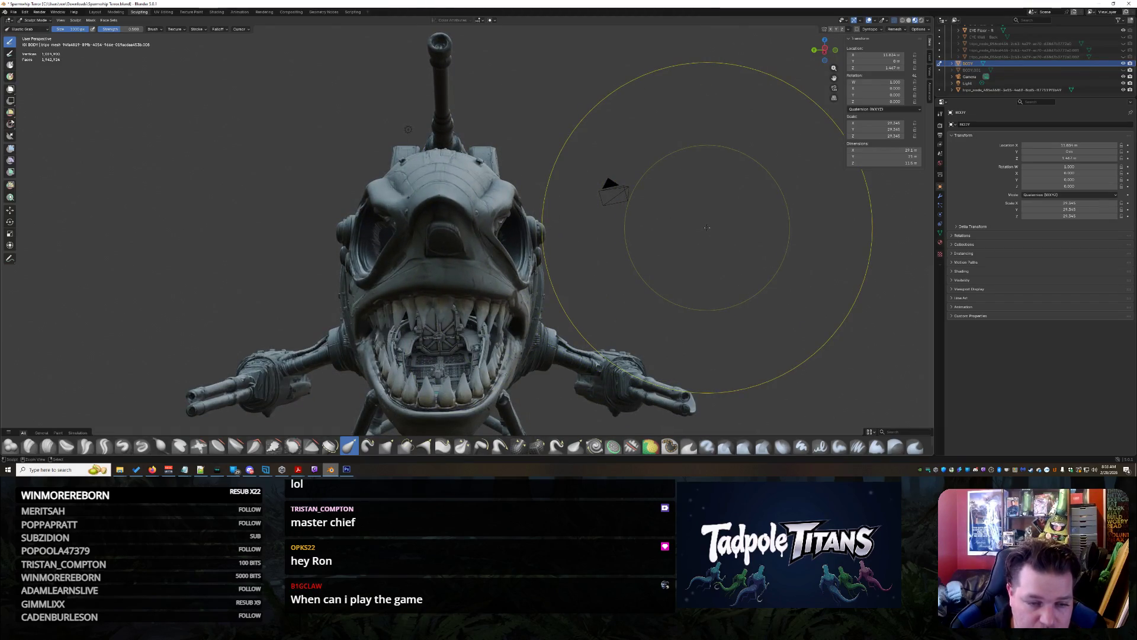
mouse_move(707, 228)
middle_mouse_down()
mouse_move(645, 210)
mouse_move(770, 213)
middle_mouse_up()
scroll(464, 290, "up", 10)
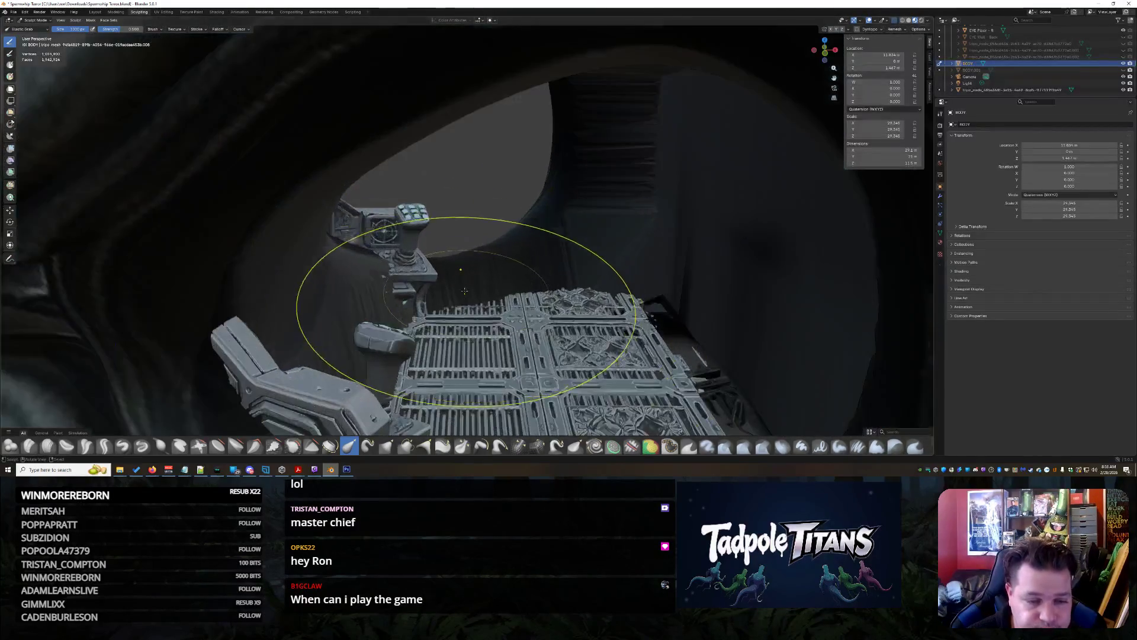
mouse_move(464, 291)
middle_mouse_down()
mouse_move(427, 277)
mouse_move(461, 236)
middle_mouse_up()
scroll(426, 277, "down", 3)
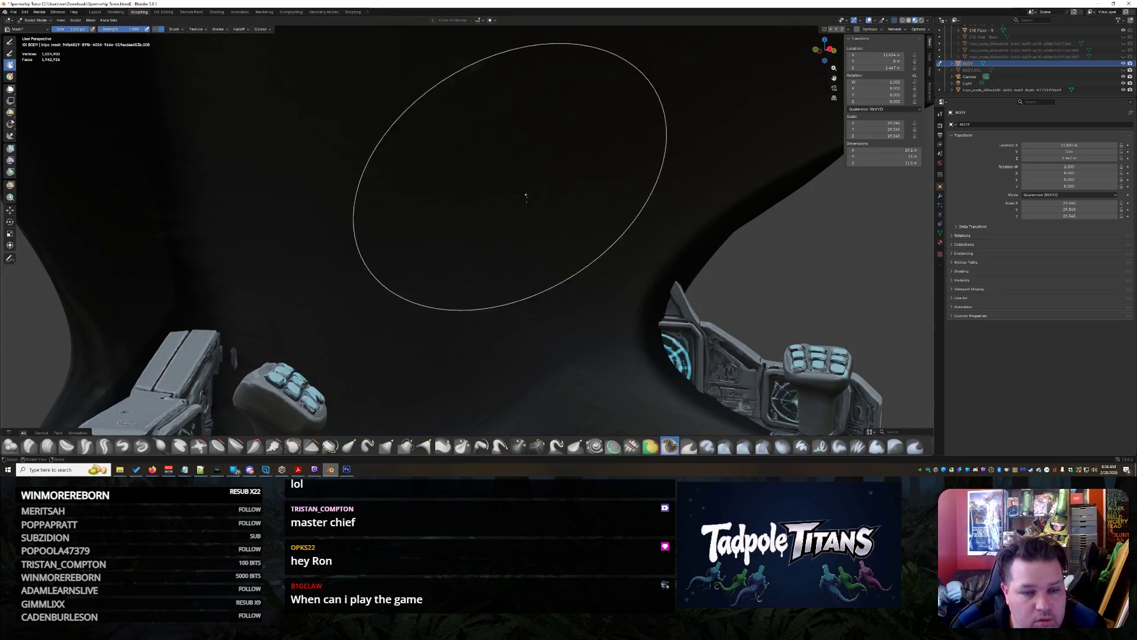
key("b")
mouse_move(565, 277)
middle_mouse_down()
mouse_move(480, 300)
mouse_move(533, 290)
mouse_move(581, 300)
mouse_move(566, 293)
middle_mouse_up()
scroll(567, 293, "down", 8)
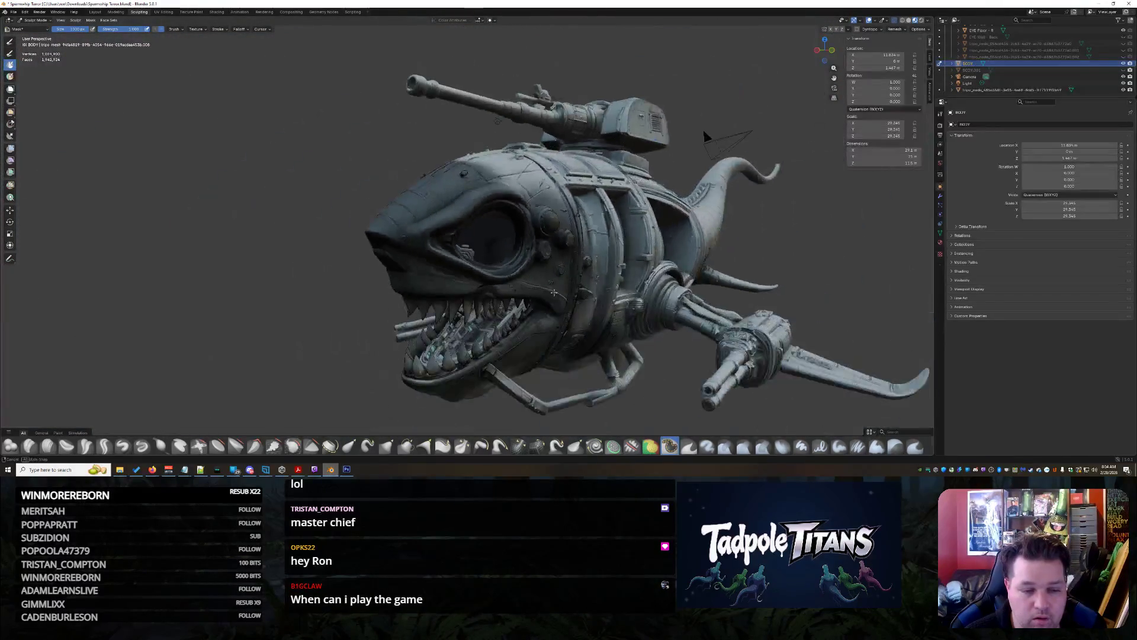
scroll(478, 273, "up", 6)
scroll(212, 98, "down", 3)
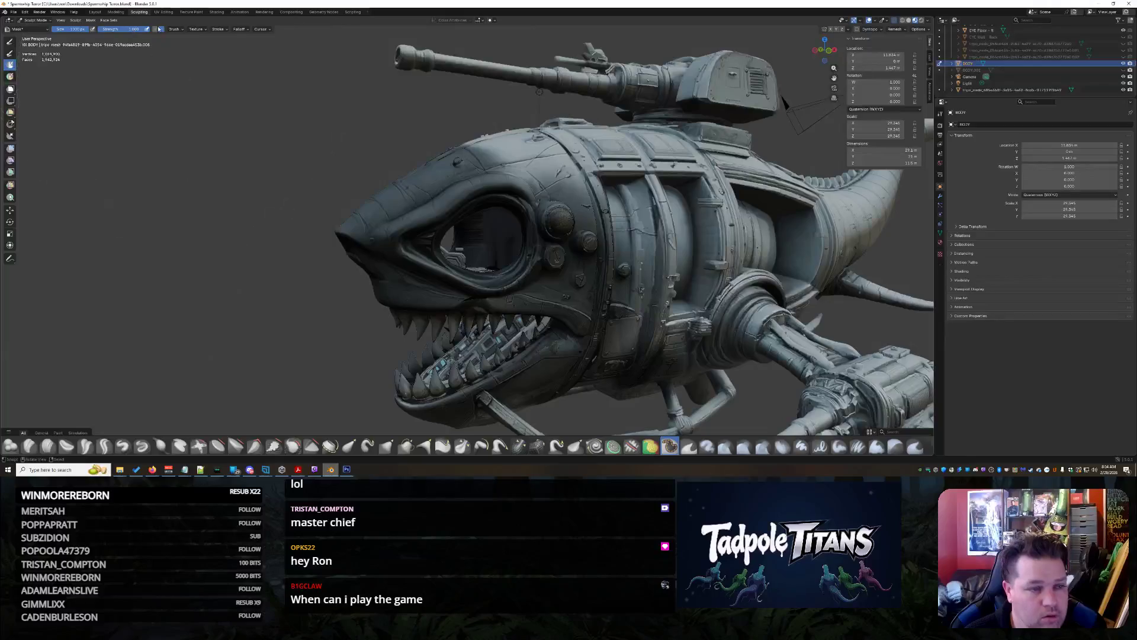
mouse_move(482, 216)
middle_mouse_down()
mouse_move(473, 308)
mouse_move(364, 244)
middle_mouse_up()
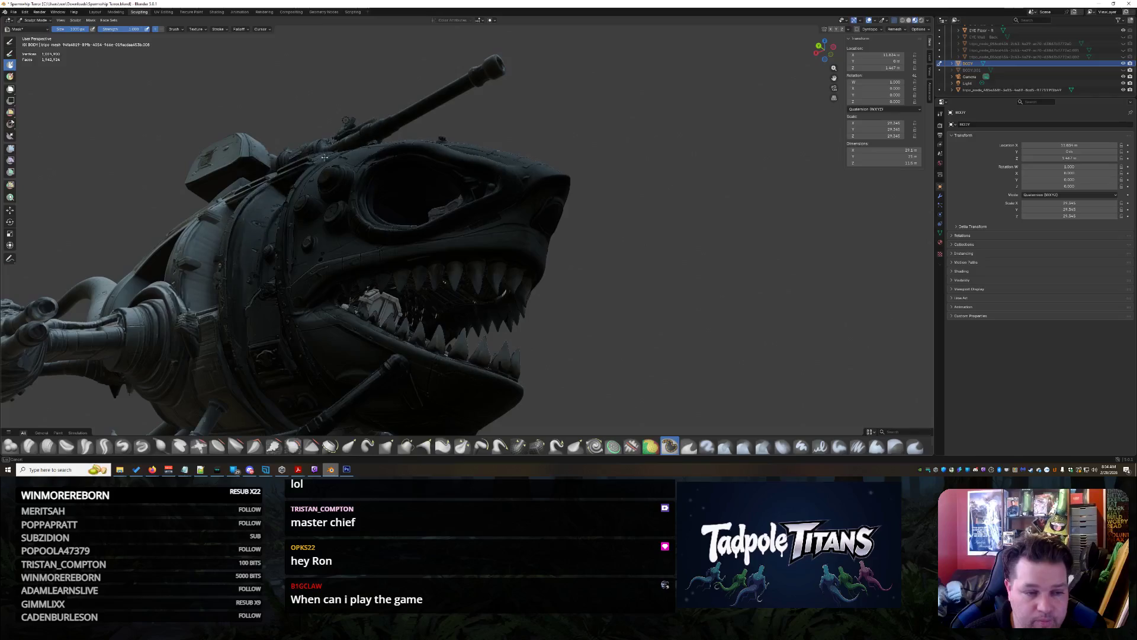
middle_click_drag(330, 206, 213, 148)
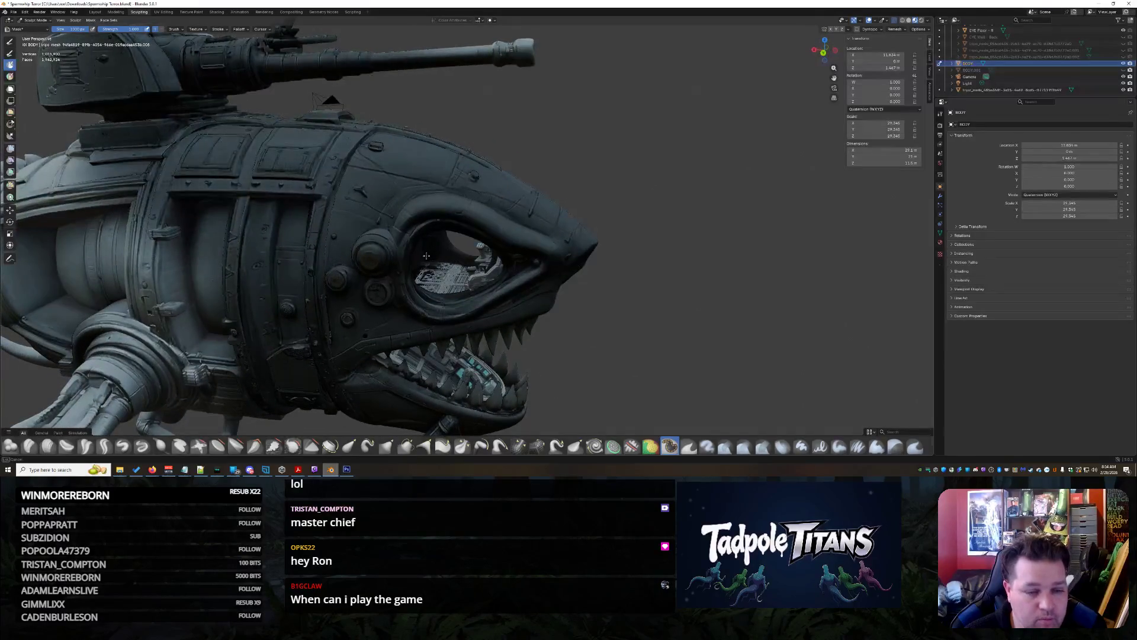
middle_click_drag(661, 344, 442, 303)
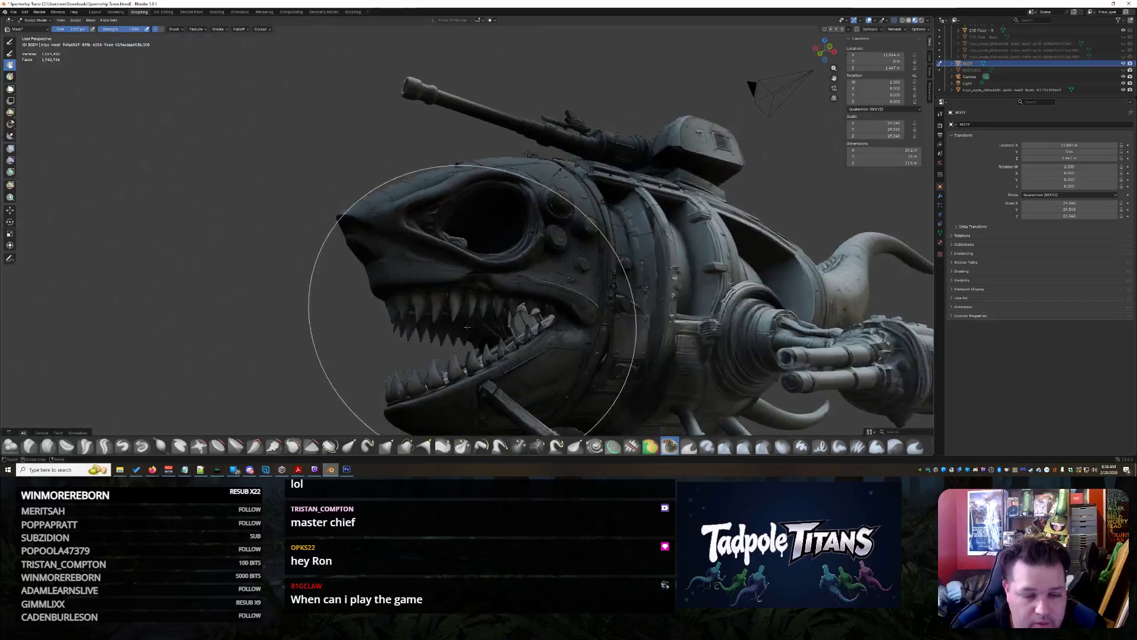
scroll(450, 296, "up", 10)
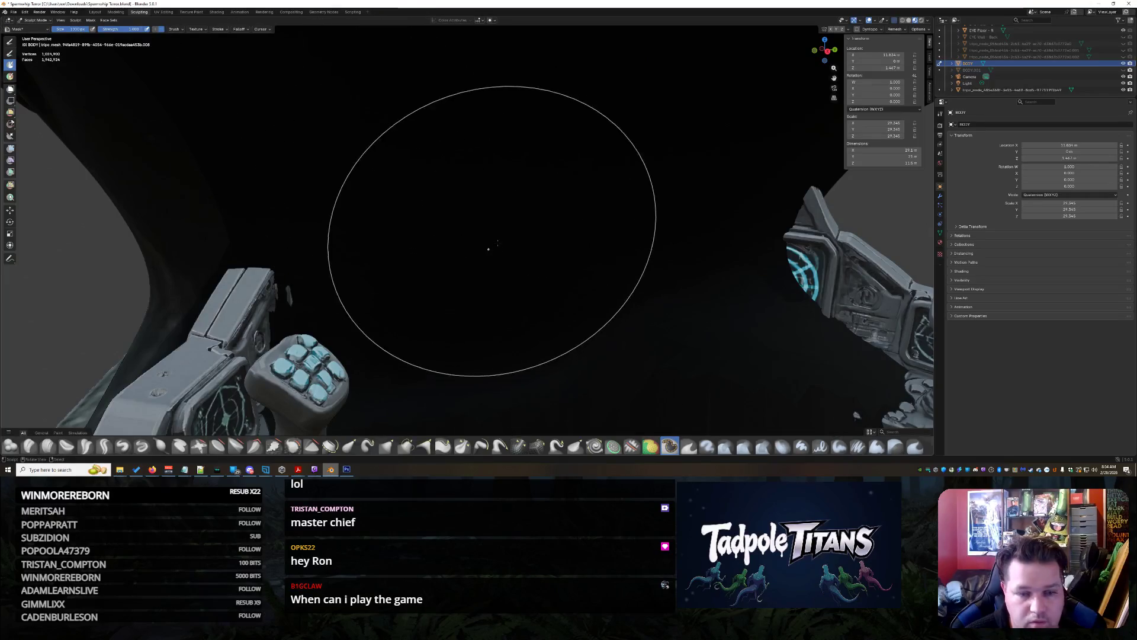
mouse_move(579, 166)
middle_mouse_down()
mouse_move(597, 169)
mouse_move(586, 165)
middle_mouse_up()
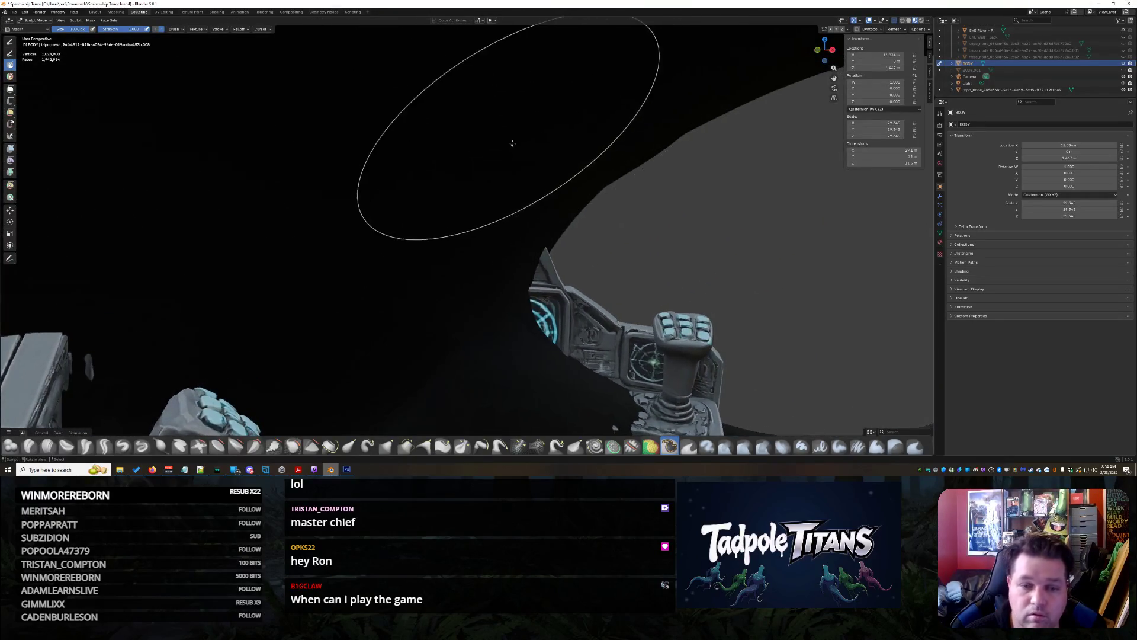
mouse_move(272, 376)
middle_mouse_down()
mouse_move(424, 152)
mouse_move(396, 331)
mouse_move(382, 311)
mouse_move(394, 292)
middle_mouse_up()
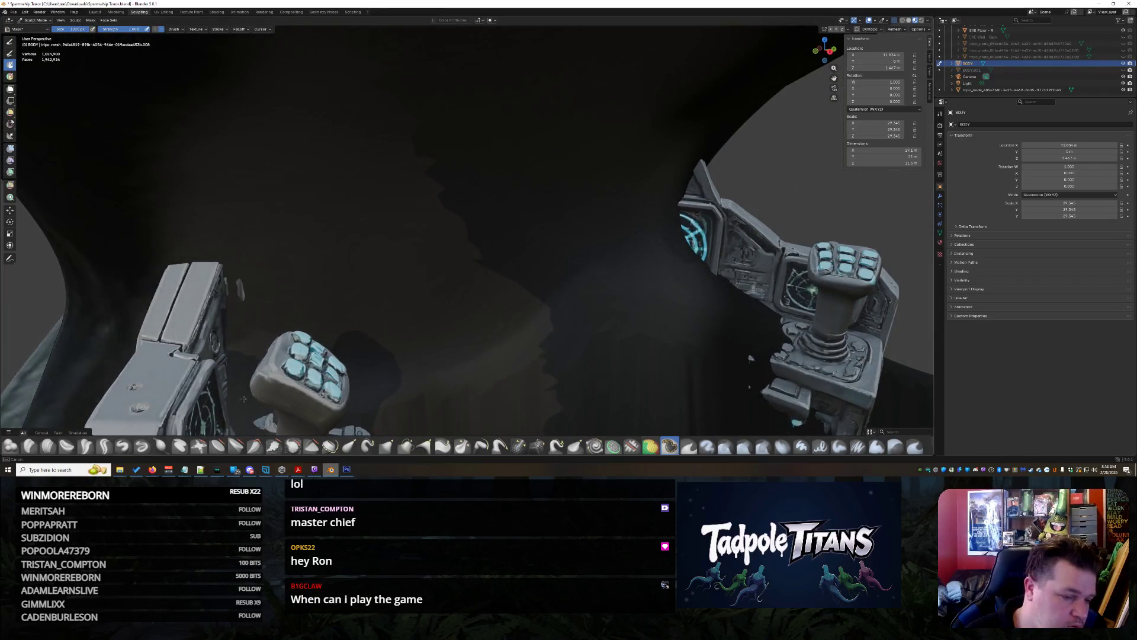
mouse_move(589, 361)
middle_mouse_down()
mouse_move(545, 330)
mouse_move(655, 304)
mouse_move(457, 203)
middle_mouse_up()
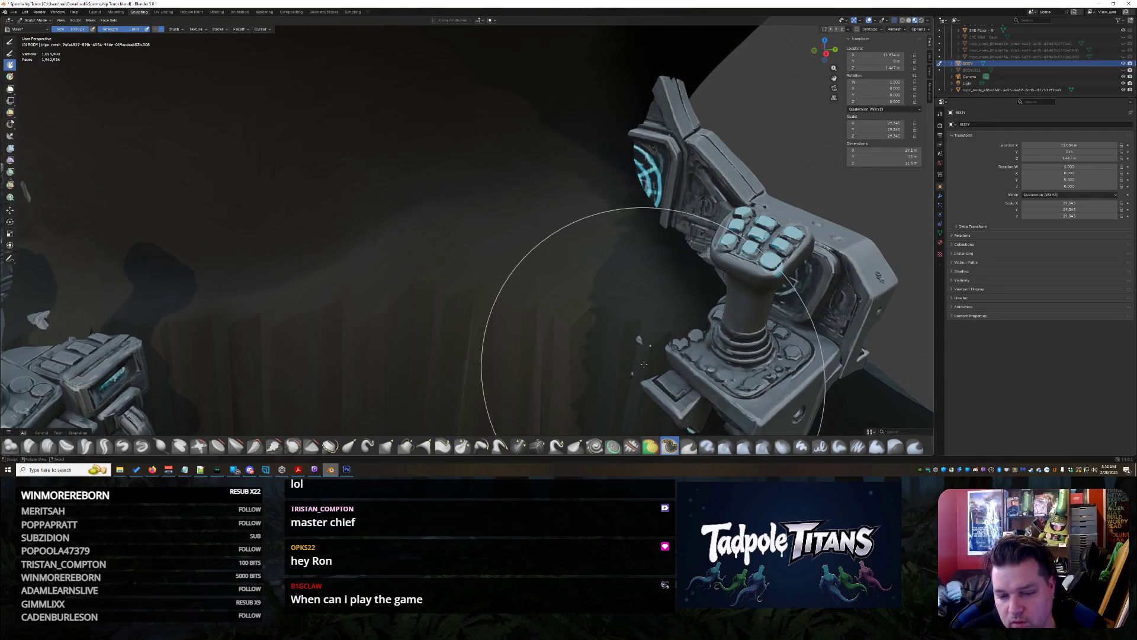
left_click_drag(621, 370, 503, 186)
middle_click_drag(572, 17, 640, 206)
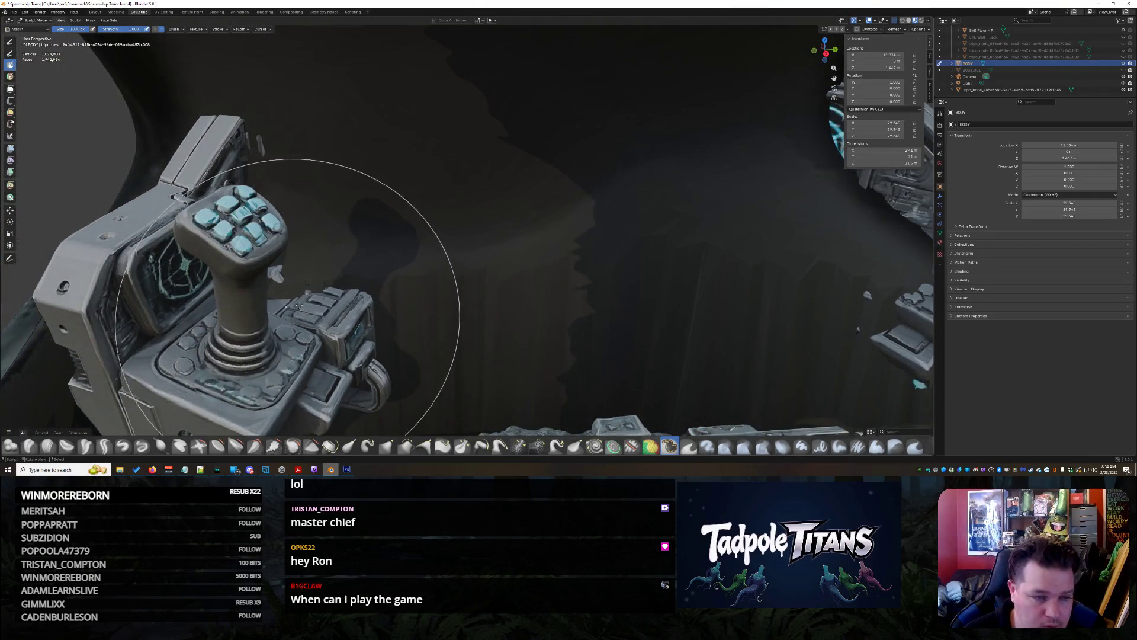
mouse_move(547, 114)
middle_mouse_down()
mouse_move(572, 154)
mouse_move(482, 112)
mouse_move(533, 278)
mouse_move(565, 275)
mouse_move(491, 202)
mouse_move(361, 150)
middle_mouse_up()
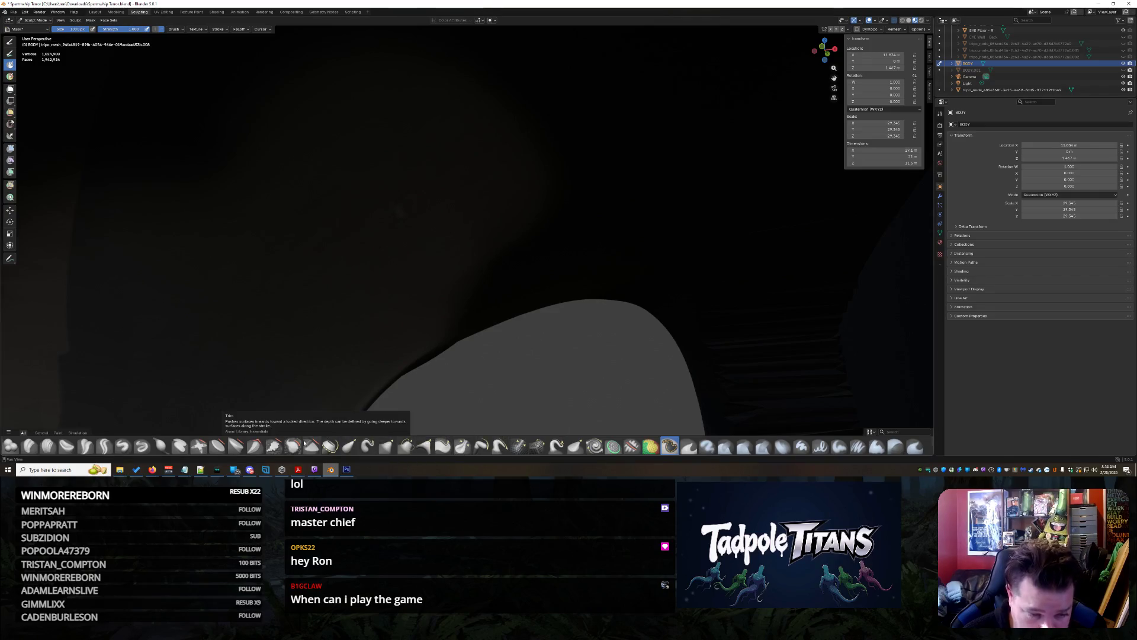
Pick the Plateau brush and move the view into the shark's eye opening
left_click(236, 447)
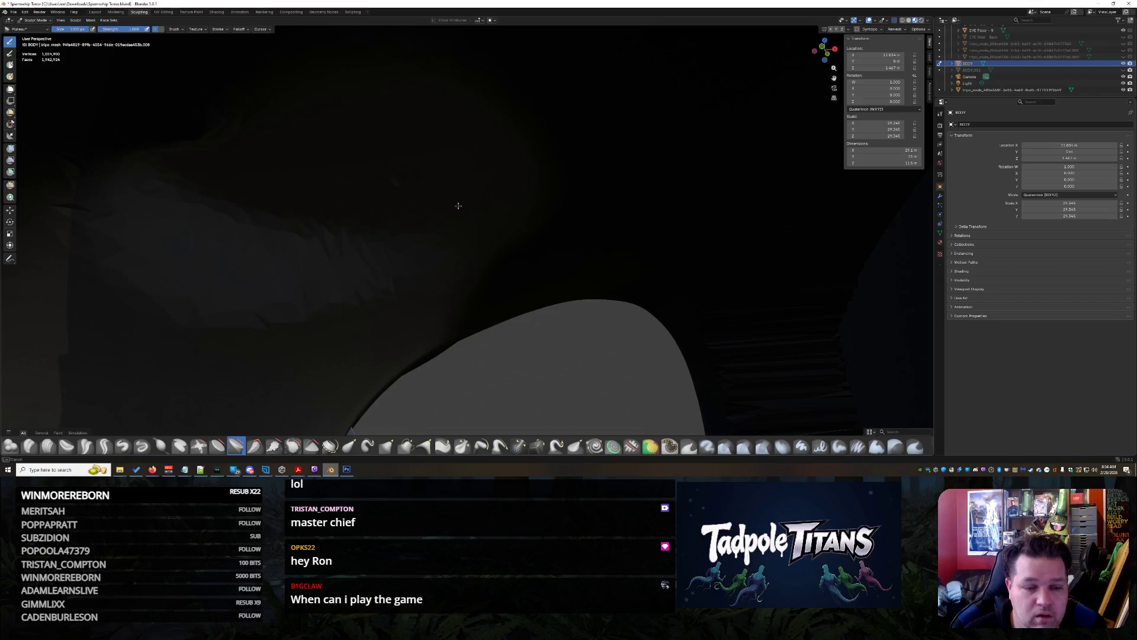
mouse_move(227, 255)
middle_mouse_down()
mouse_move(399, 246)
mouse_move(503, 333)
mouse_move(510, 285)
mouse_move(440, 258)
middle_mouse_up()
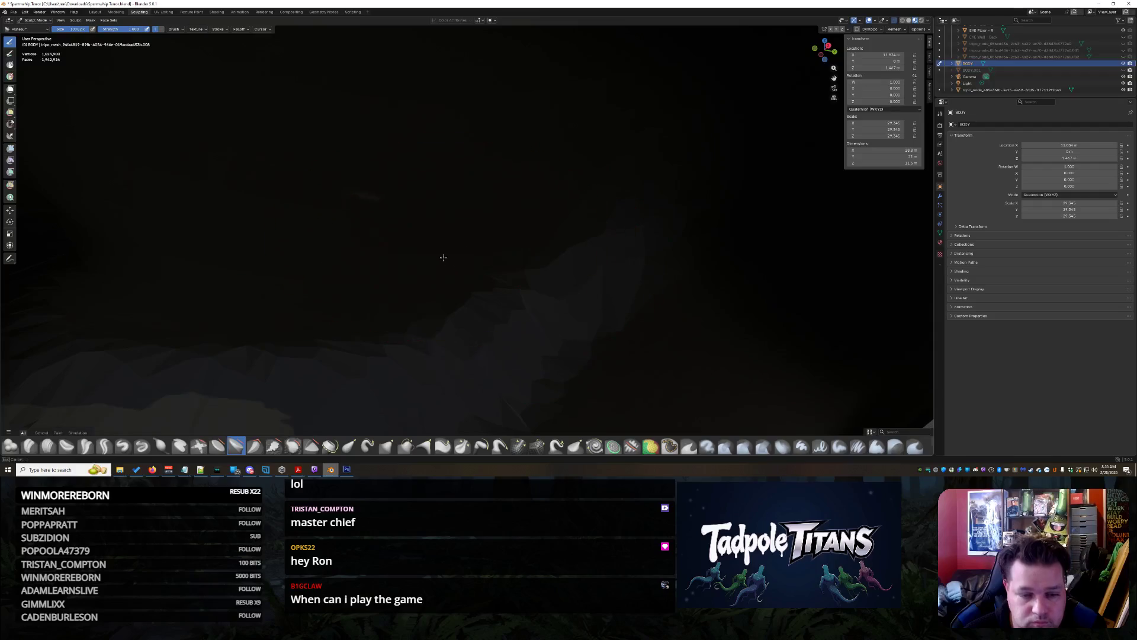
middle_click_drag(609, 282, 568, 303)
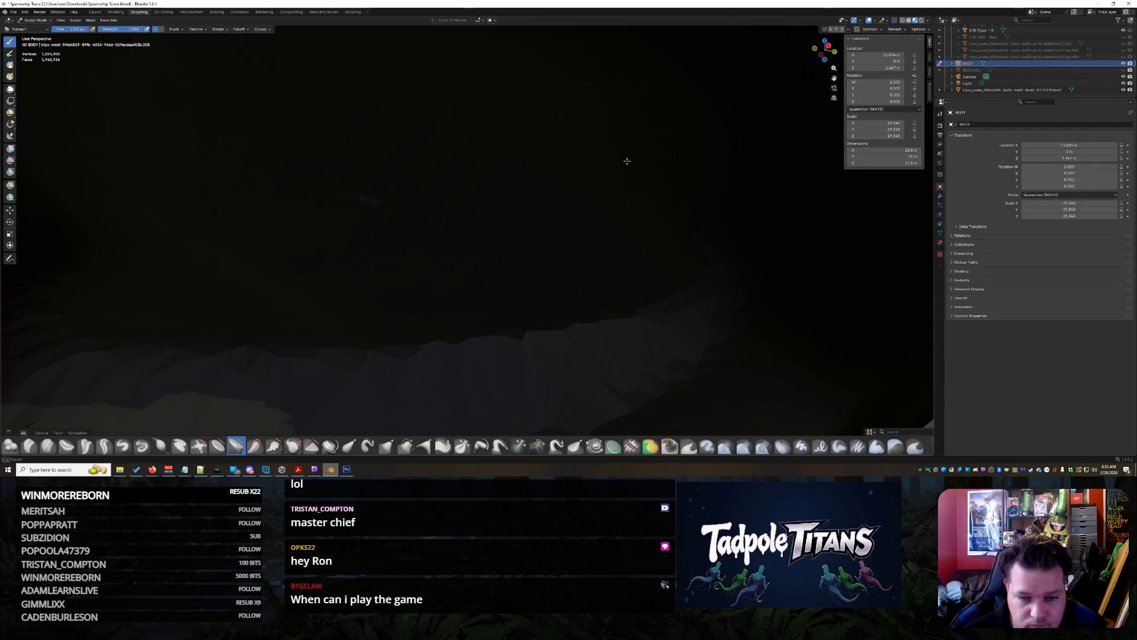
mouse_move(656, 326)
middle_mouse_down()
mouse_move(495, 247)
mouse_move(532, 303)
mouse_move(514, 306)
middle_mouse_up()
scroll(532, 303, "down", 8)
scroll(514, 306, "up", 10)
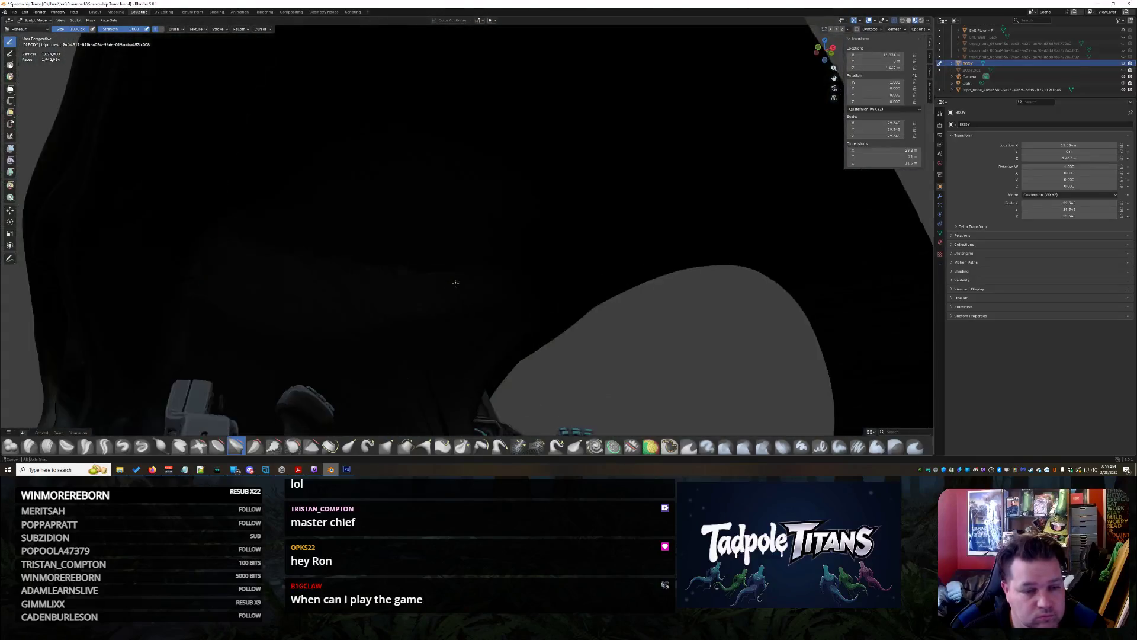
mouse_move(455, 283)
middle_mouse_down()
mouse_move(460, 272)
mouse_move(398, 254)
mouse_move(404, 170)
middle_mouse_up()
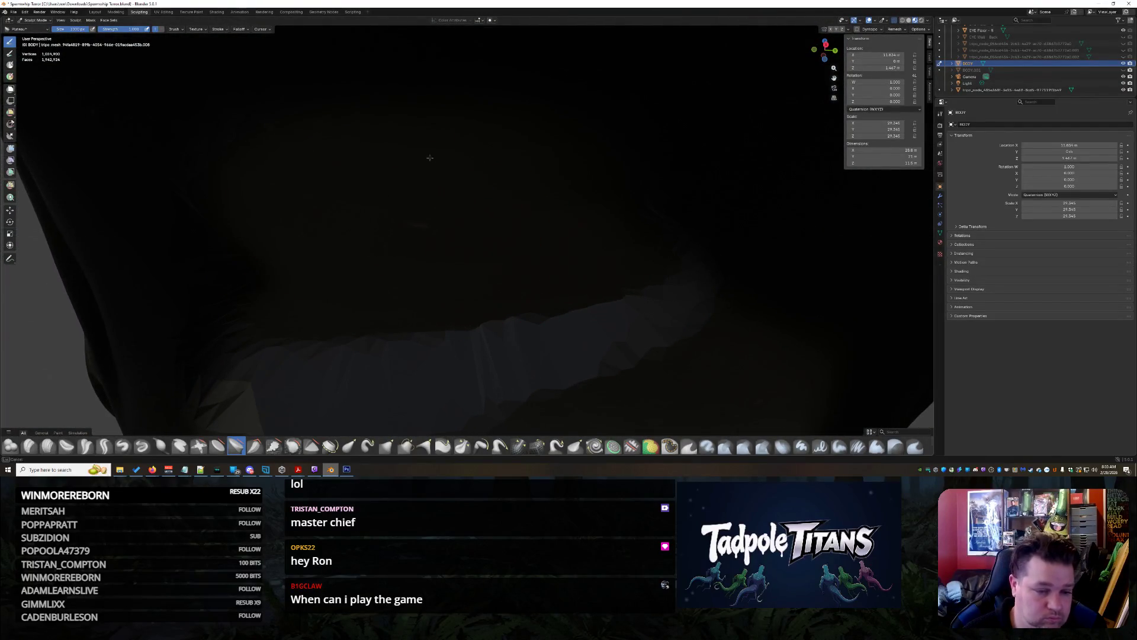
mouse_move(593, 261)
middle_mouse_down()
mouse_move(657, 216)
mouse_move(622, 236)
mouse_move(663, 281)
middle_mouse_up()
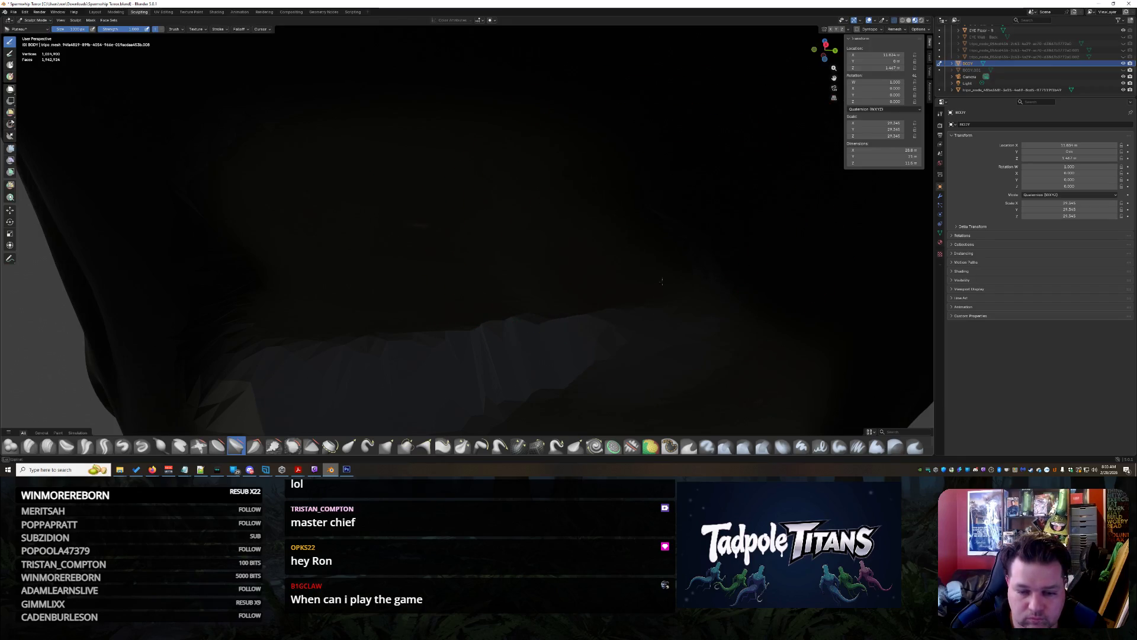
left_click(669, 447)
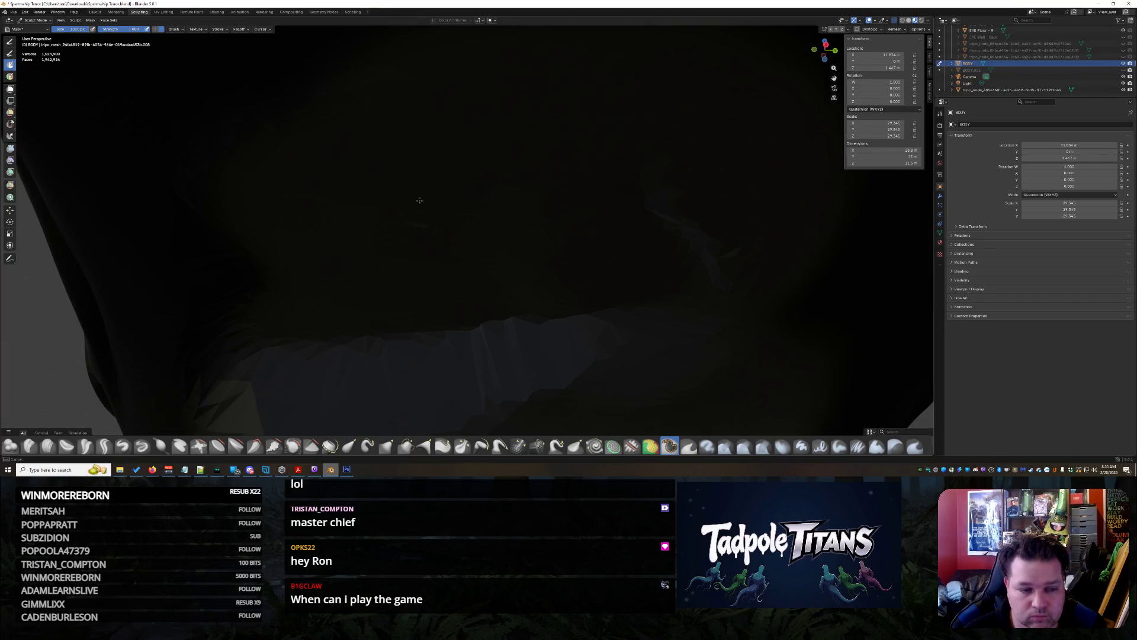
middle_click_drag(392, 308, 371, 325)
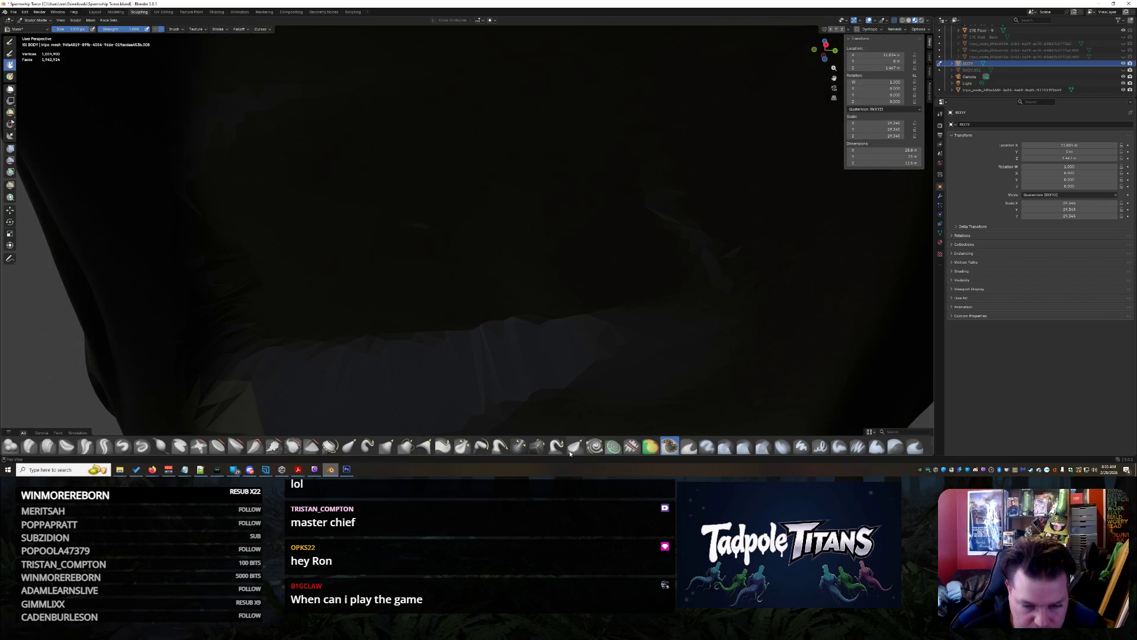
Return to the Plateau brush and orbit around the grey and dark interior surfaces
left_click(235, 445)
mouse_move(580, 288)
middle_mouse_down()
mouse_move(598, 285)
mouse_move(628, 183)
mouse_move(633, 286)
mouse_move(310, 376)
mouse_move(215, 237)
mouse_move(703, 289)
middle_mouse_up()
mouse_move(358, 139)
middle_mouse_down()
mouse_move(190, 373)
mouse_move(581, 419)
middle_mouse_up()
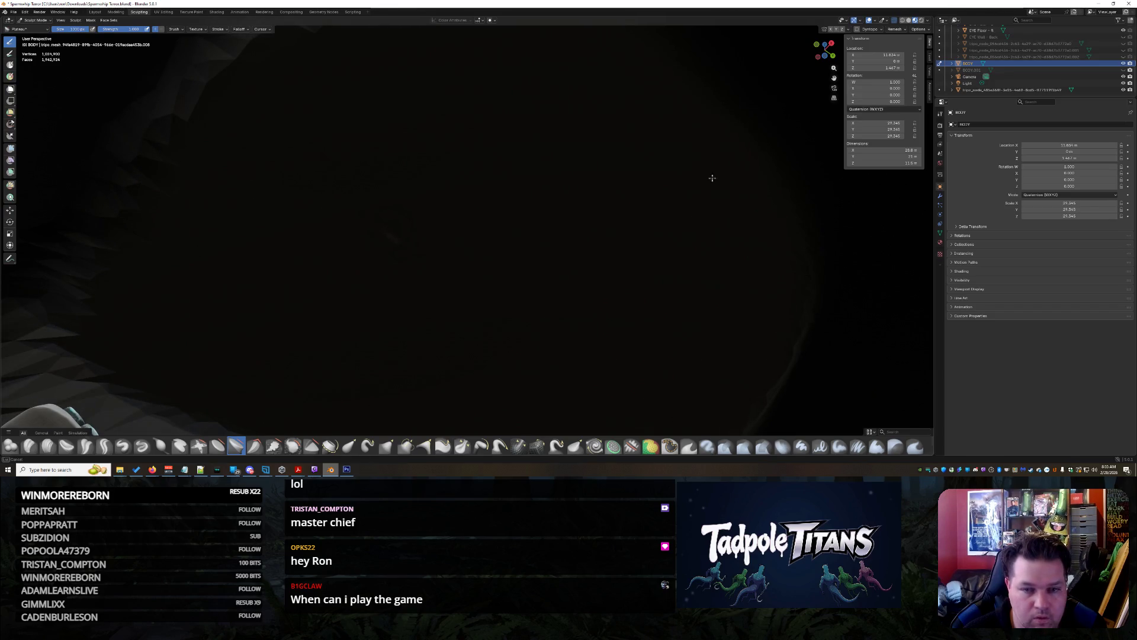
mouse_move(473, 249)
middle_mouse_down()
mouse_move(541, 242)
mouse_move(450, 293)
mouse_move(479, 266)
mouse_move(505, 279)
mouse_move(569, 247)
mouse_move(581, 259)
mouse_move(621, 237)
middle_mouse_up()
mouse_move(761, 126)
middle_mouse_down()
mouse_move(283, 243)
mouse_move(660, 134)
mouse_move(307, 196)
mouse_move(637, 264)
mouse_move(289, 367)
middle_mouse_up()
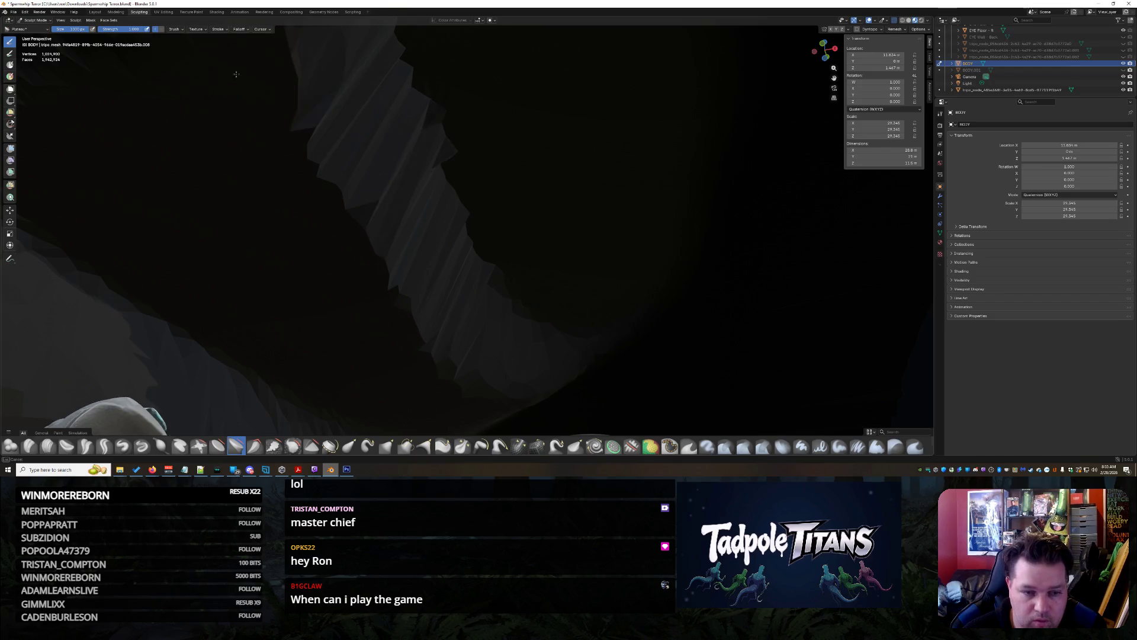
mouse_move(477, 291)
middle_mouse_down()
mouse_move(533, 259)
mouse_move(251, 269)
mouse_move(247, 21)
middle_mouse_up()
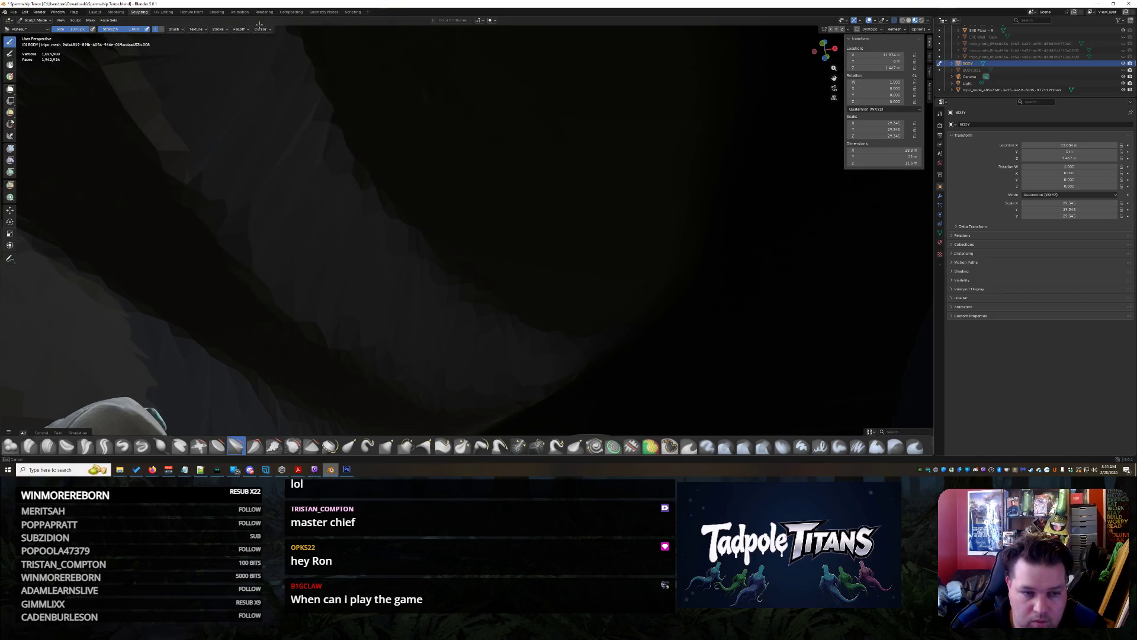
middle_click_drag(564, 285, 474, 267)
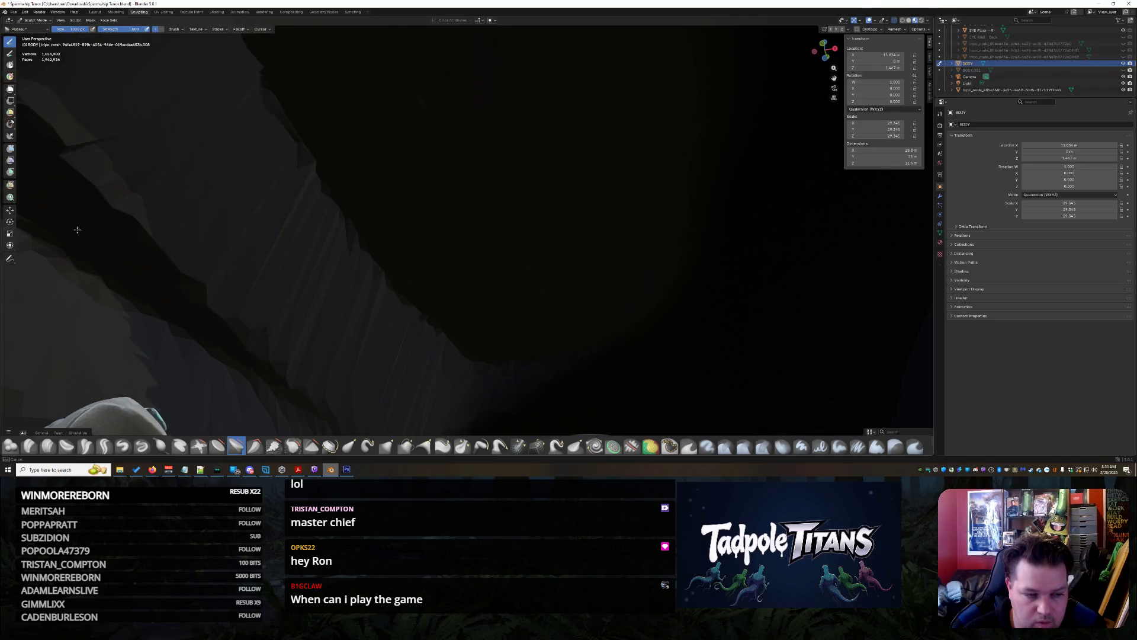
middle_click_drag(310, 344, 296, 338)
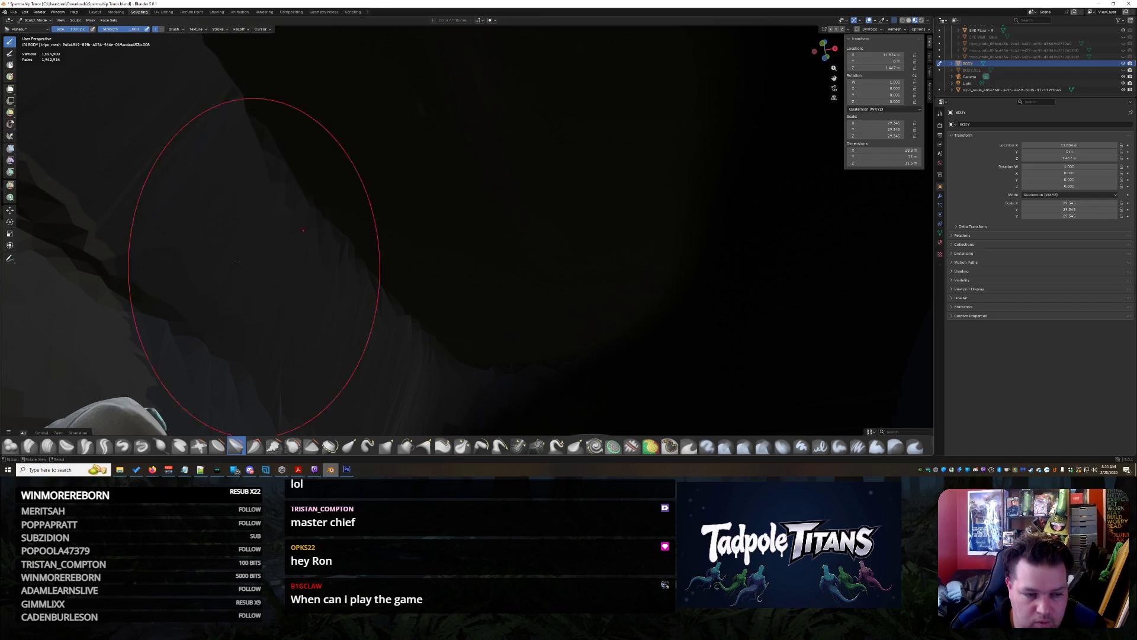
scroll(521, 305, "down", 5)
mouse_move(521, 304)
middle_mouse_down()
mouse_move(585, 351)
mouse_move(482, 314)
middle_mouse_up()
scroll(482, 313, "up", 5)
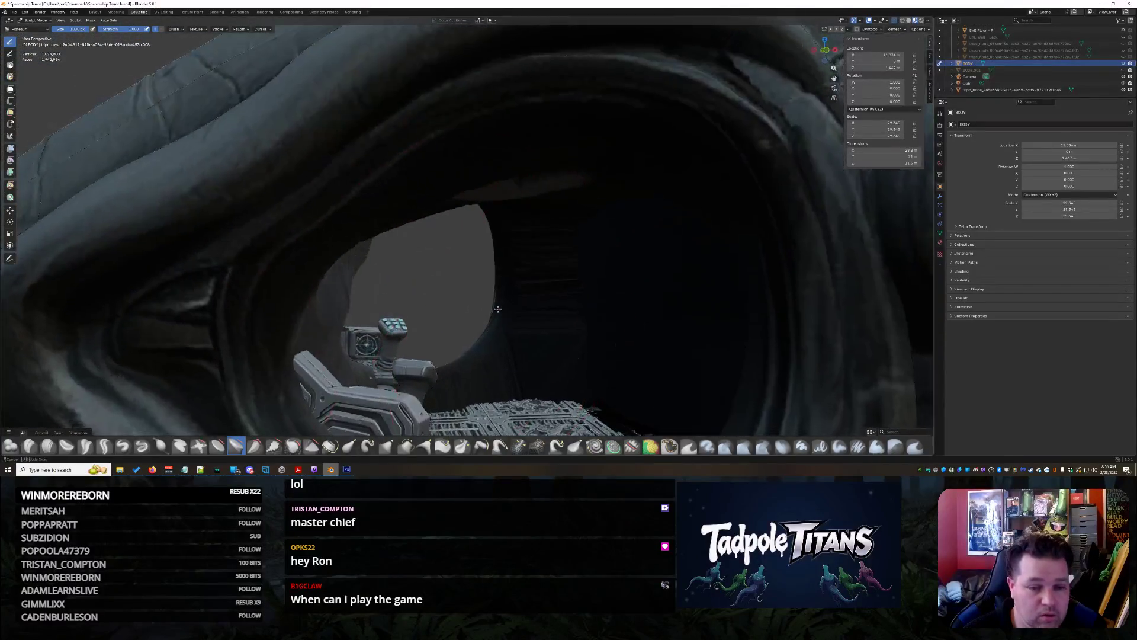
scroll(473, 287, "down", 4)
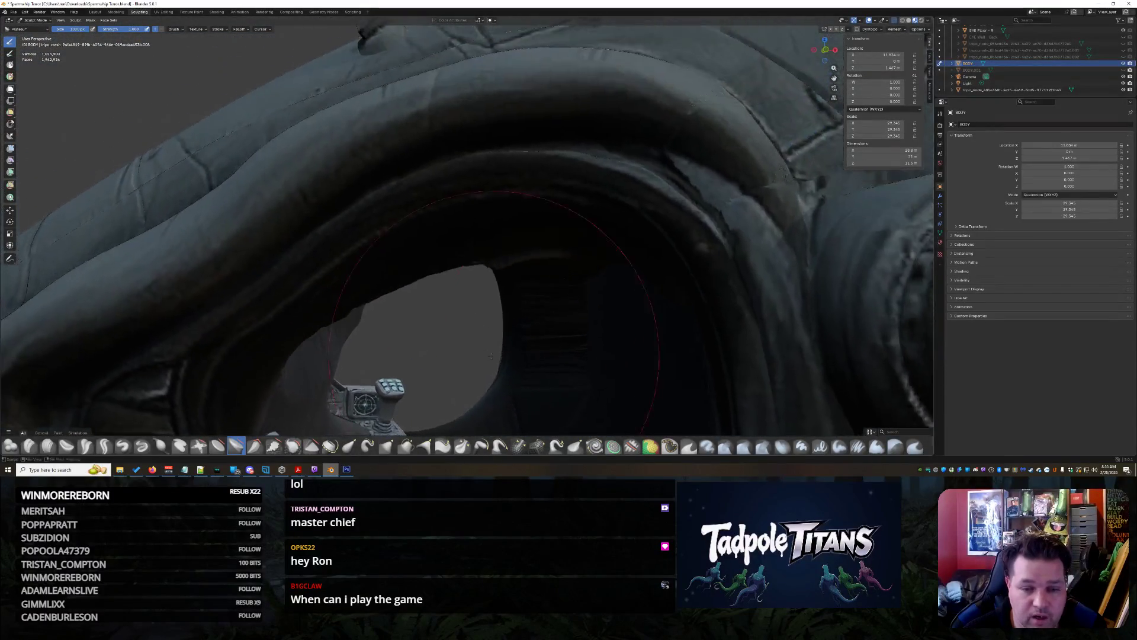
scroll(492, 308, "up", 5)
Orbit inside the eye socket until both control sticks are in view
mouse_move(515, 291)
middle_mouse_down()
mouse_move(541, 269)
mouse_move(561, 274)
mouse_move(455, 249)
middle_mouse_up()
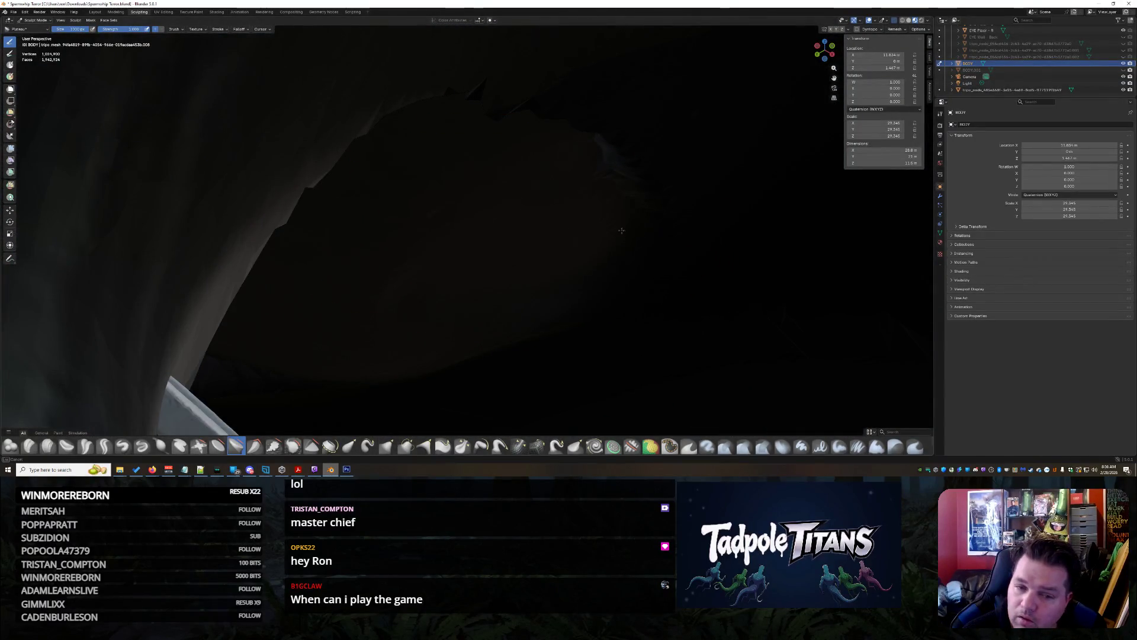
mouse_move(467, 185)
middle_mouse_down()
mouse_move(591, 315)
mouse_move(548, 315)
mouse_move(665, 355)
mouse_move(533, 305)
mouse_move(592, 353)
middle_mouse_up()
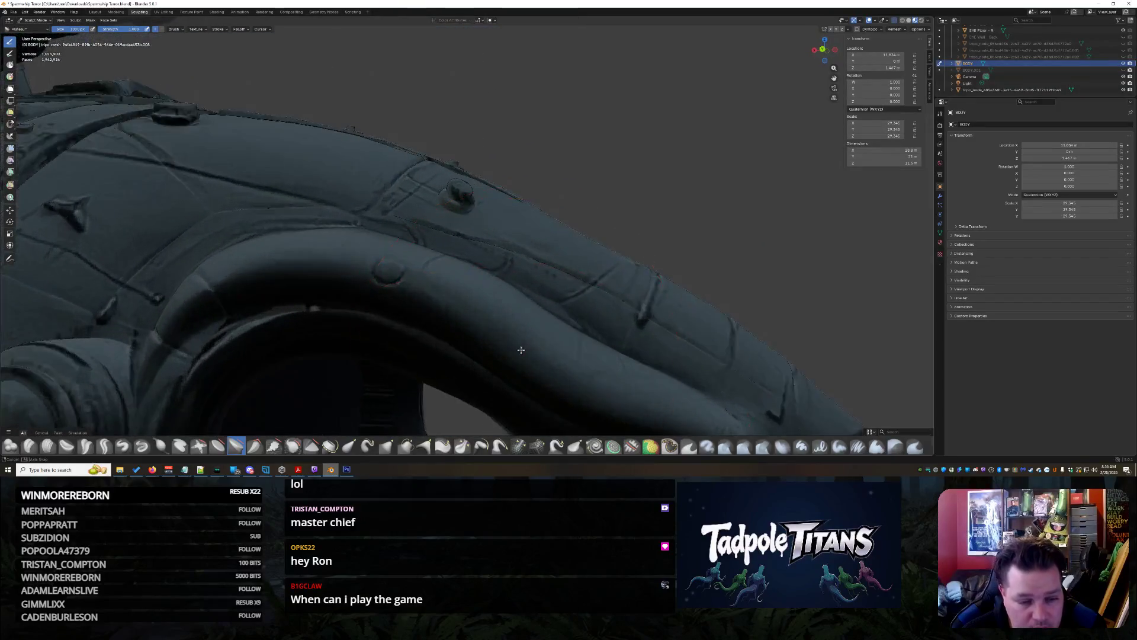
middle_click_drag(537, 321, 537, 322)
mouse_move(617, 315)
middle_mouse_down()
mouse_move(644, 330)
mouse_move(626, 173)
mouse_move(594, 169)
mouse_move(579, 191)
mouse_move(574, 333)
mouse_move(604, 282)
mouse_move(658, 328)
mouse_move(609, 322)
mouse_move(583, 342)
middle_mouse_up()
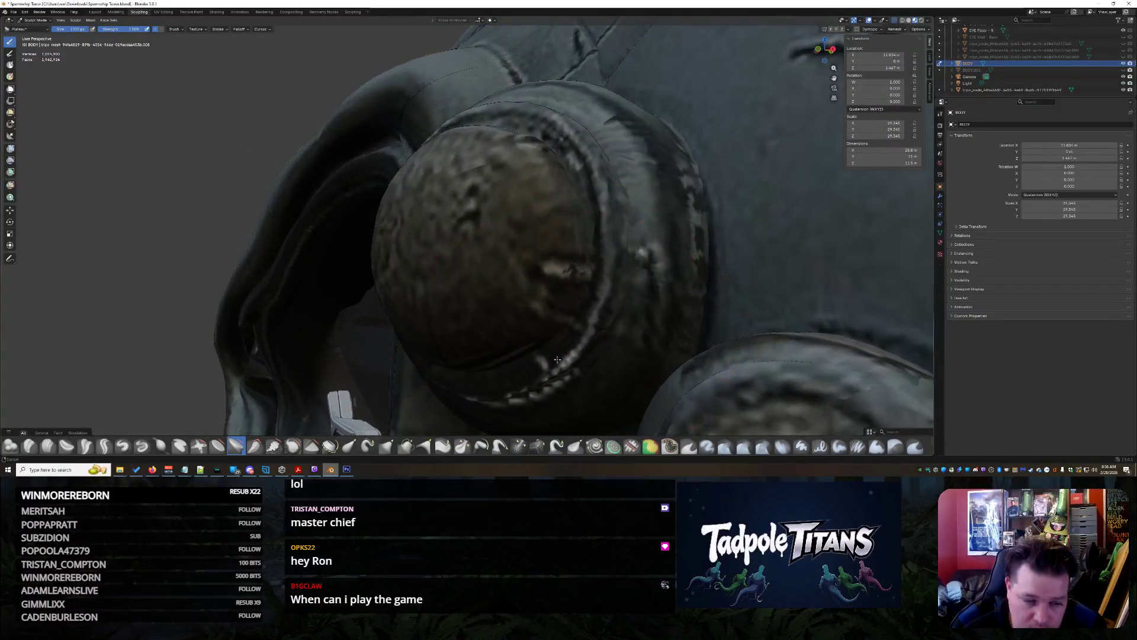
scroll(558, 359, "up", 6)
mouse_move(584, 177)
middle_mouse_down()
mouse_move(556, 223)
mouse_move(541, 211)
mouse_move(559, 221)
mouse_move(541, 358)
mouse_move(546, 170)
middle_mouse_up()
middle_click_drag(195, 198, 361, 172, "shift")
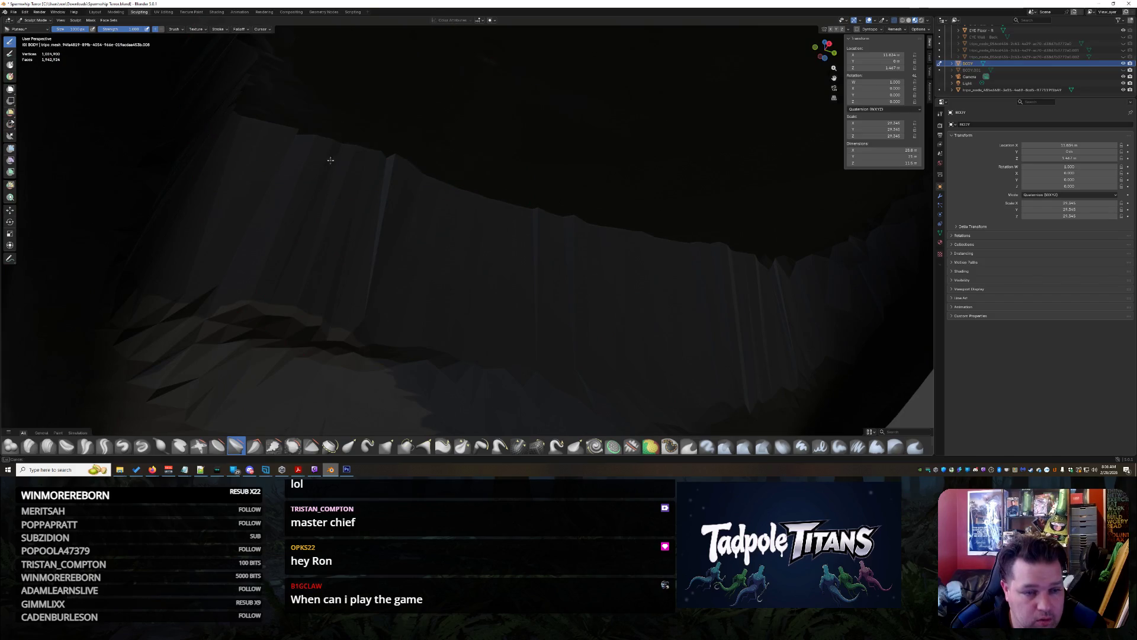
Sculpt the dark cave mesh back from the gun and hand controls across its width
left_click_drag(582, 355, 770, 227)
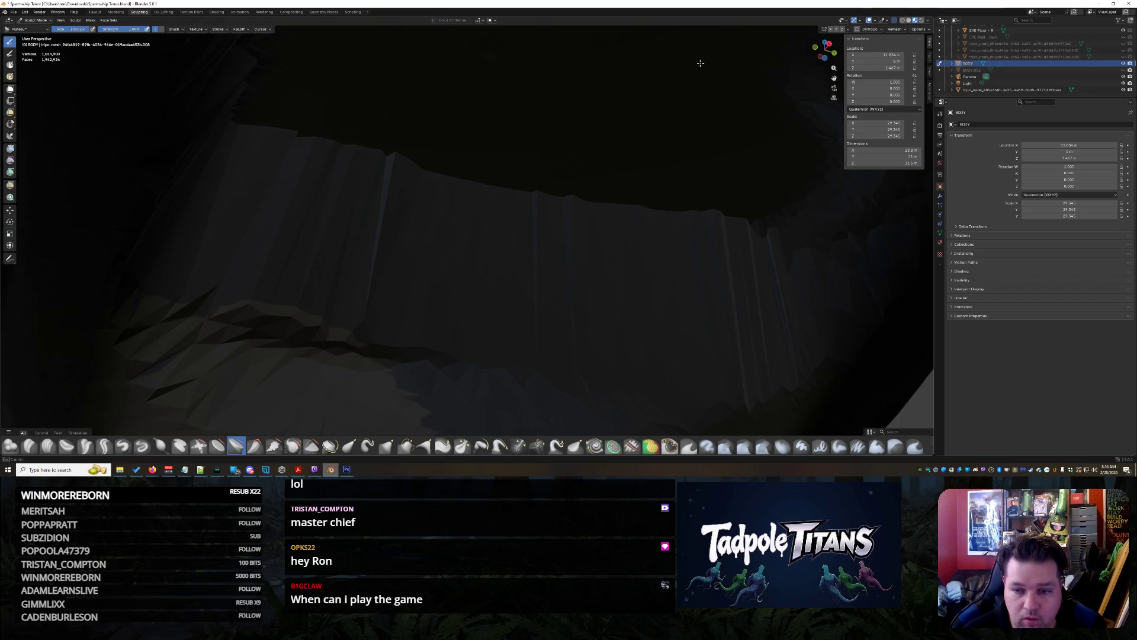
mouse_move(530, 277)
middle_mouse_down()
mouse_move(599, 267)
mouse_move(541, 330)
mouse_move(732, 171)
mouse_move(693, 190)
mouse_move(713, 197)
mouse_move(503, 238)
middle_mouse_up()
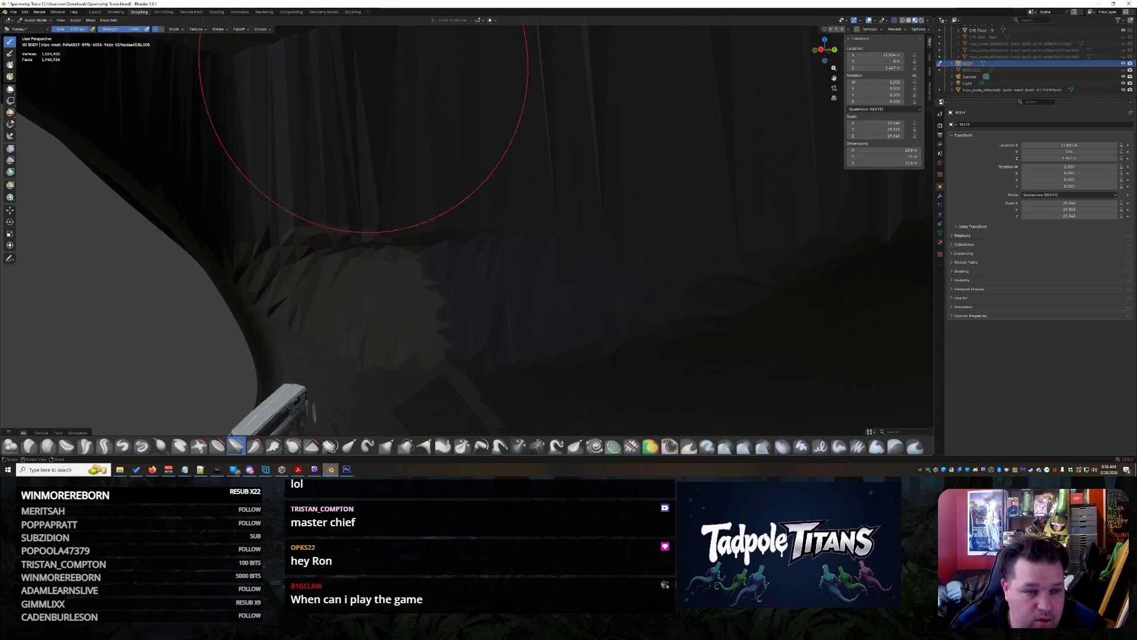
left_click_drag(308, 36, 560, 270)
left_click_drag(636, 179, 489, 99)
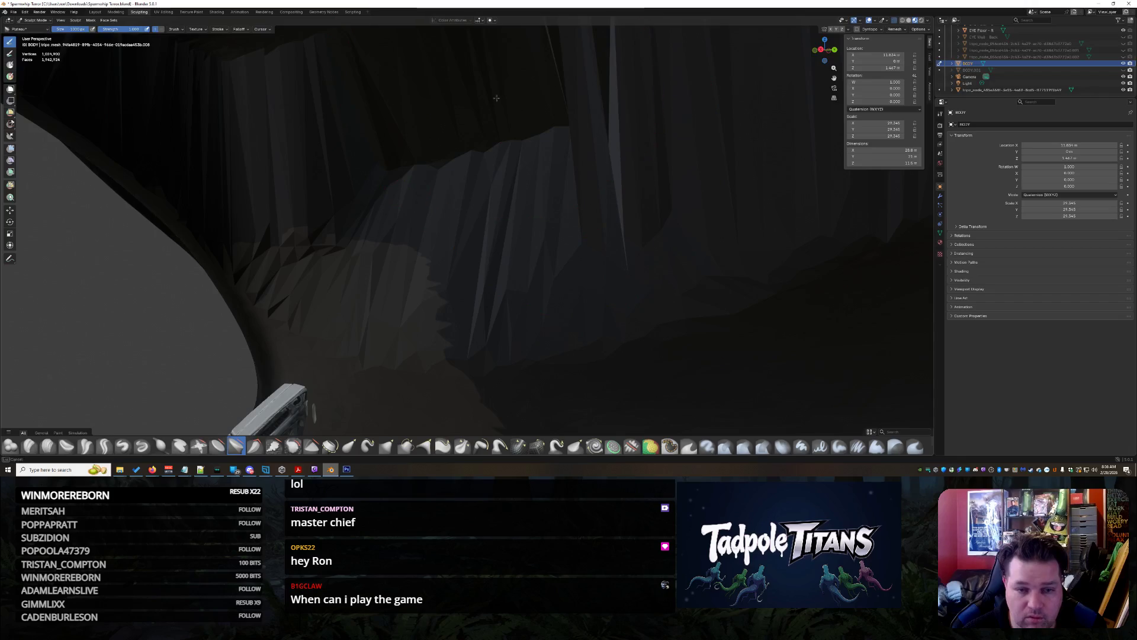
scroll(568, 134, "down", 3)
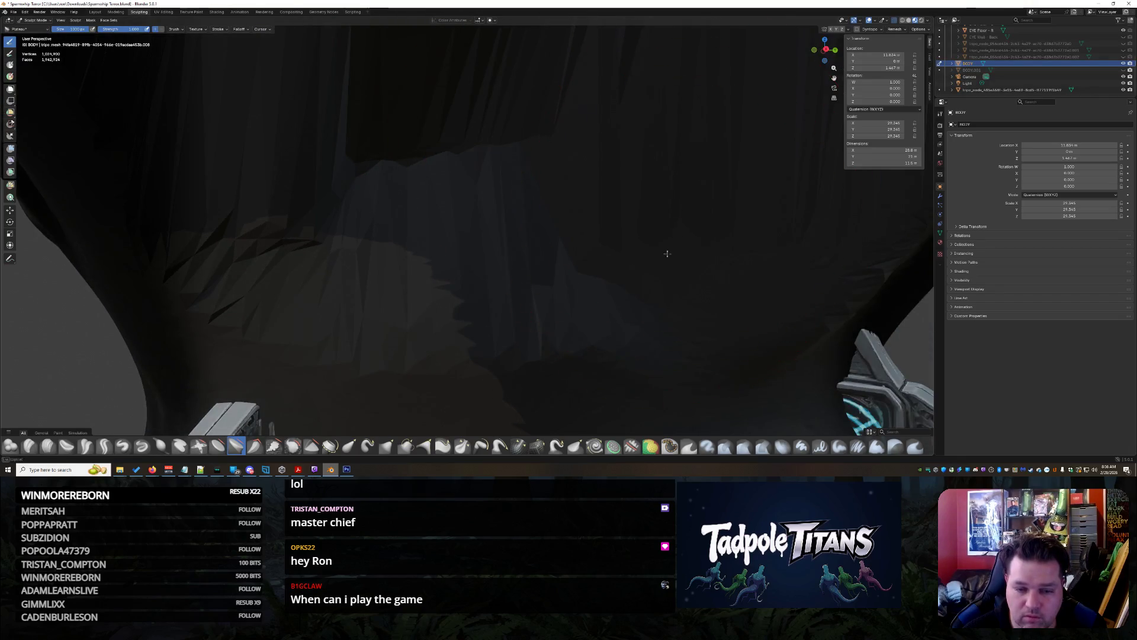
left_click_drag(625, 318, 451, 289)
mouse_move(584, 317)
middle_mouse_down()
mouse_move(782, 355)
mouse_move(509, 227)
middle_mouse_up()
mouse_move(509, 227)
left_mouse_down()
mouse_move(275, 292)
mouse_move(165, 274)
mouse_move(464, 330)
mouse_move(486, 154)
mouse_move(450, 71)
mouse_move(410, 118)
mouse_move(249, 154)
mouse_move(332, 237)
mouse_move(317, 114)
mouse_move(356, 237)
mouse_move(462, 237)
mouse_move(521, 83)
mouse_move(379, 118)
mouse_move(303, 323)
mouse_move(314, 119)
mouse_move(432, 77)
mouse_move(178, 95)
mouse_move(362, 358)
left_mouse_up()
Carve cave mesh away from the radar console, ALERT, virus and radar screens
mouse_move(361, 359)
middle_mouse_down()
mouse_move(462, 273)
mouse_move(521, 196)
mouse_move(571, 165)
middle_mouse_up()
mouse_move(571, 165)
left_mouse_down()
mouse_move(464, 286)
mouse_move(249, 225)
mouse_move(723, 315)
left_mouse_up()
scroll(723, 314, "up", 3)
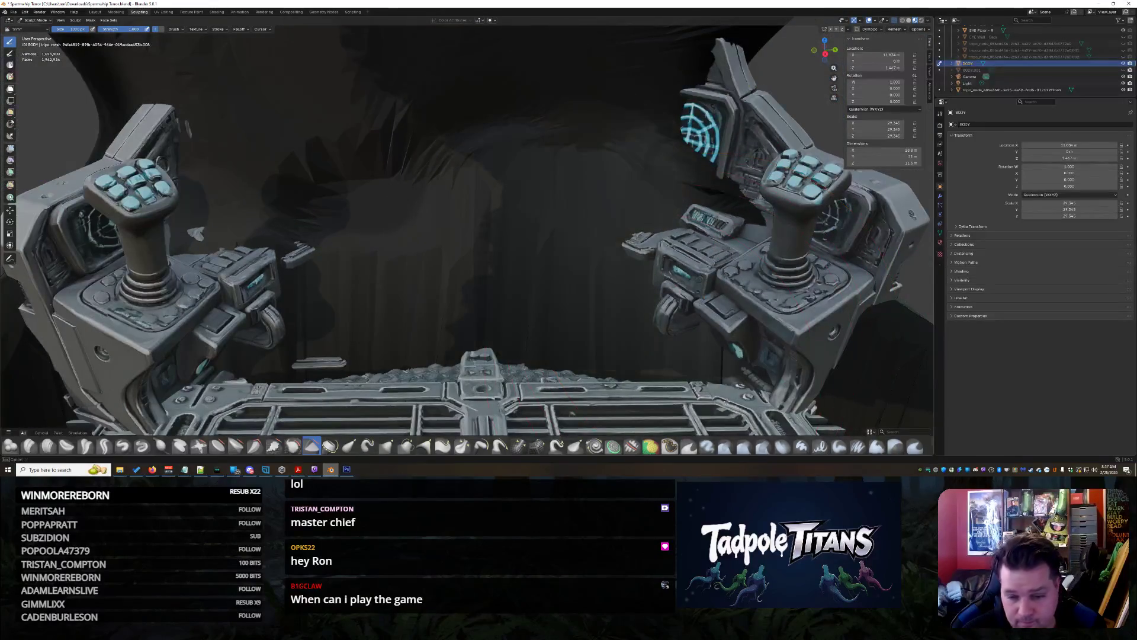
mouse_move(543, 161)
left_mouse_down()
mouse_move(308, 94)
mouse_move(273, 125)
left_mouse_up()
middle_click_drag(272, 125, 357, 274)
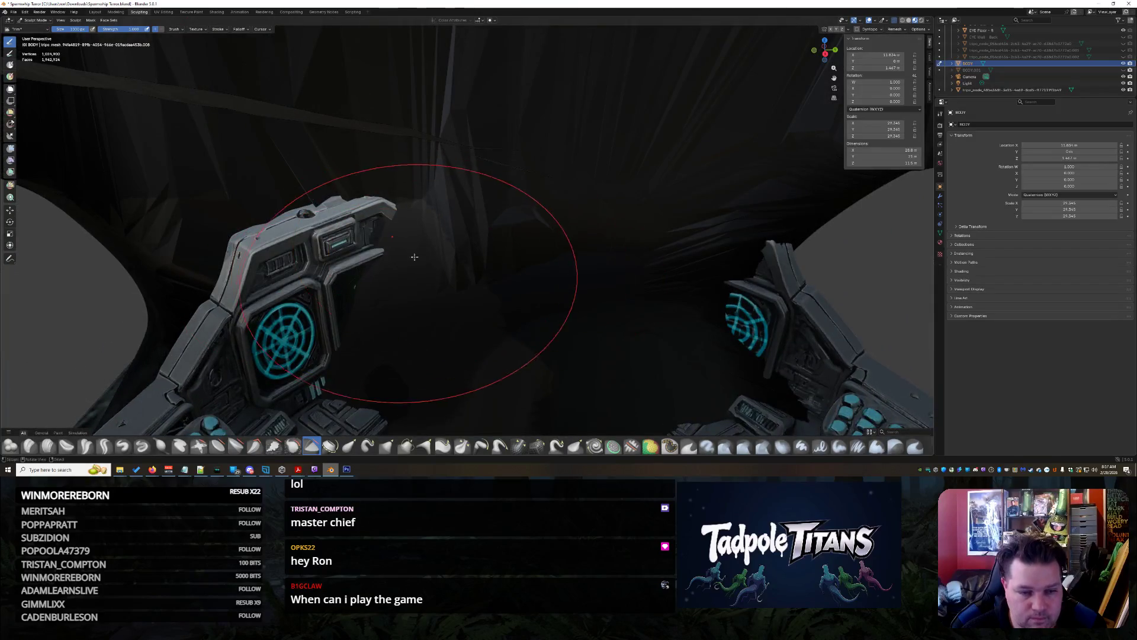
middle_click_drag(415, 95, 504, 151)
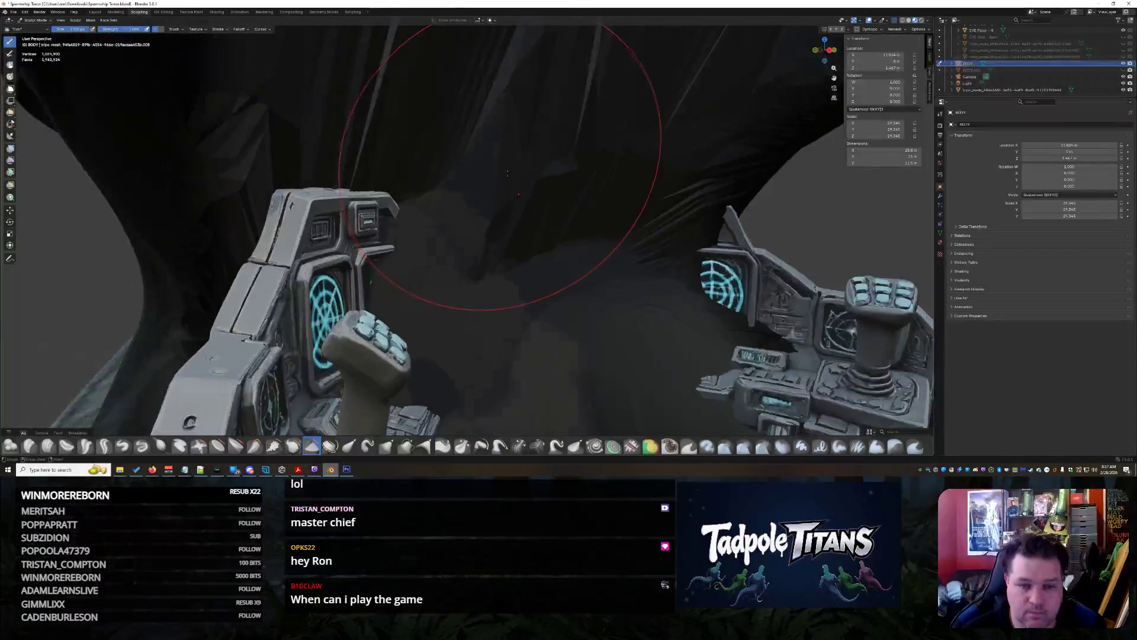
left_click_drag(504, 151, 514, 205)
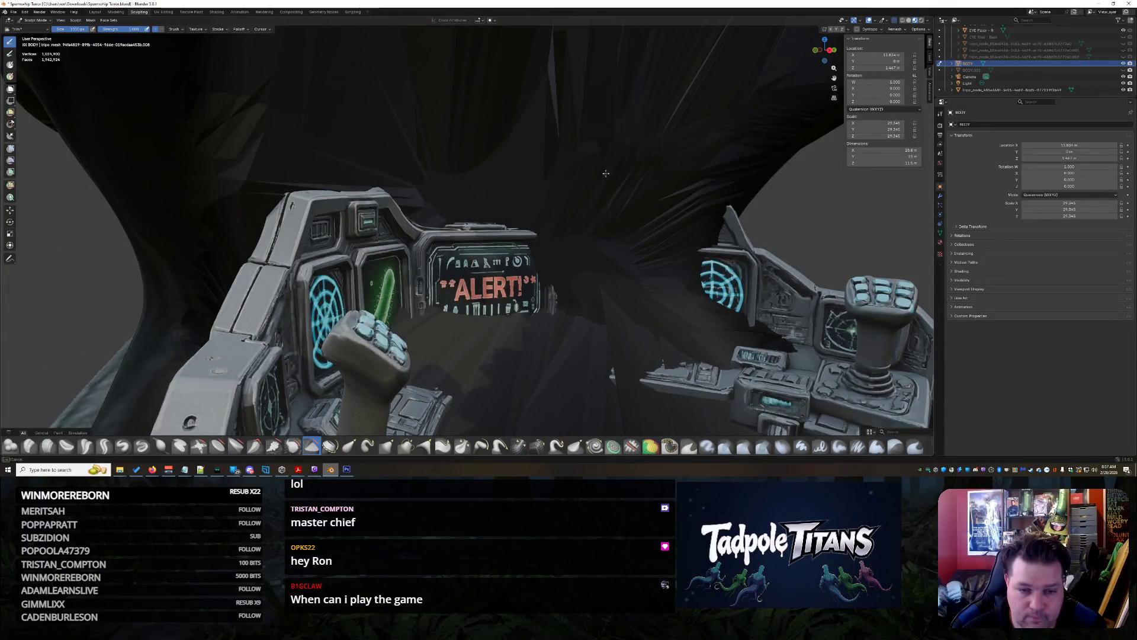
middle_click_drag(595, 212, 559, 198)
left_click_drag(559, 198, 669, 237)
mouse_move(669, 237)
middle_mouse_down()
mouse_move(595, 181)
mouse_move(567, 203)
middle_mouse_up()
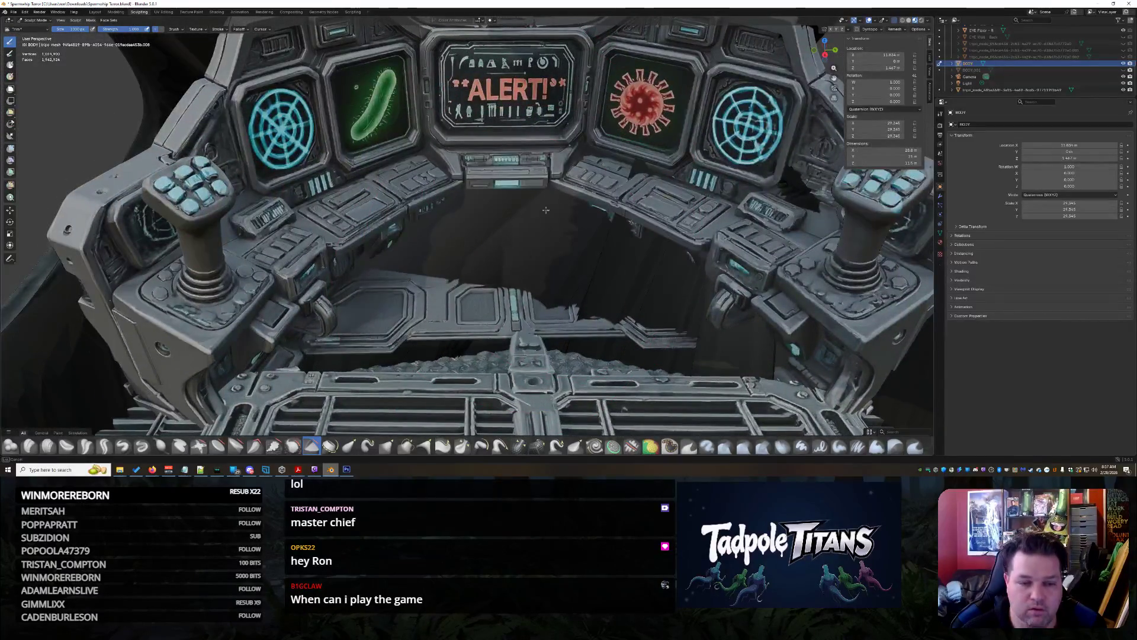
Inspect the joysticks and grated floor from several angles, then pick the Mask brush
middle_click_drag(322, 356, 394, 296)
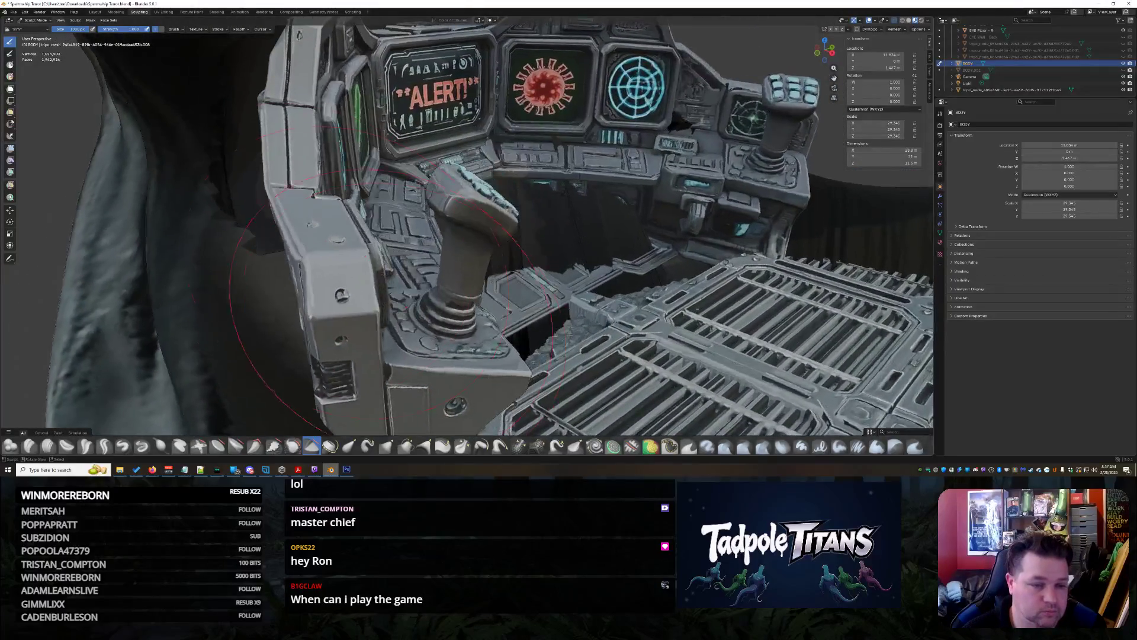
middle_click_drag(264, 250, 572, 317)
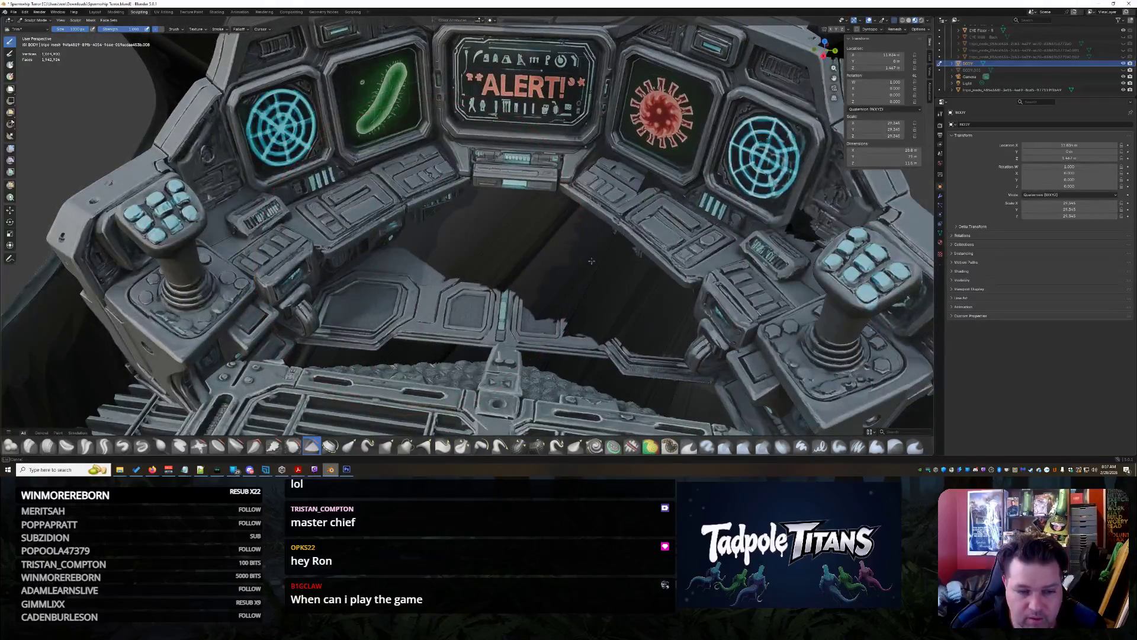
middle_click_drag(652, 386, 445, 314)
scroll(558, 170, "down", 10)
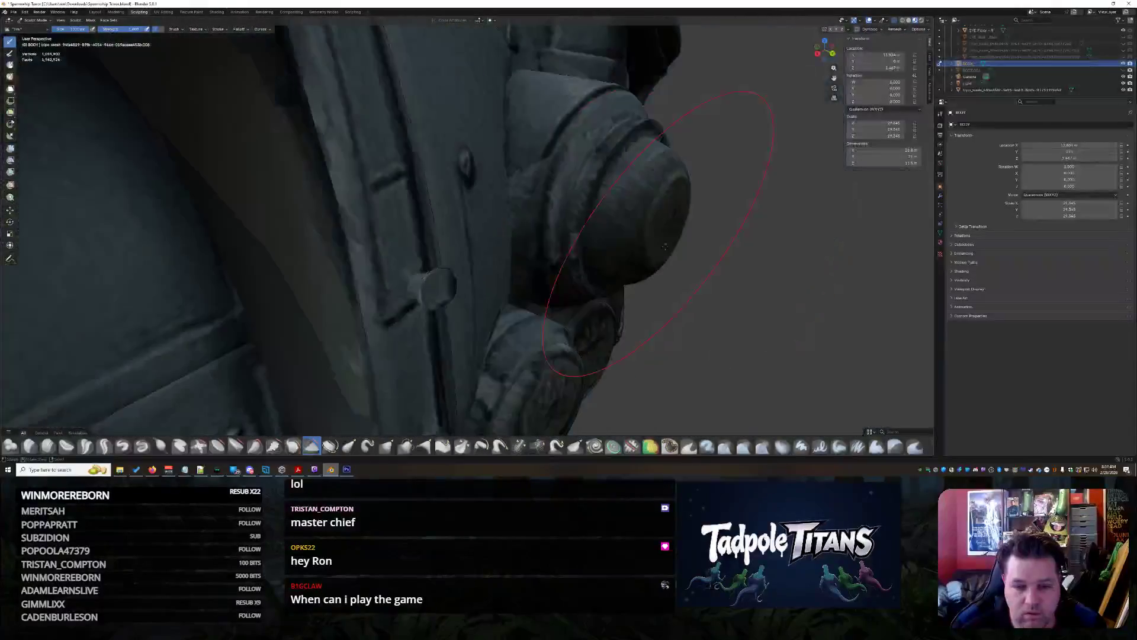
scroll(573, 234, "up", 10)
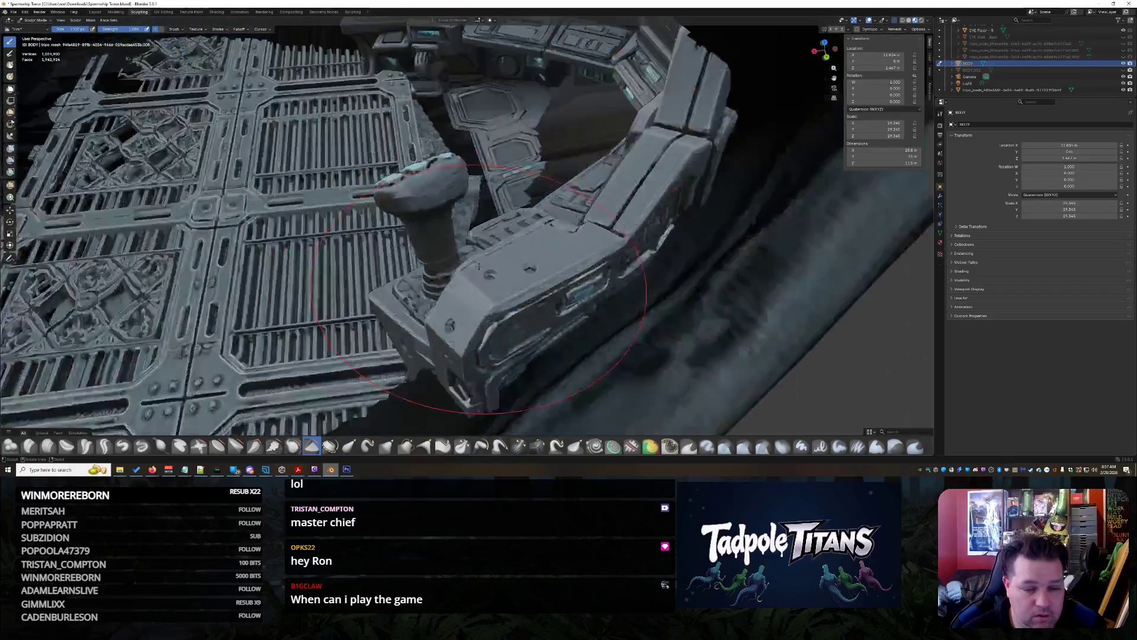
middle_click_drag(479, 267, 664, 224)
scroll(653, 268, "down", 10)
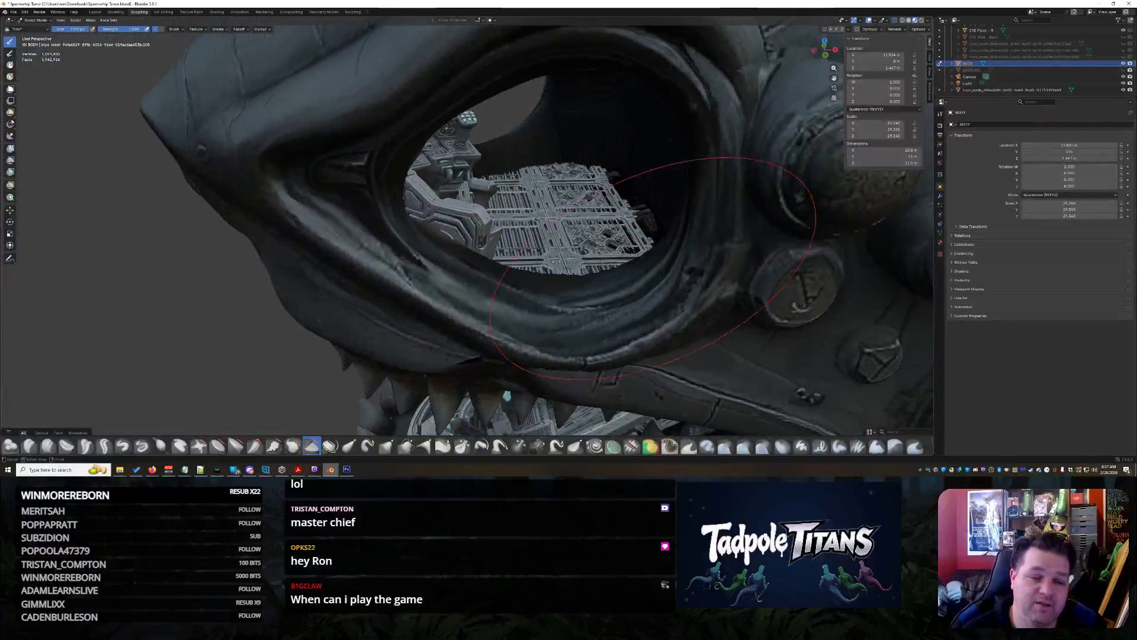
scroll(652, 267, "up", 10)
mouse_move(653, 267)
middle_mouse_down()
mouse_move(556, 283)
mouse_move(676, 444)
middle_mouse_up()
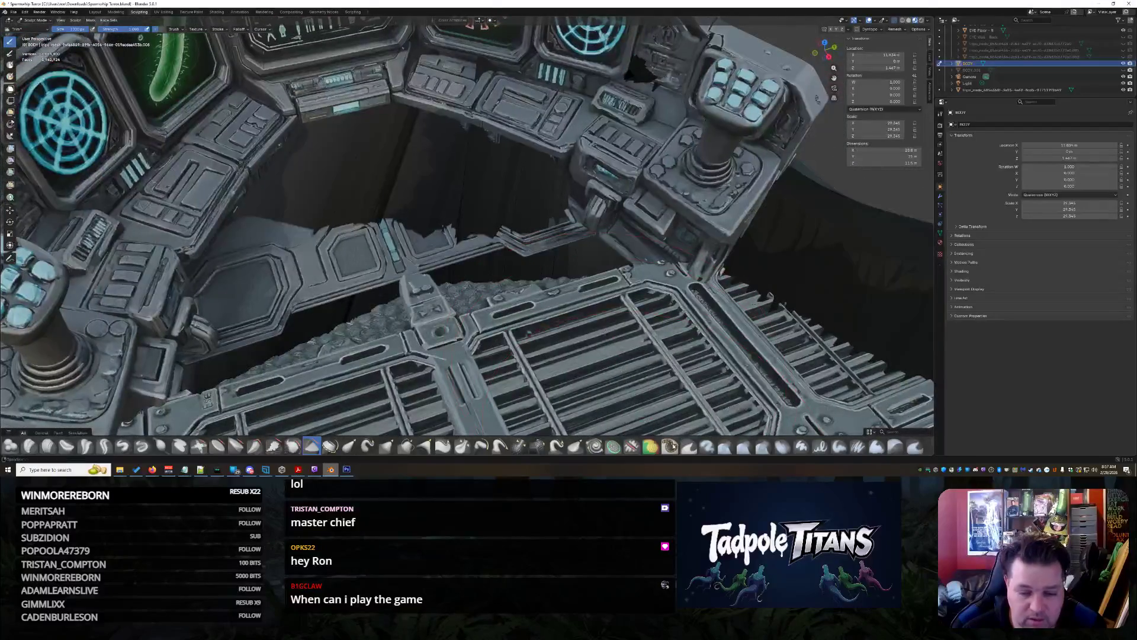
left_click(670, 445)
Mask the console wall, then Box Trim away the dark wall chunk in the cockpit's centre
left_click_drag(381, 243, 373, 178)
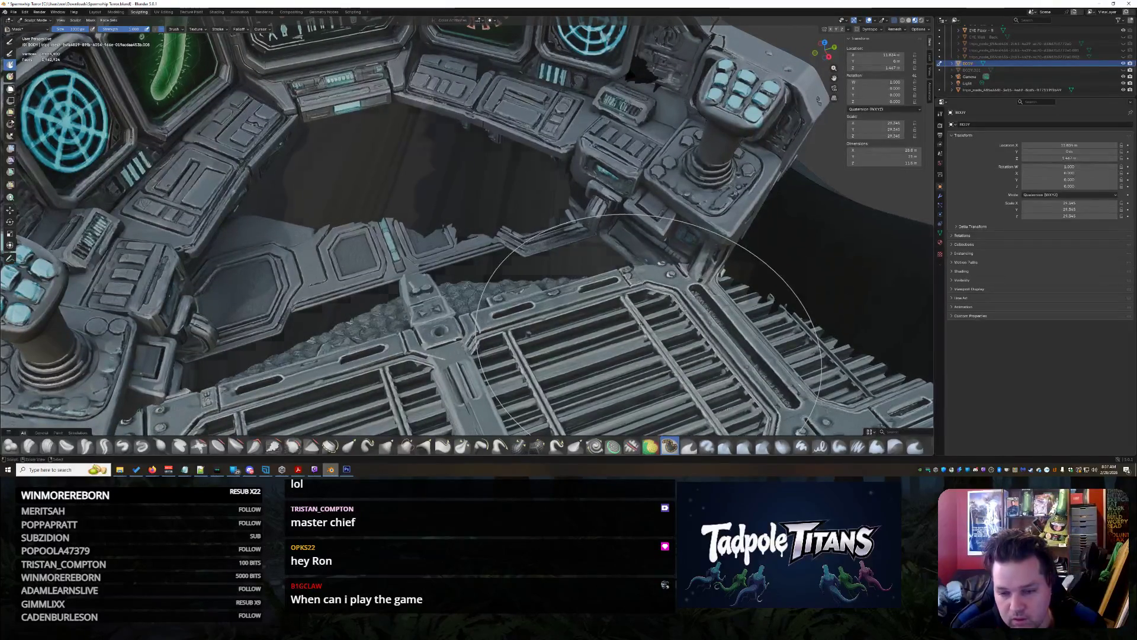
key("b")
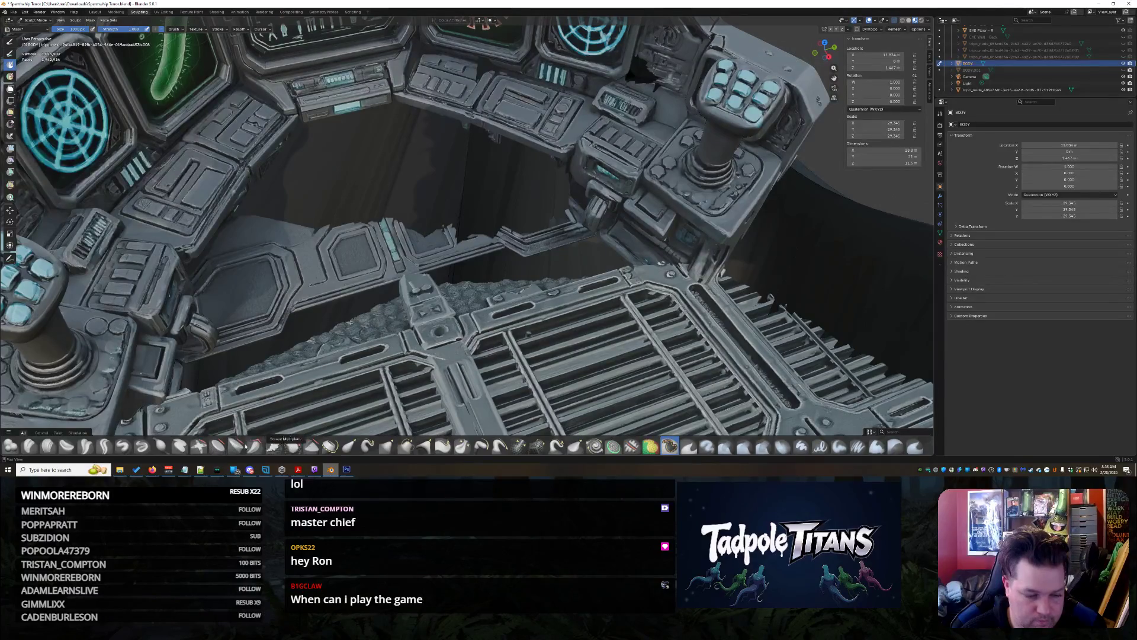
left_click(320, 445)
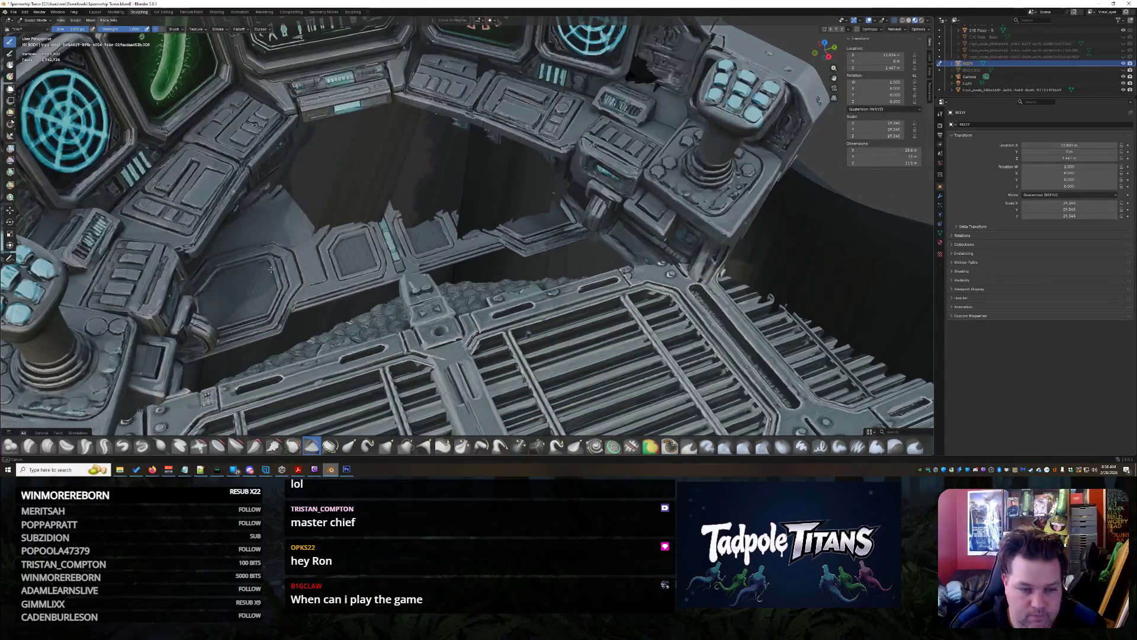
left_click_drag(241, 322, 455, 158)
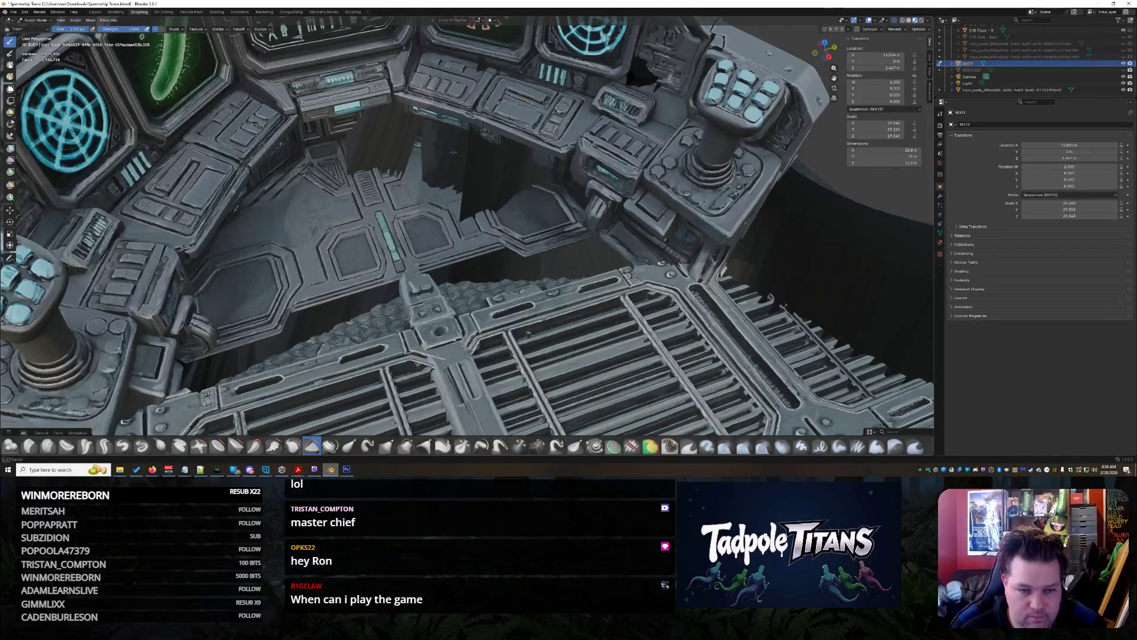
left_click_drag(598, 277, 377, 288)
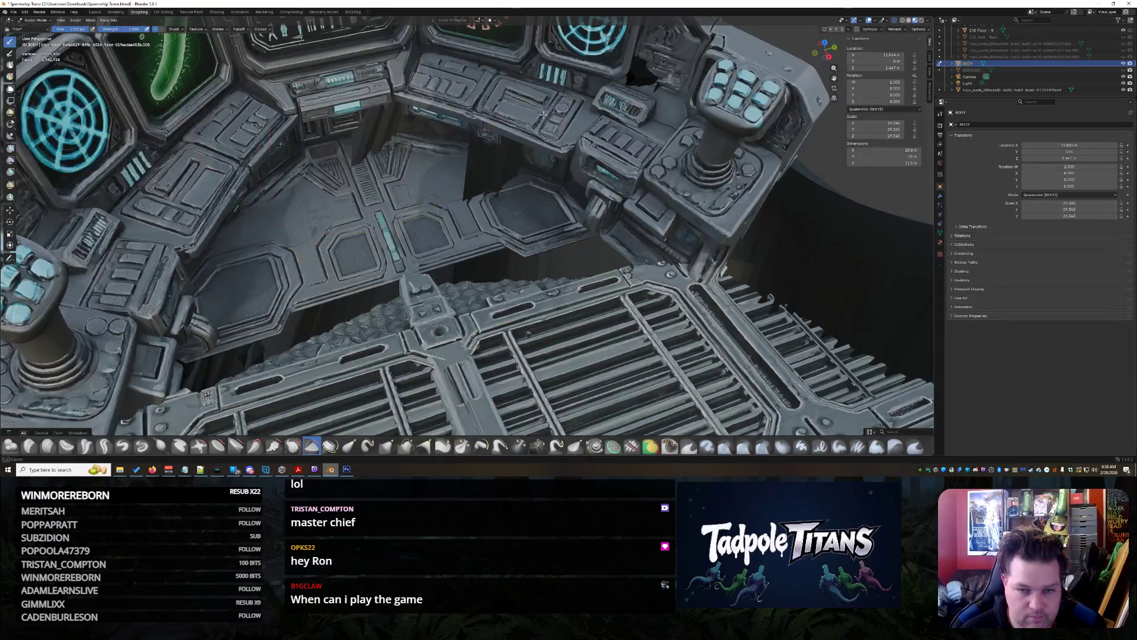
middle_click_drag(616, 69, 669, 403)
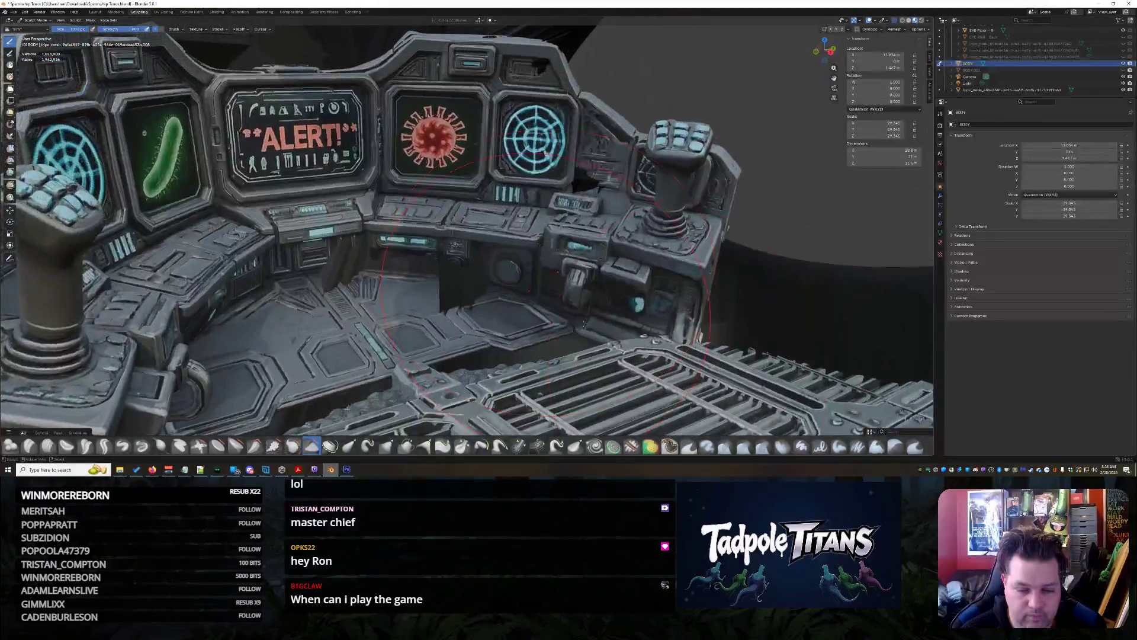
Orbit around the cockpit console toward the ALERT screen, then pick the Plateau brush
left_click(670, 446)
scroll(456, 248, "up", 3)
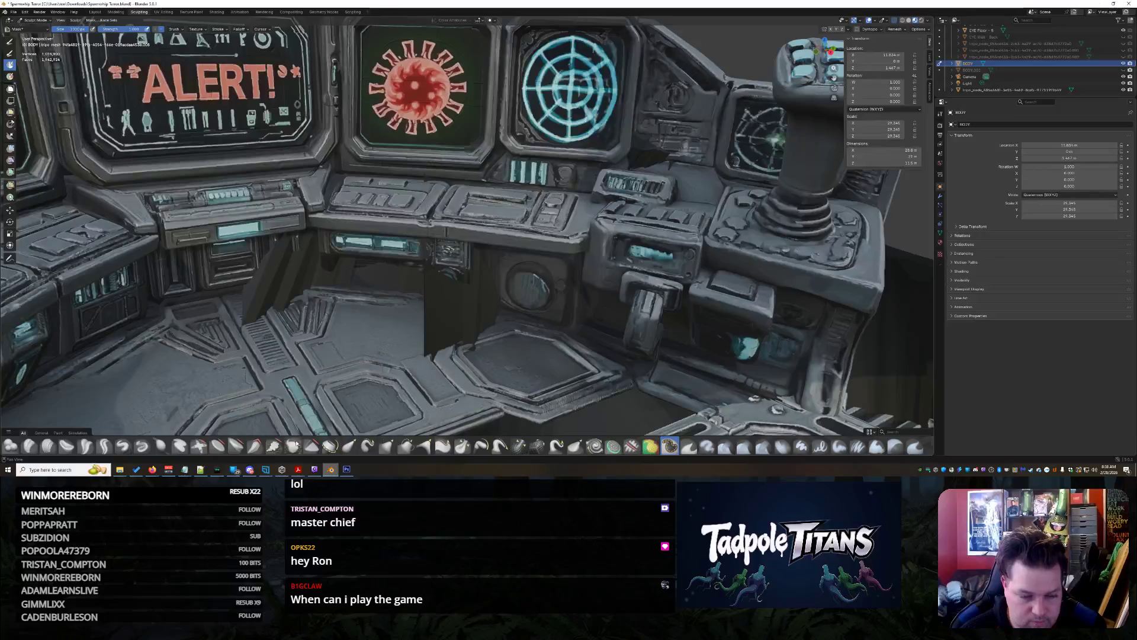
middle_click_drag(482, 329, 665, 245)
mouse_move(728, 193)
middle_mouse_down()
mouse_move(639, 227)
mouse_move(689, 237)
mouse_move(645, 303)
mouse_move(652, 291)
middle_mouse_up()
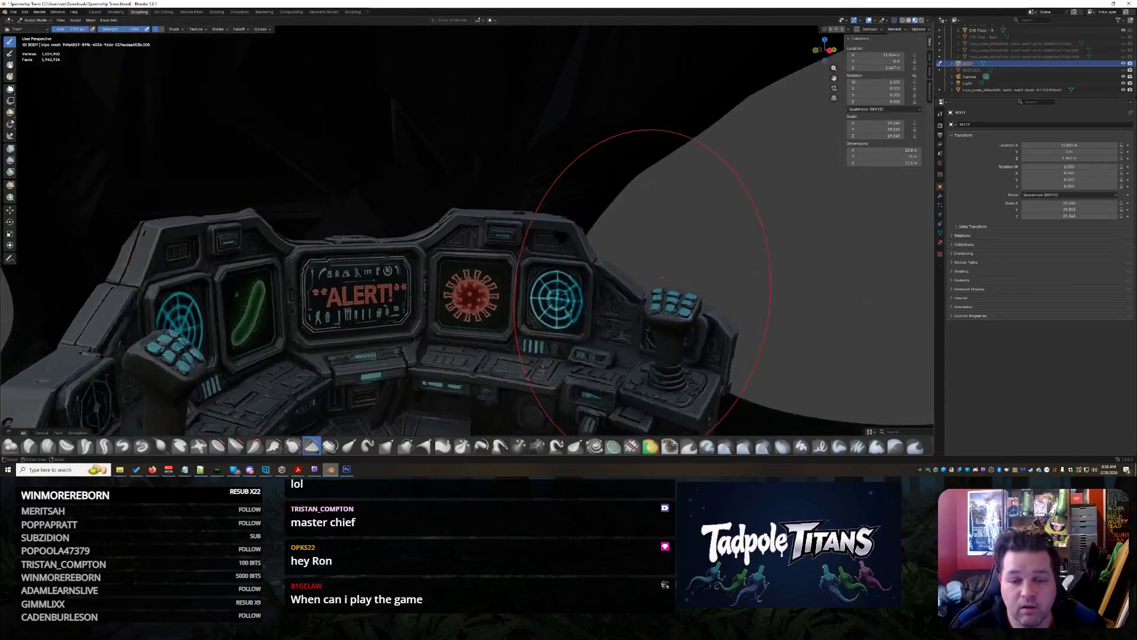
scroll(649, 233, "up", 3)
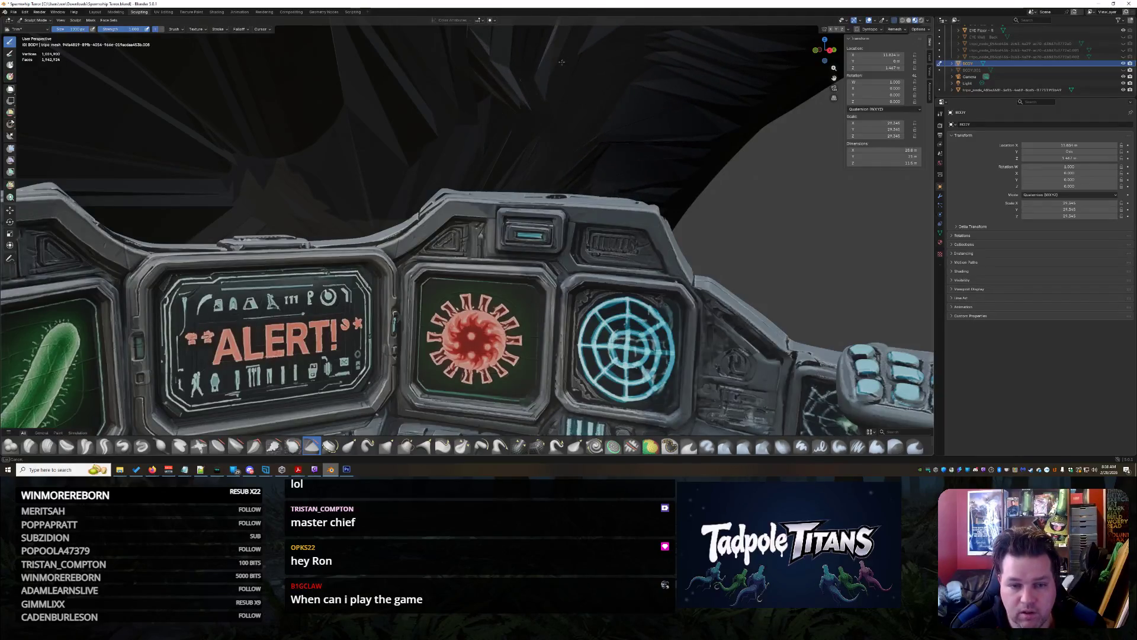
mouse_move(612, 160)
middle_mouse_down()
mouse_move(499, 199)
mouse_move(479, 151)
mouse_move(454, 183)
mouse_move(444, 166)
mouse_move(433, 190)
mouse_move(452, 279)
mouse_move(572, 173)
middle_mouse_up()
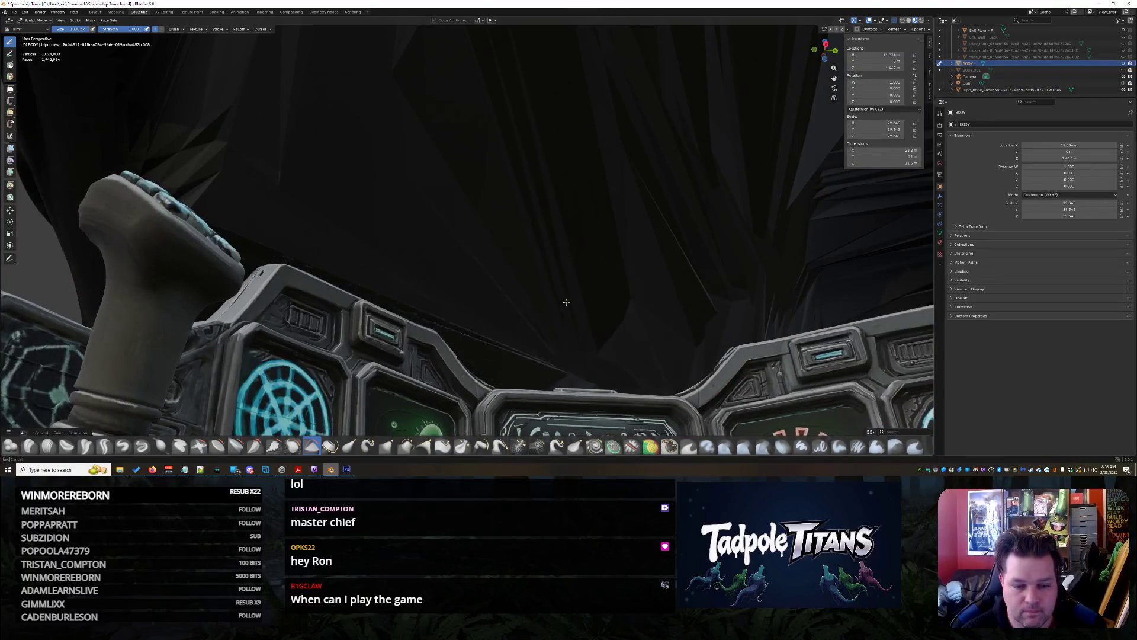
middle_click_drag(474, 292, 465, 318)
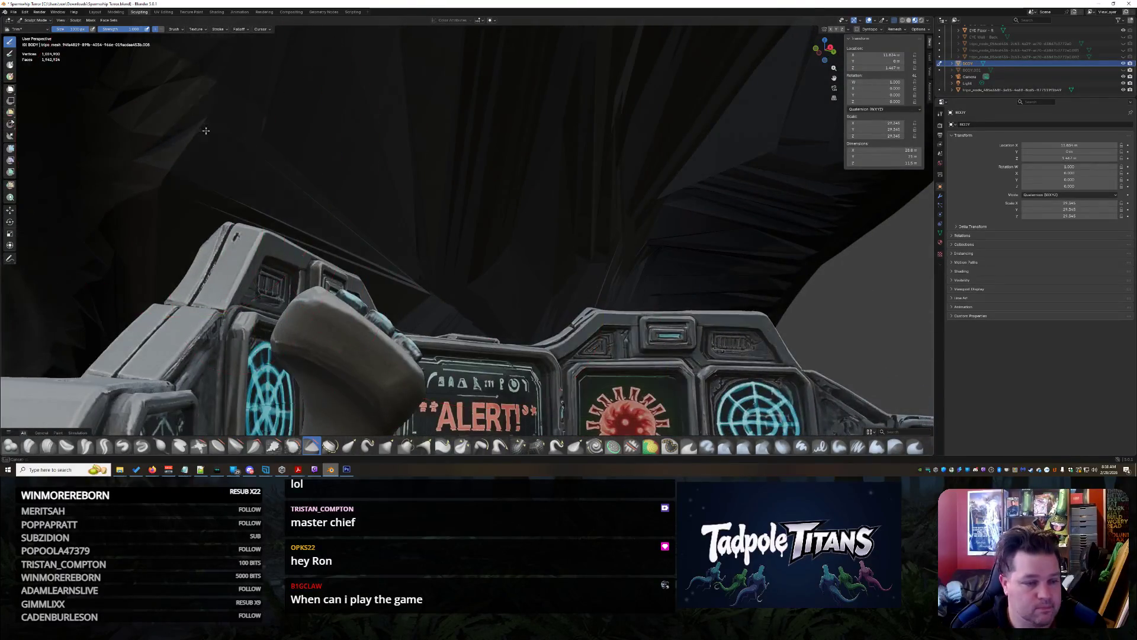
mouse_move(250, 291)
middle_mouse_down()
mouse_move(310, 343)
mouse_move(339, 330)
mouse_move(283, 383)
middle_mouse_up()
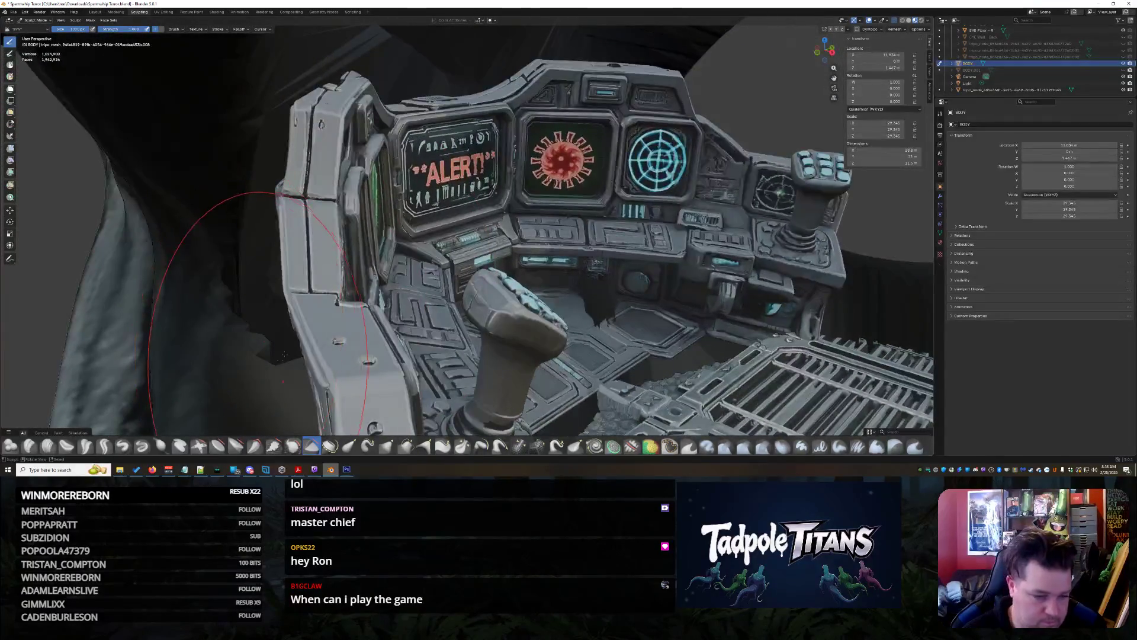
left_click(235, 445)
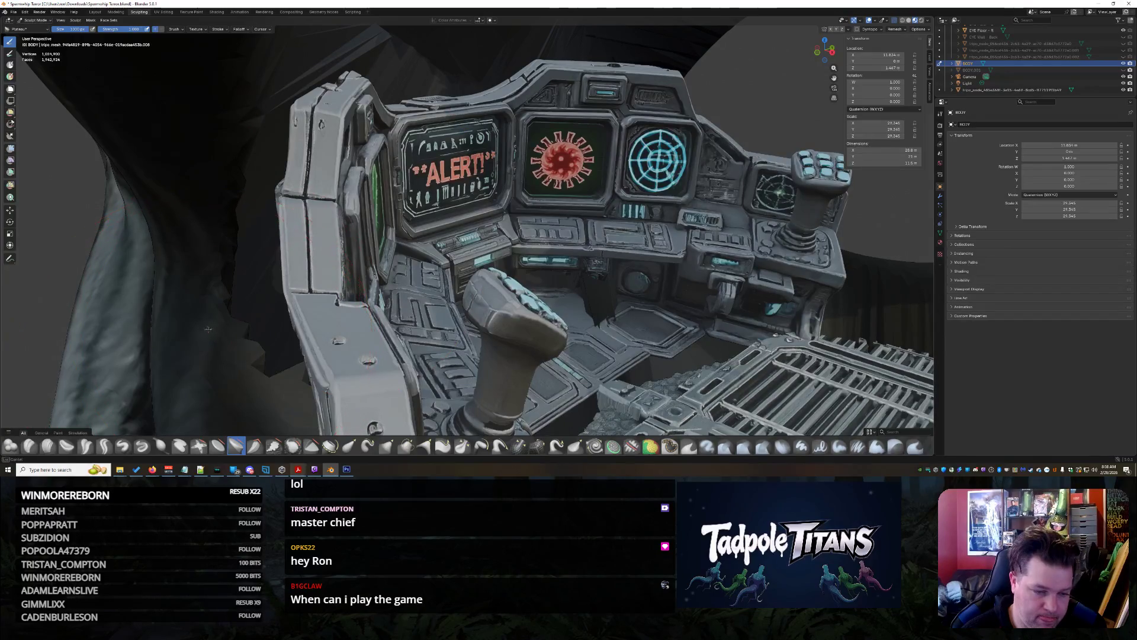
Choose Elastic Grab and zoom onto the cockpit side panel beside the seat
left_click(354, 448)
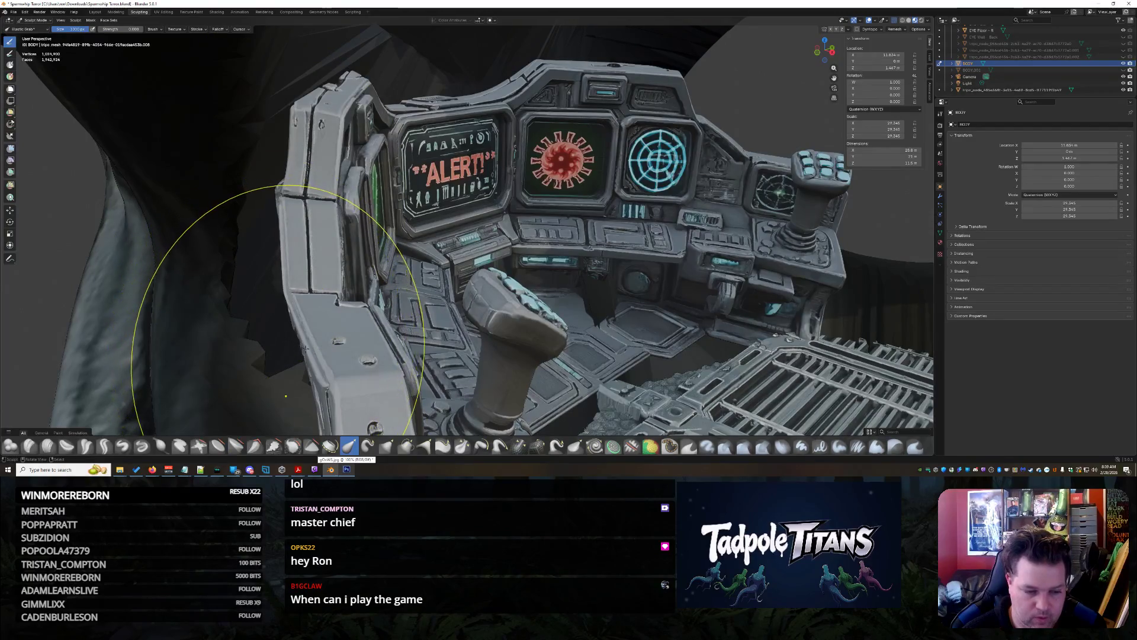
mouse_move(286, 396)
middle_mouse_down()
mouse_move(390, 356)
mouse_move(478, 283)
mouse_move(473, 299)
middle_mouse_up()
scroll(473, 300, "up", 4)
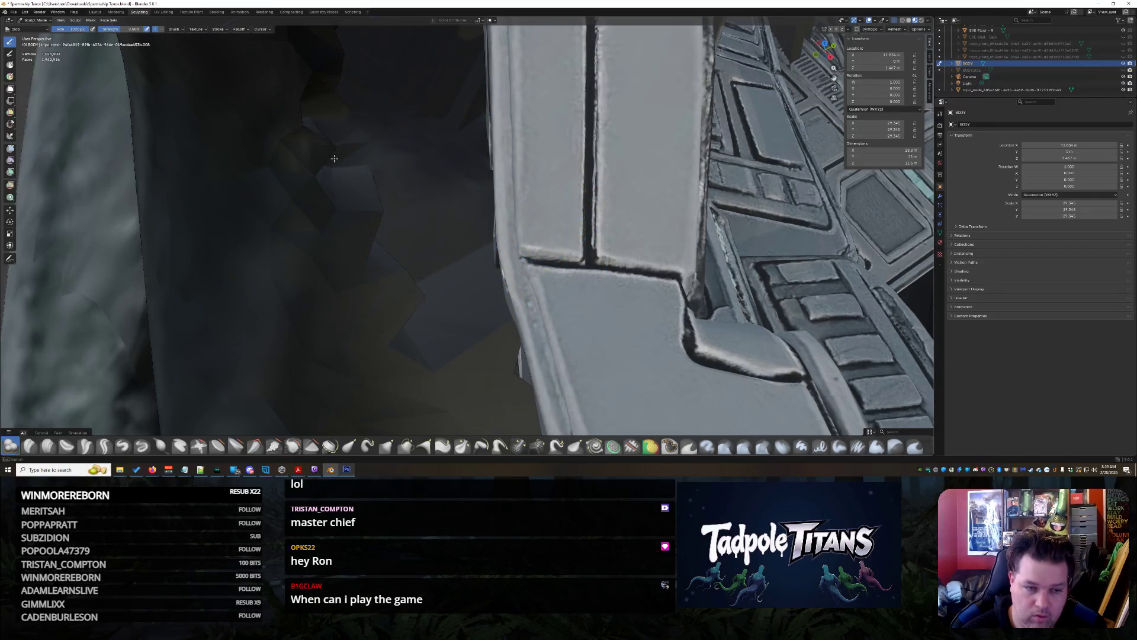
With the Trim brush, cut away dark geometry beside the side panel and behind the armrest
mouse_move(432, 183)
middle_mouse_down()
mouse_move(398, 180)
mouse_move(390, 156)
middle_mouse_up()
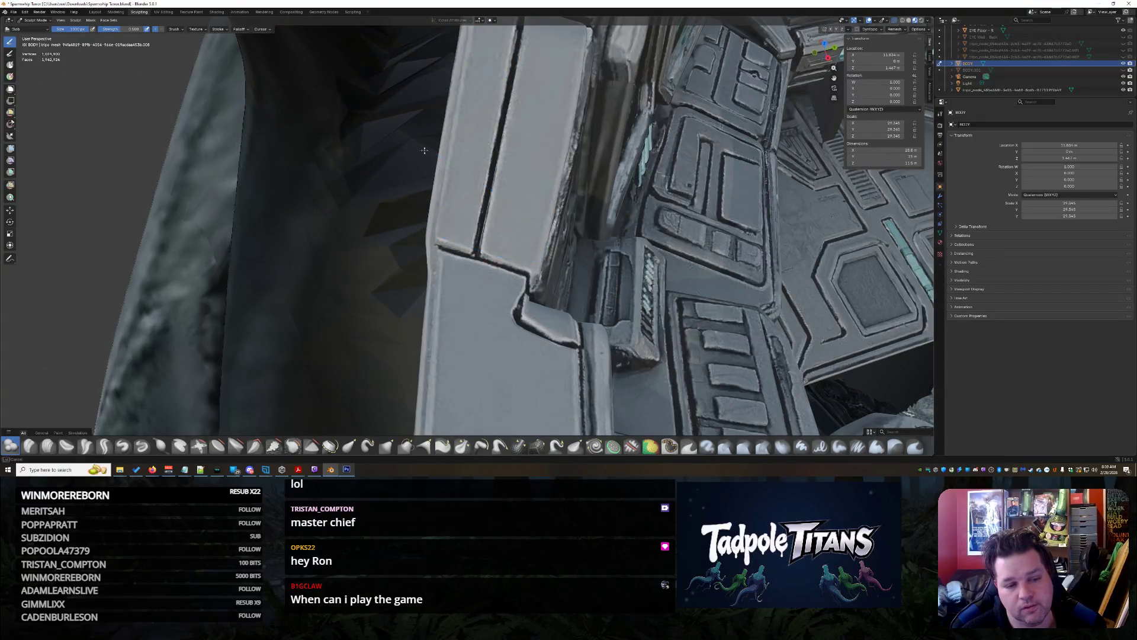
mouse_move(373, 244)
middle_mouse_down()
mouse_move(358, 254)
mouse_move(391, 241)
mouse_move(420, 269)
middle_mouse_up()
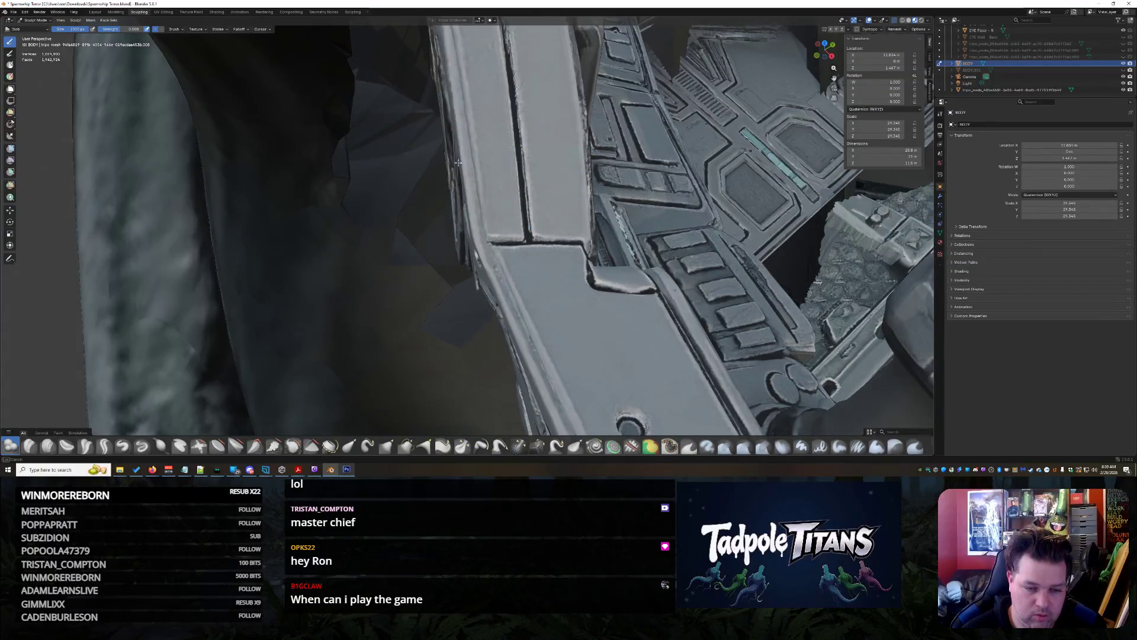
mouse_move(422, 266)
middle_mouse_down()
mouse_move(376, 343)
mouse_move(408, 303)
middle_mouse_up()
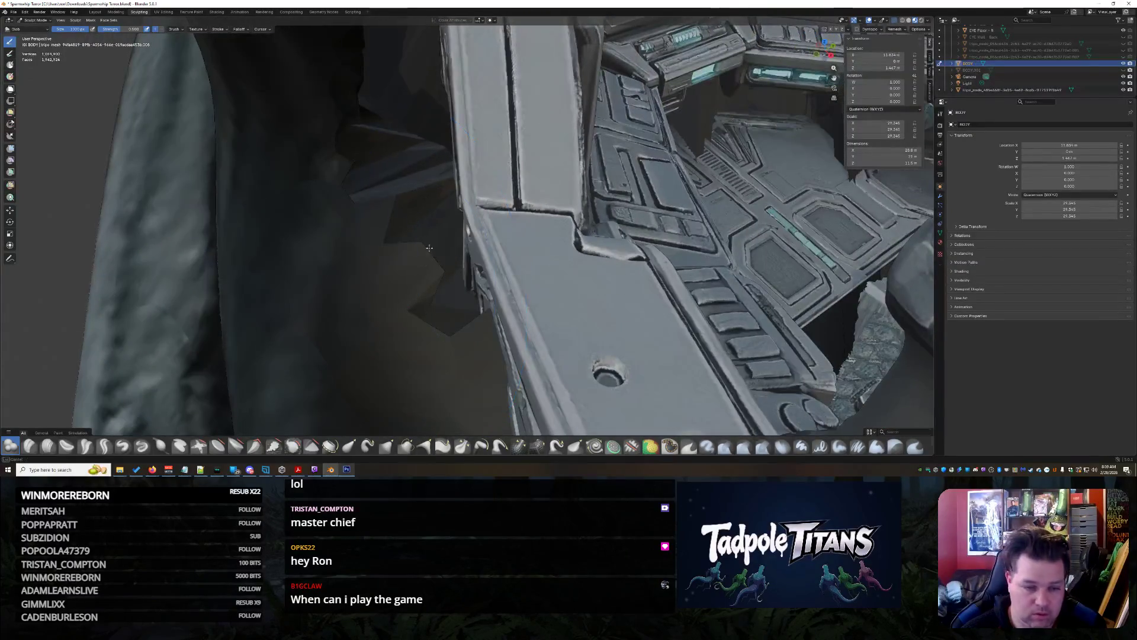
middle_click_drag(425, 262, 399, 168)
middle_click_drag(465, 299, 391, 410)
left_click(313, 447)
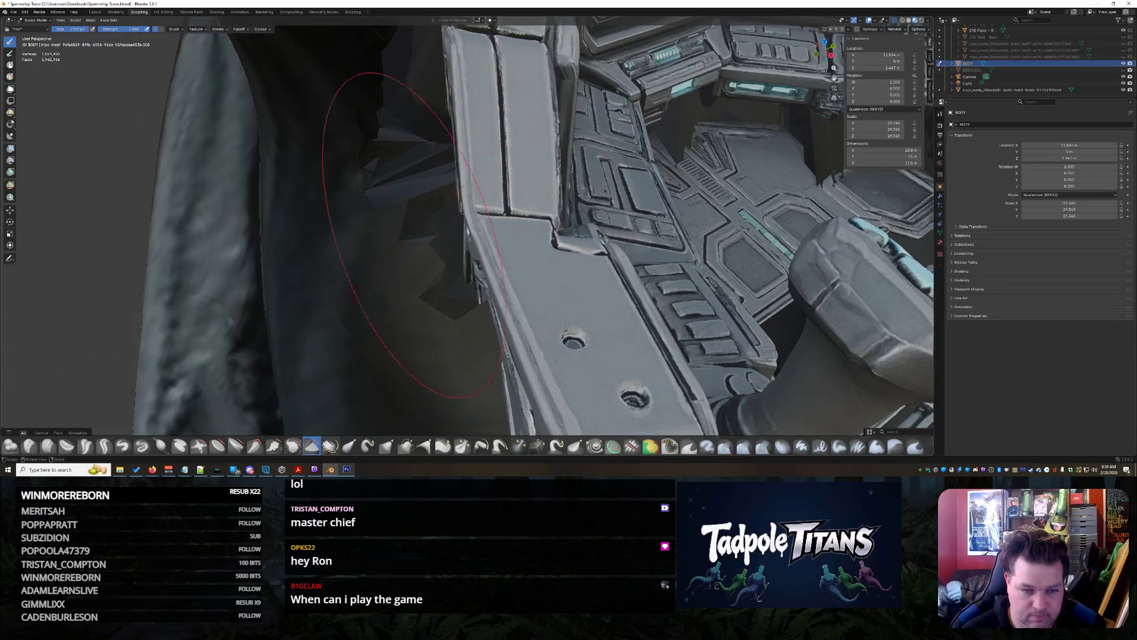
left_click_drag(432, 228, 434, 226)
left_click_drag(346, 336, 352, 327)
middle_click_drag(491, 190, 403, 317)
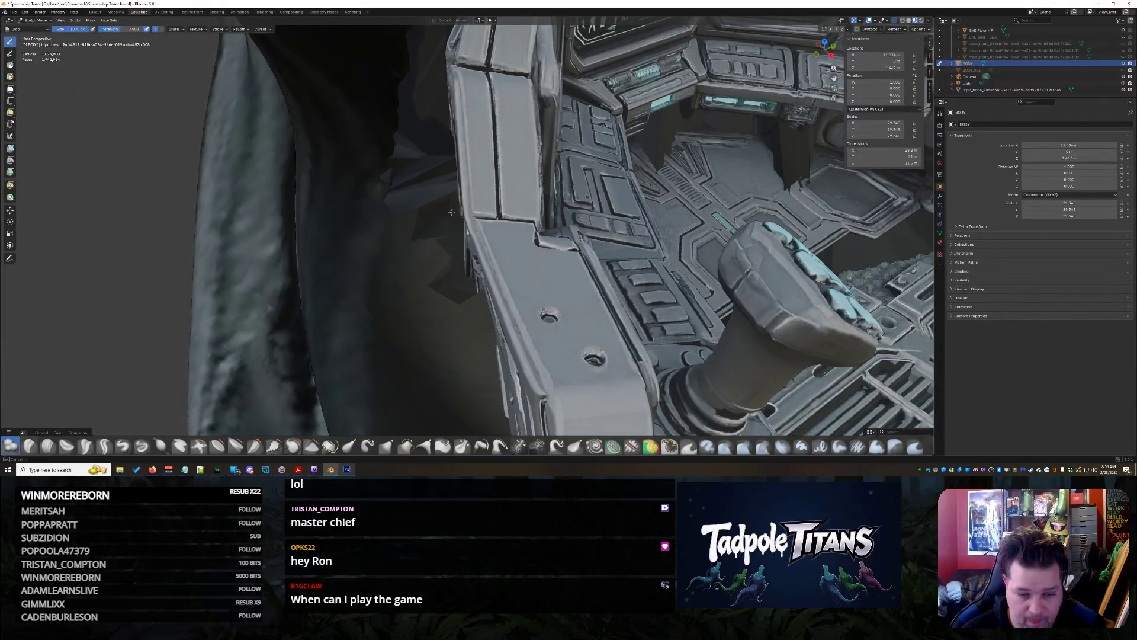
left_click_drag(431, 263, 418, 198)
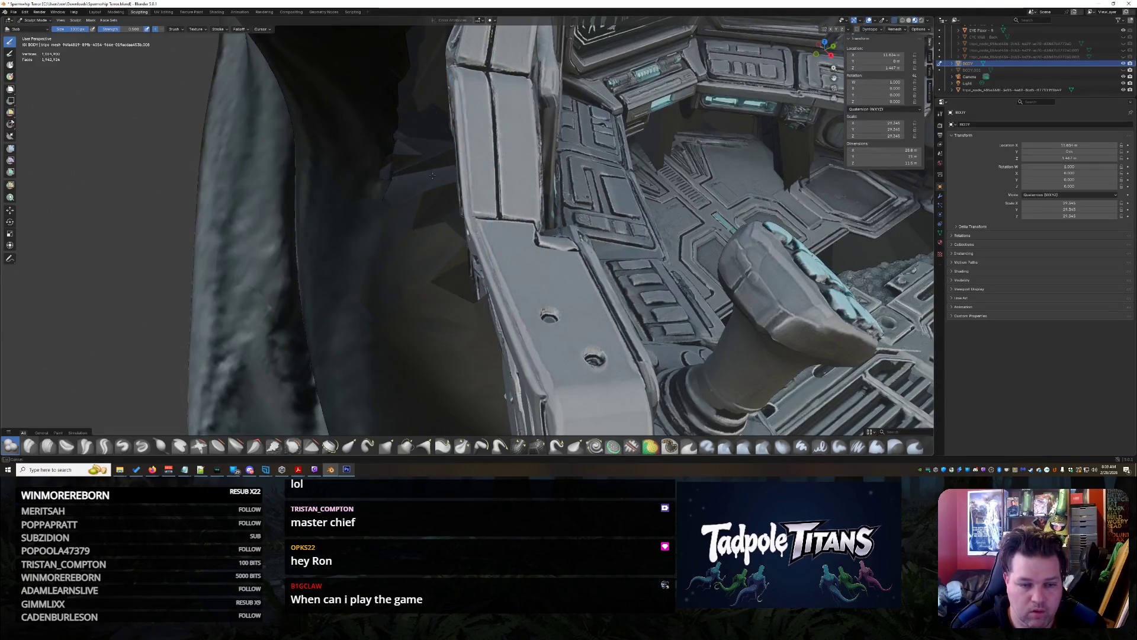
left_click_drag(432, 176, 433, 176)
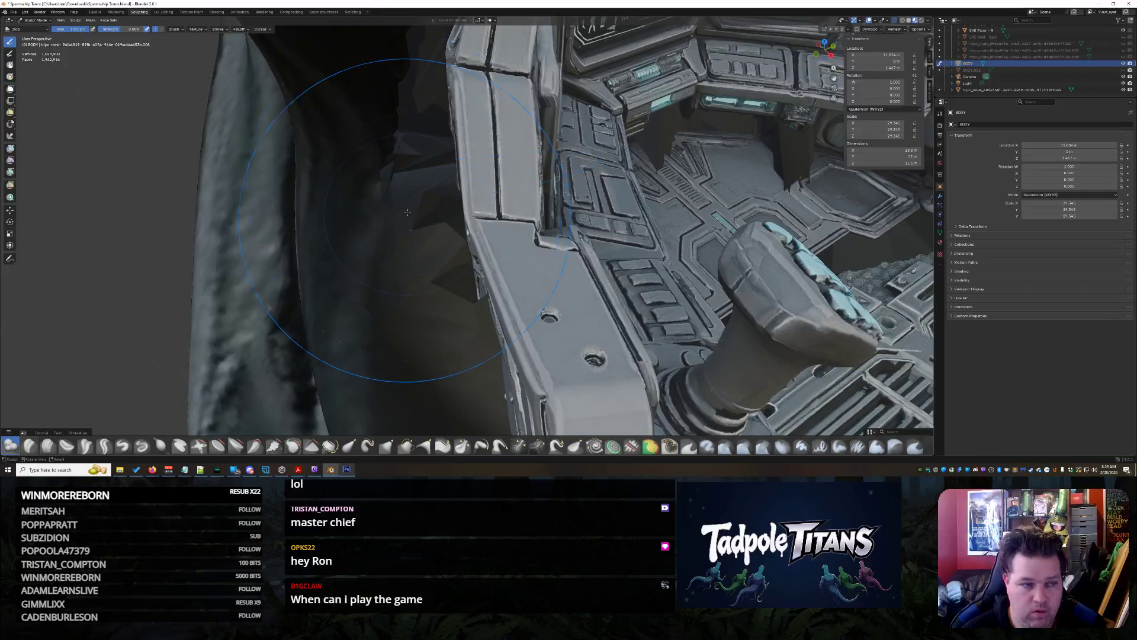
left_click_drag(366, 251, 366, 252)
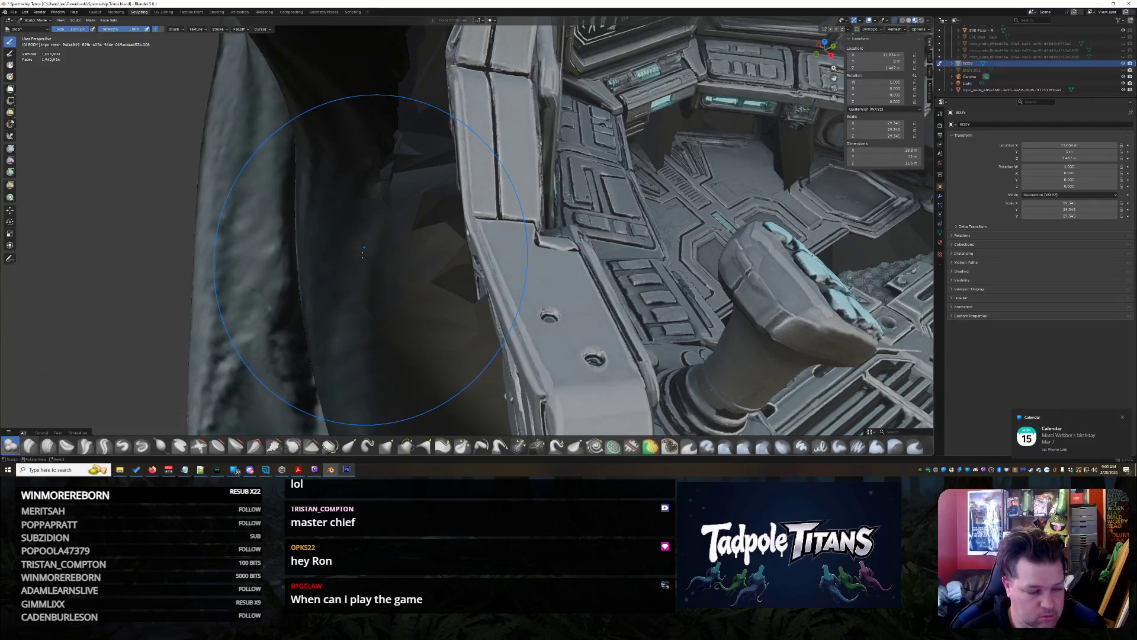
left_click_drag(278, 125, 451, 274)
Push the dark angular seat block back from the panel and trim beside the bracket
middle_click_drag(408, 170, 386, 159)
mouse_move(413, 258)
middle_mouse_down()
mouse_move(468, 258)
mouse_move(426, 268)
mouse_move(442, 262)
middle_mouse_up()
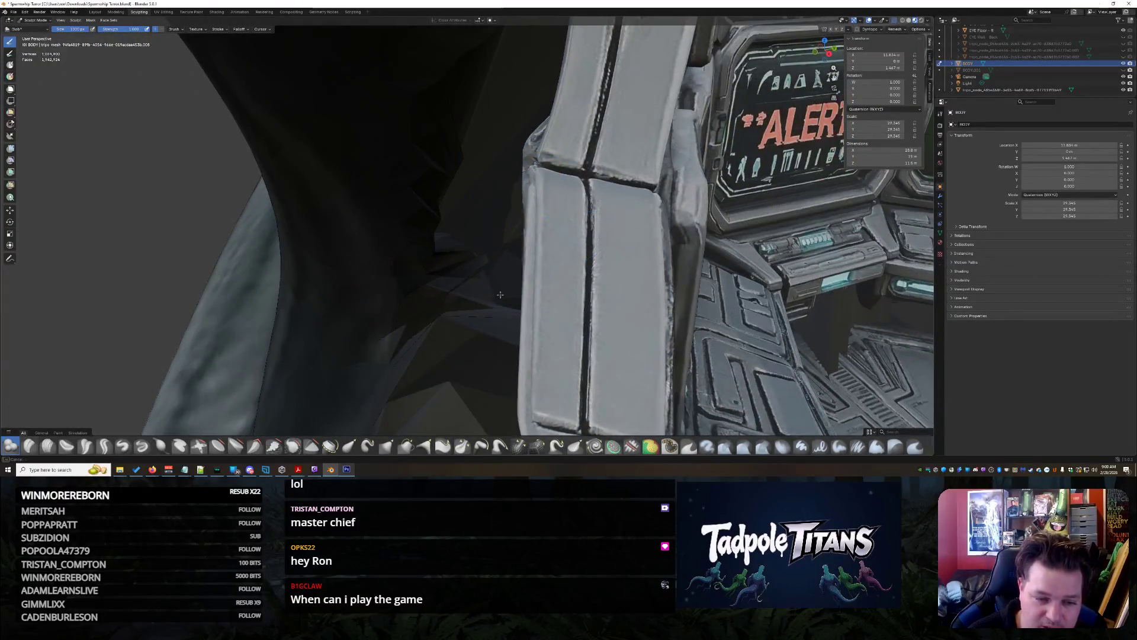
middle_click_drag(447, 264, 487, 250)
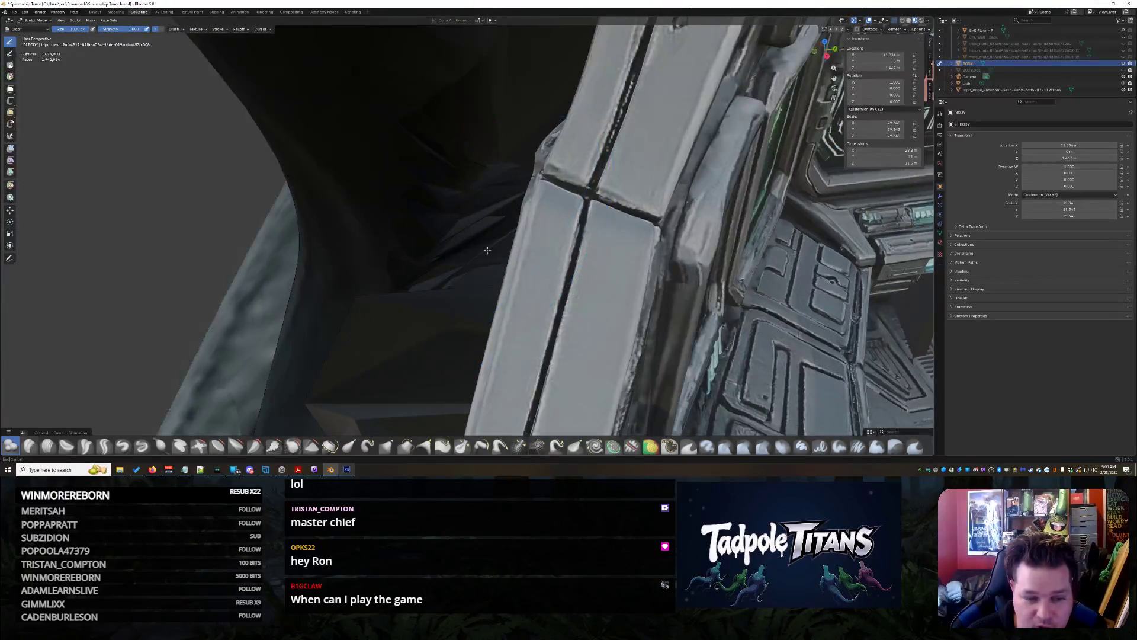
mouse_move(482, 155)
middle_mouse_down()
mouse_move(609, 292)
mouse_move(552, 290)
middle_mouse_up()
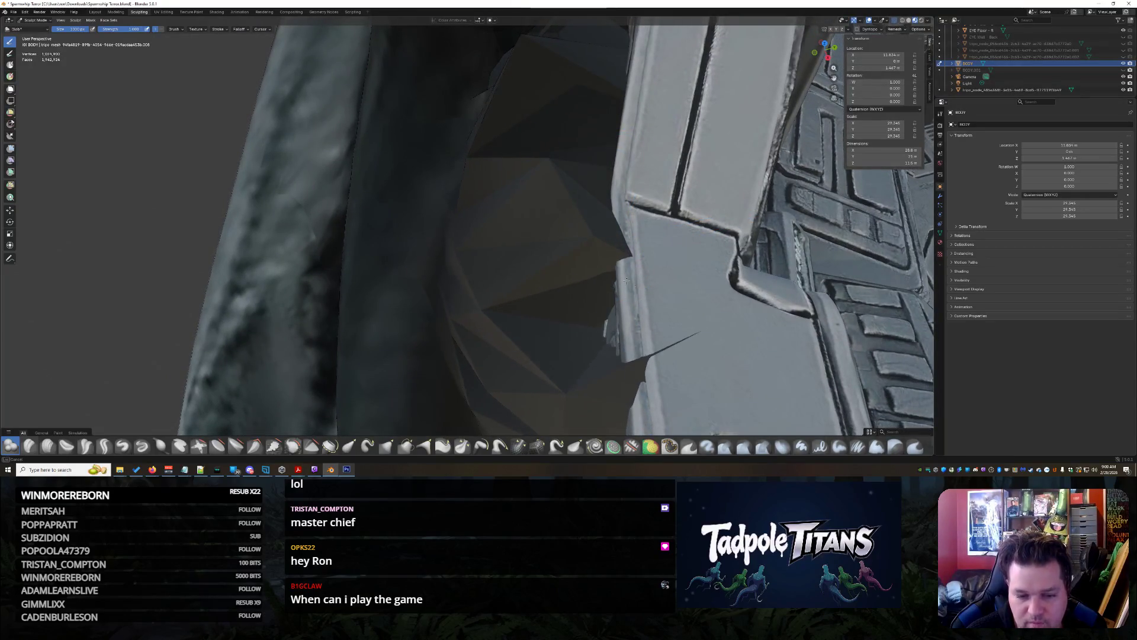
mouse_move(589, 278)
middle_mouse_down()
mouse_move(602, 308)
mouse_move(564, 333)
middle_mouse_up()
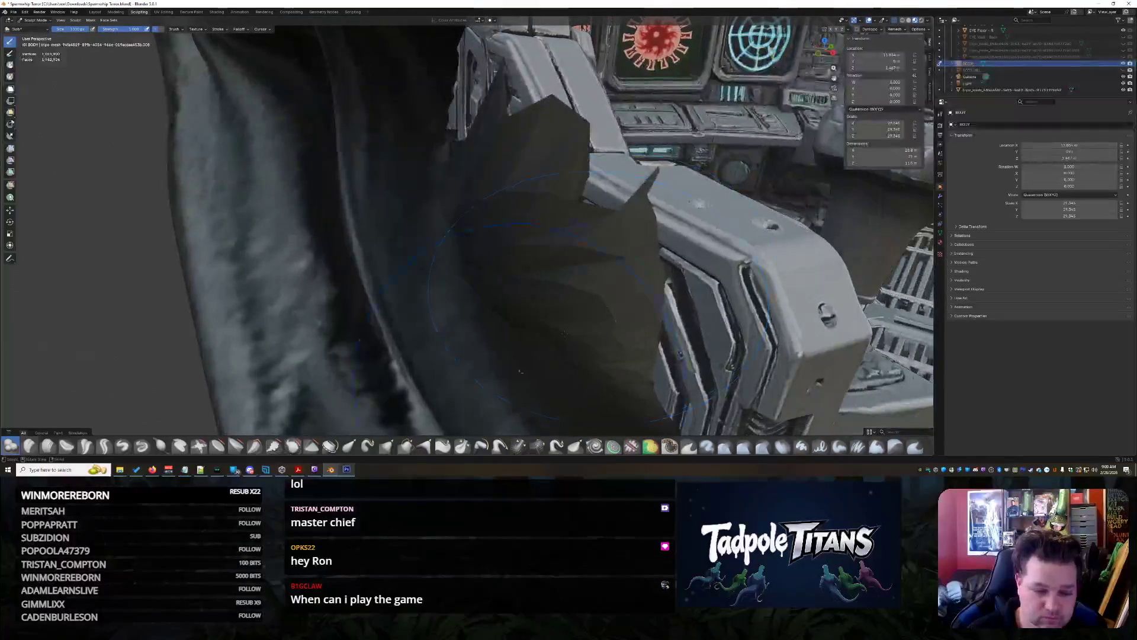
left_click_drag(580, 393, 487, 204)
left_click_drag(638, 310, 546, 220)
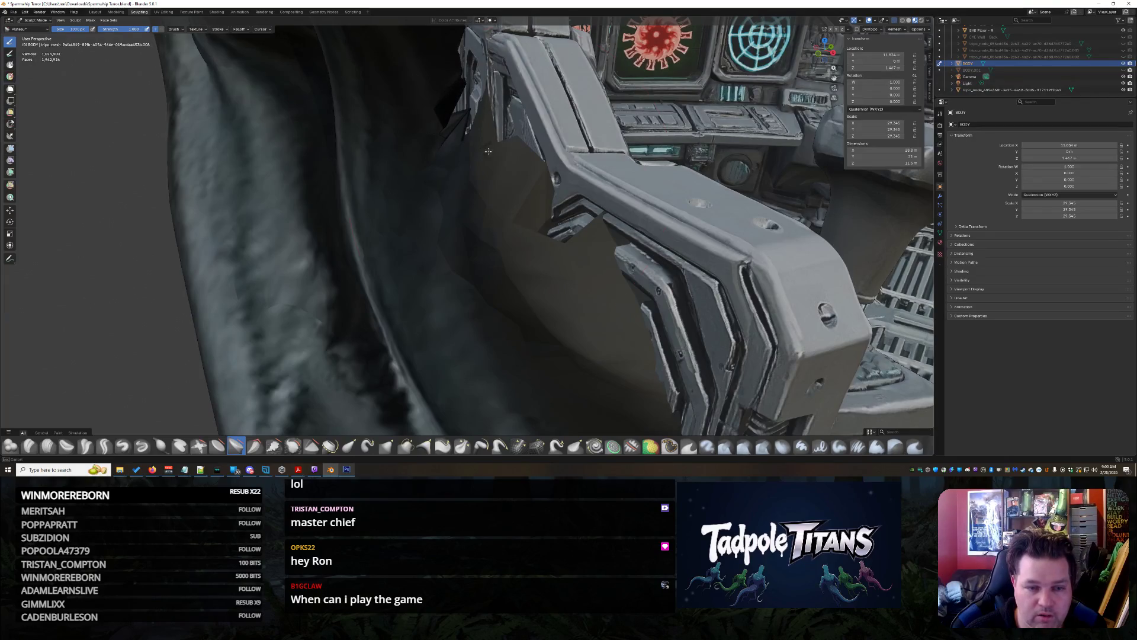
middle_click_drag(529, 272, 697, 307)
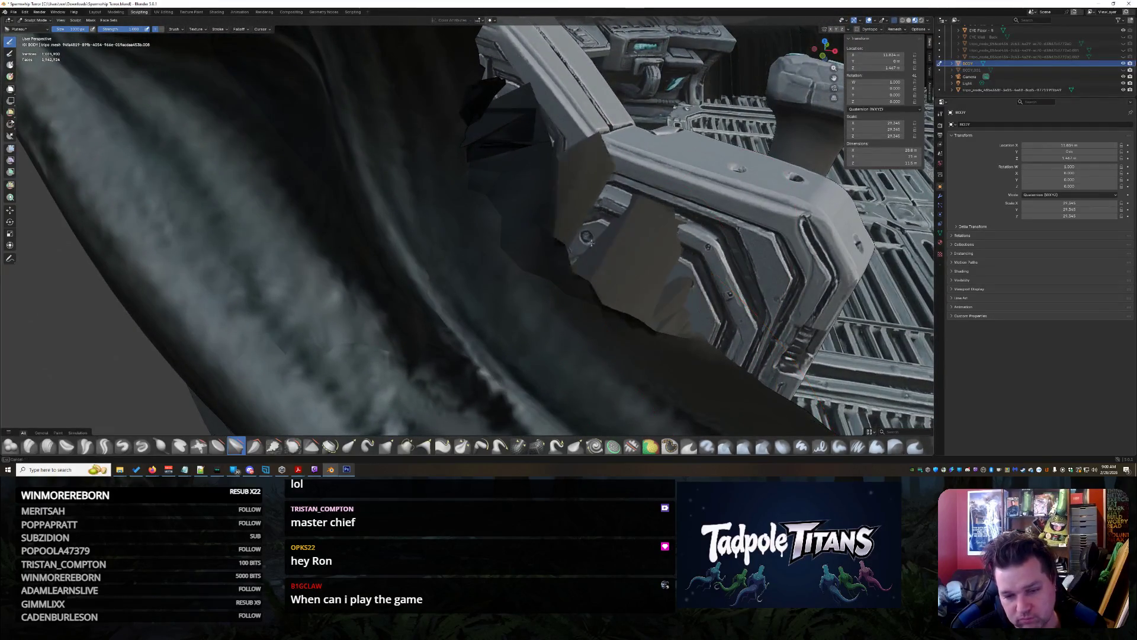
middle_click_drag(639, 308, 476, 293)
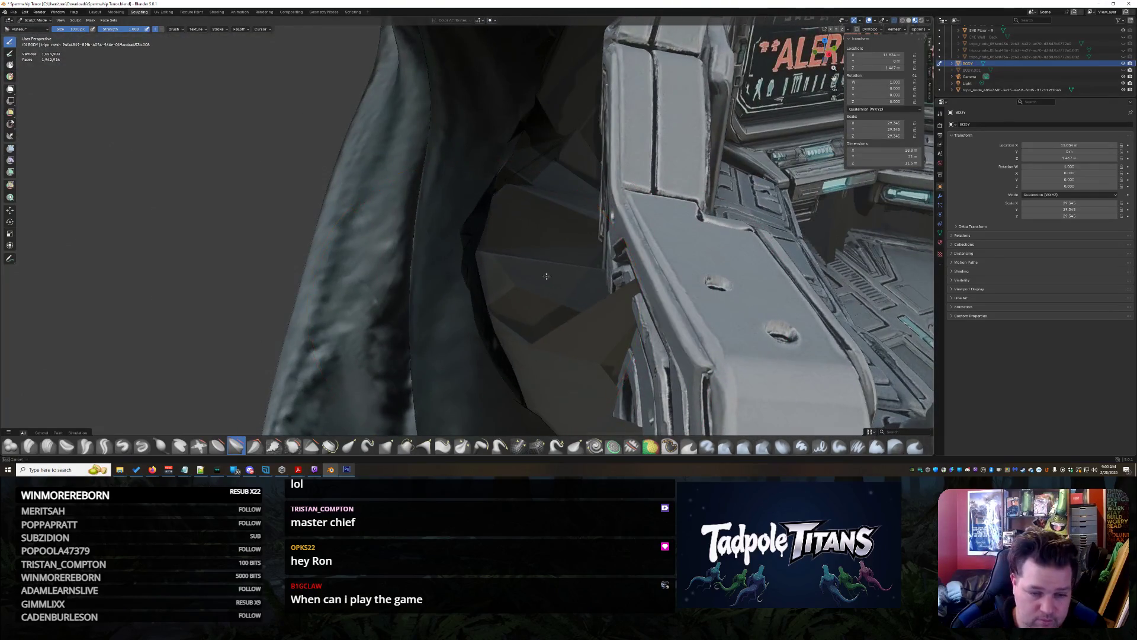
middle_click_drag(493, 295, 511, 292)
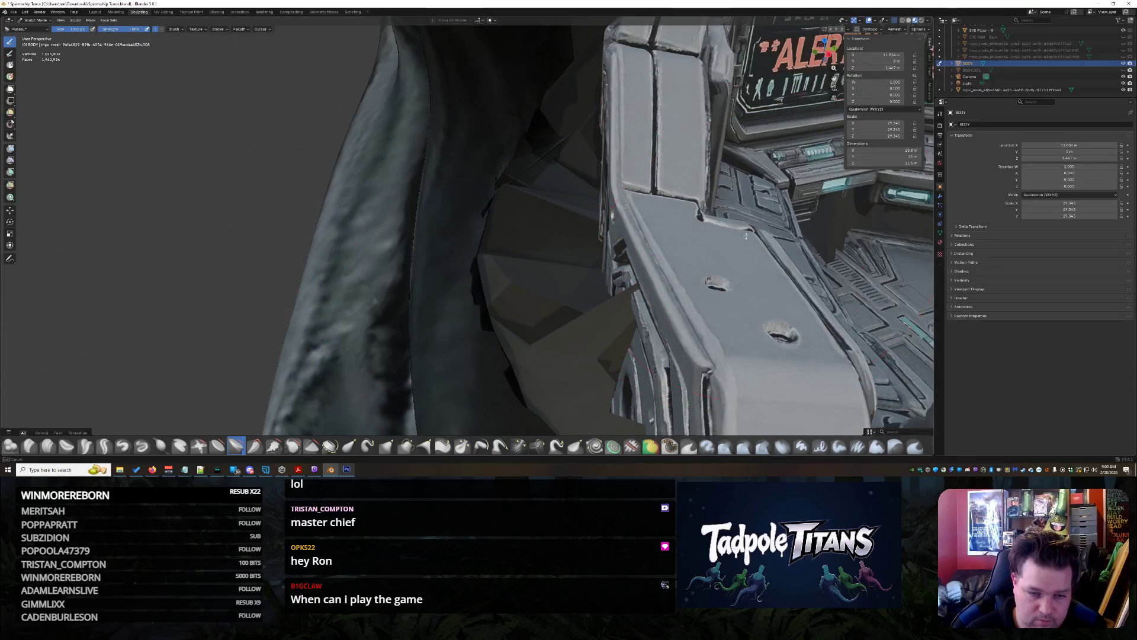
middle_click_drag(552, 296, 503, 351)
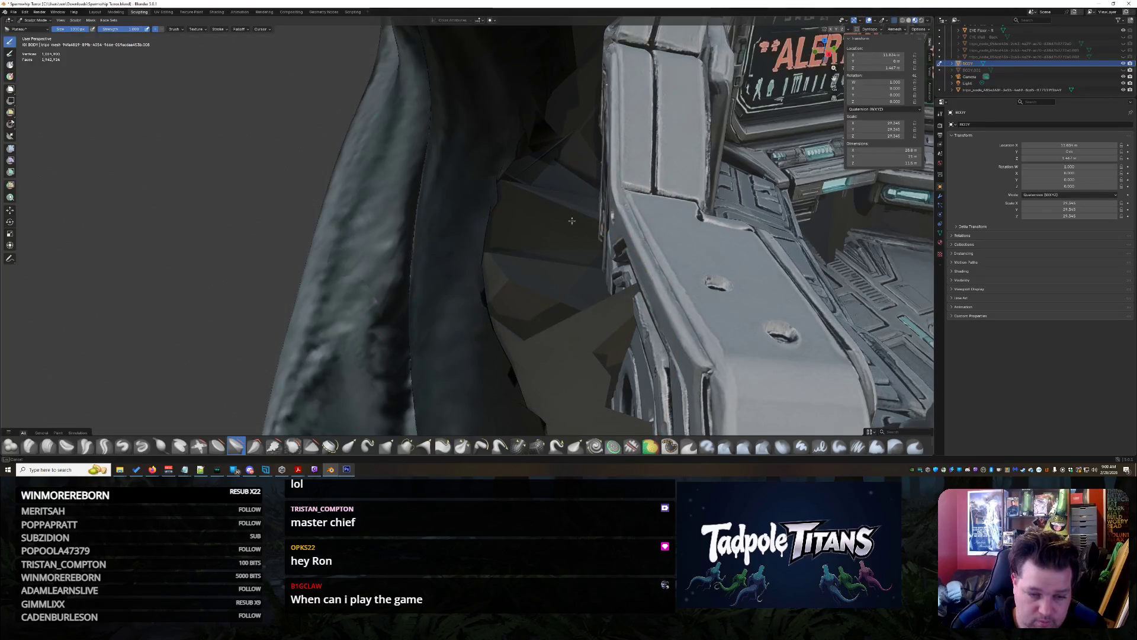
Switch to Flatten/Contrast and check the armrest, bolts and grated floor
left_click(220, 446)
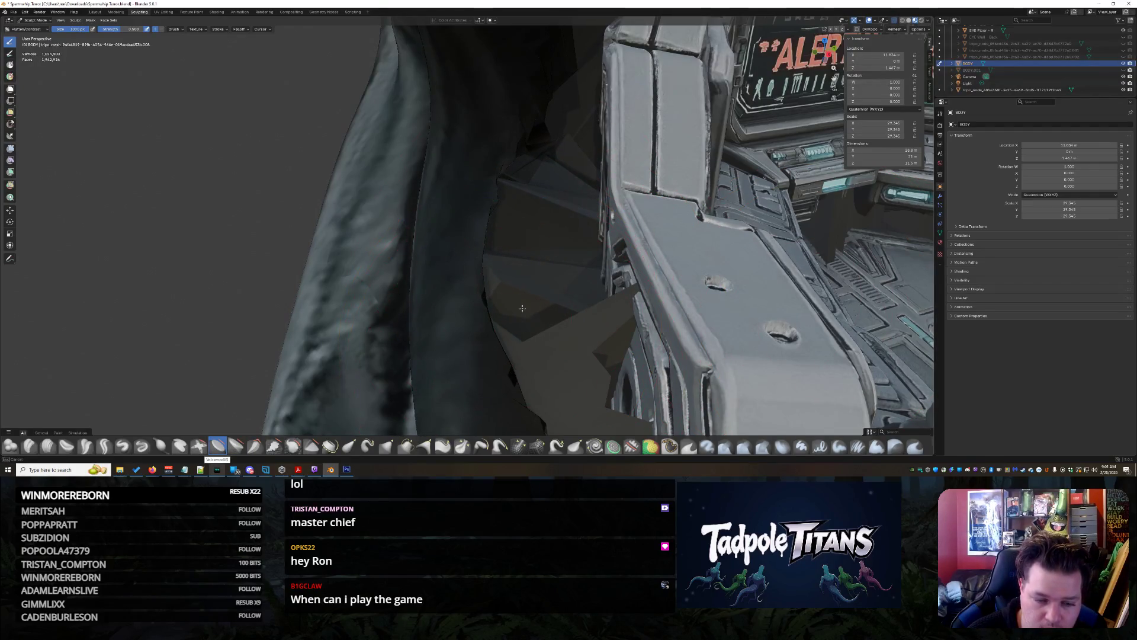
middle_click_drag(531, 329, 495, 214)
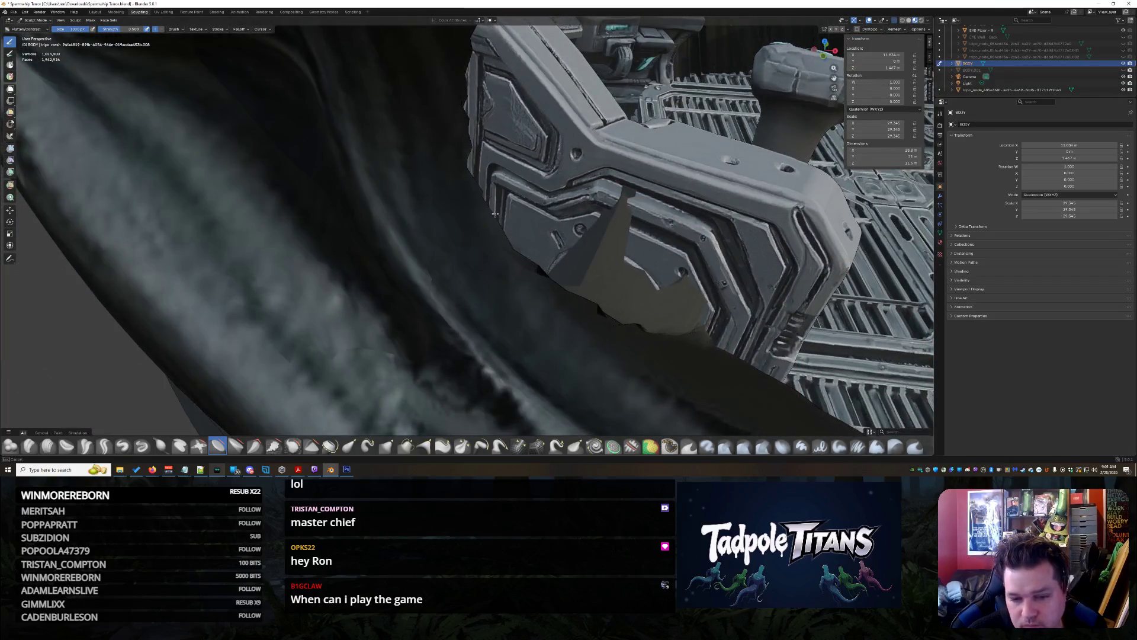
mouse_move(711, 333)
middle_mouse_down()
mouse_move(355, 255)
mouse_move(425, 282)
middle_mouse_up()
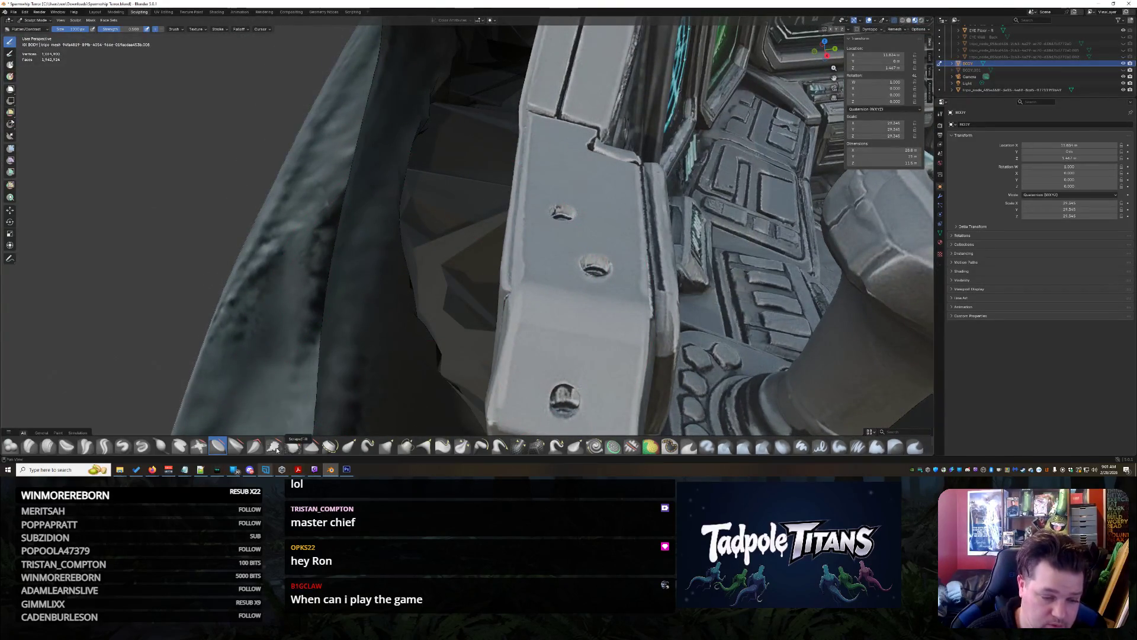
middle_click_drag(335, 405, 484, 204)
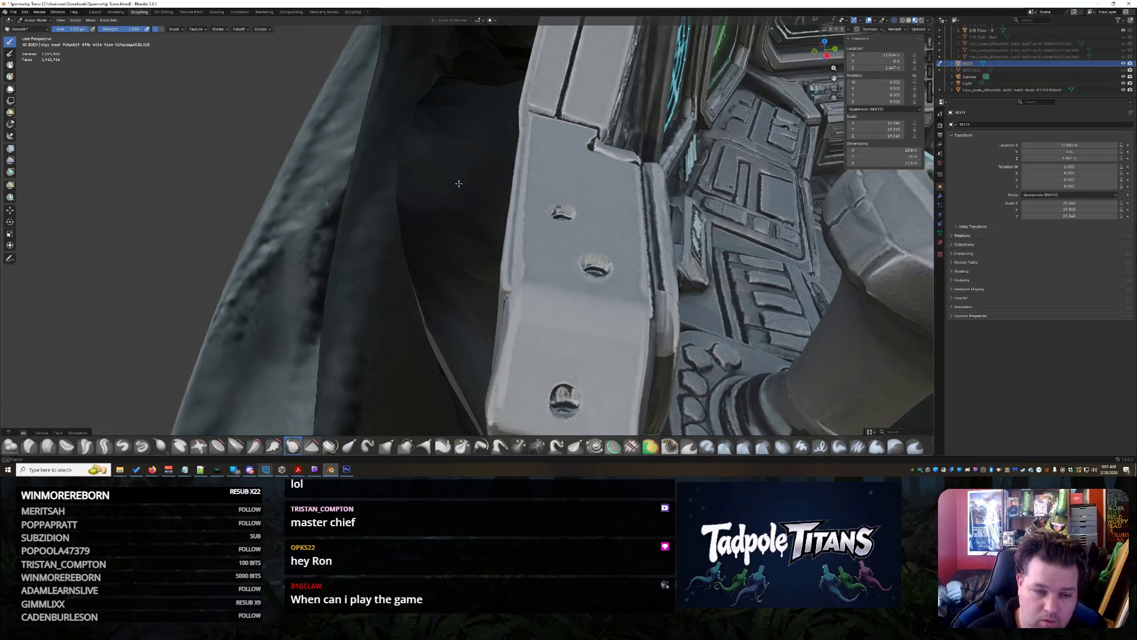
middle_click_drag(508, 51, 541, 238)
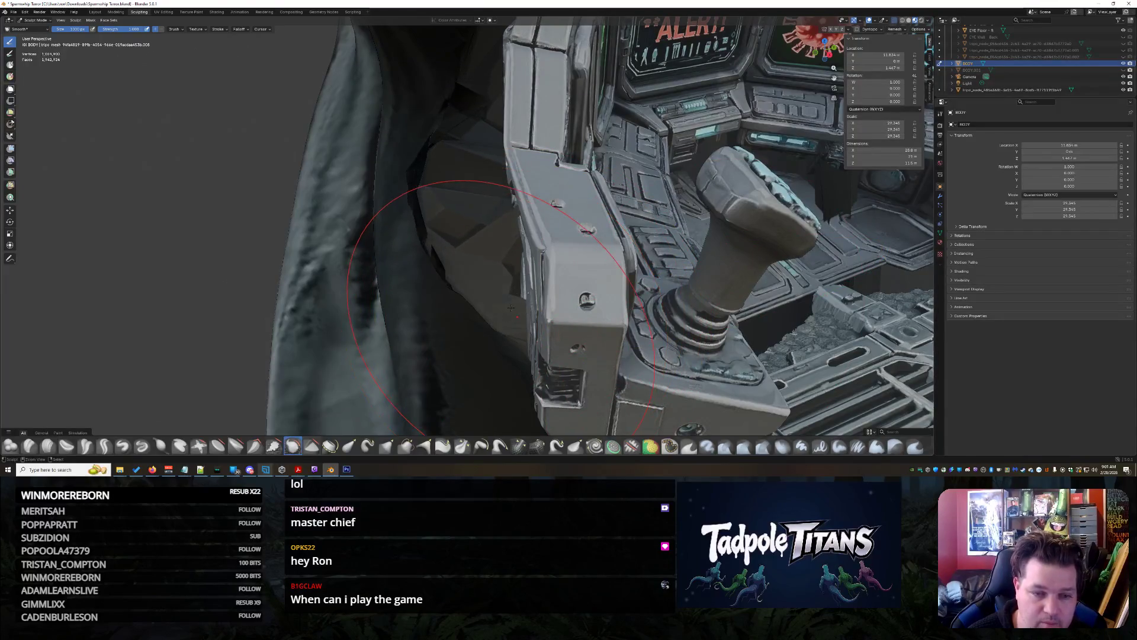
mouse_move(510, 308)
middle_mouse_down()
mouse_move(400, 160)
mouse_move(481, 245)
mouse_move(588, 248)
mouse_move(631, 275)
mouse_move(621, 254)
middle_mouse_up()
Toggle the head into Edit Mode and back to Object Mode, then fly into the cockpit
scroll(479, 204, "up", 10)
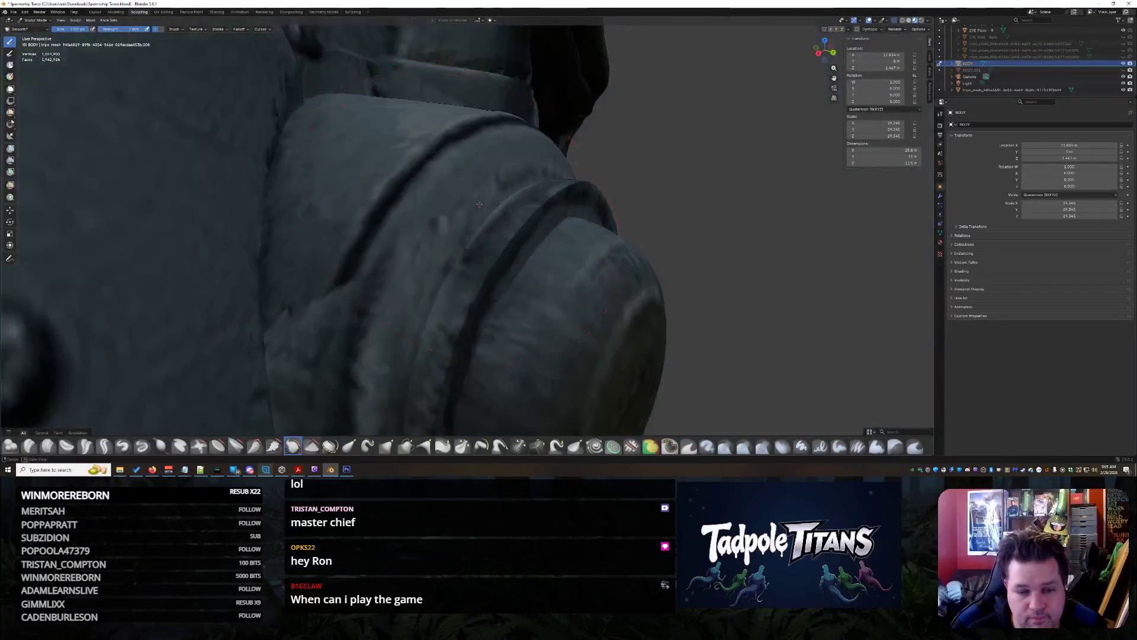
scroll(479, 204, "down", 10)
middle_click_drag(480, 204, 454, 208)
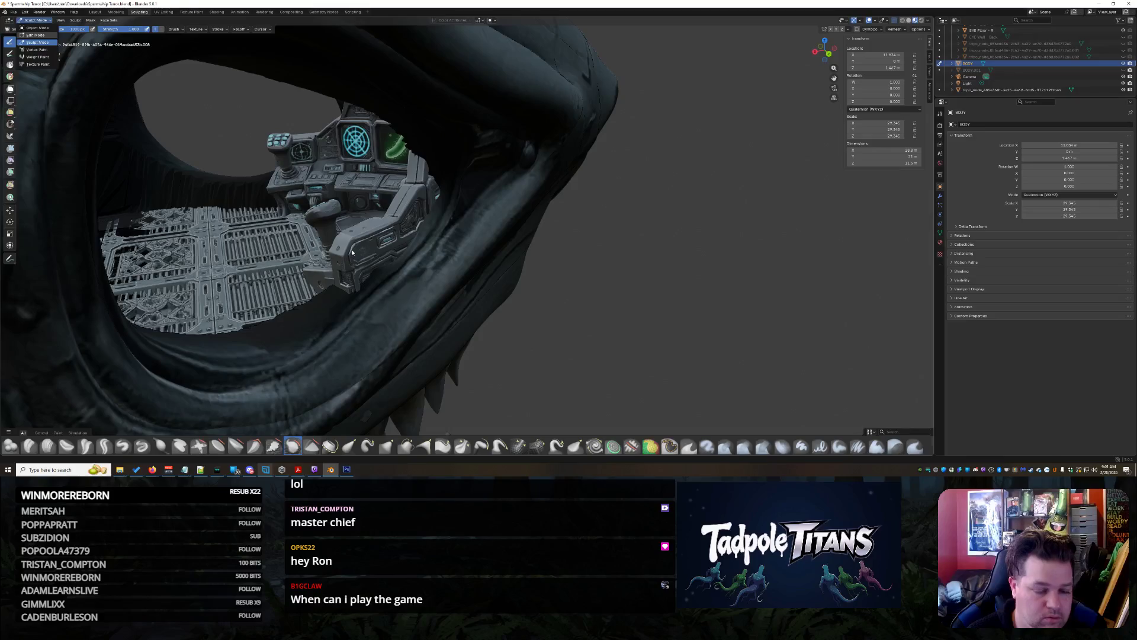
key("Tab")
mouse_move(342, 252)
middle_mouse_down()
mouse_move(450, 231)
mouse_move(504, 190)
middle_mouse_up()
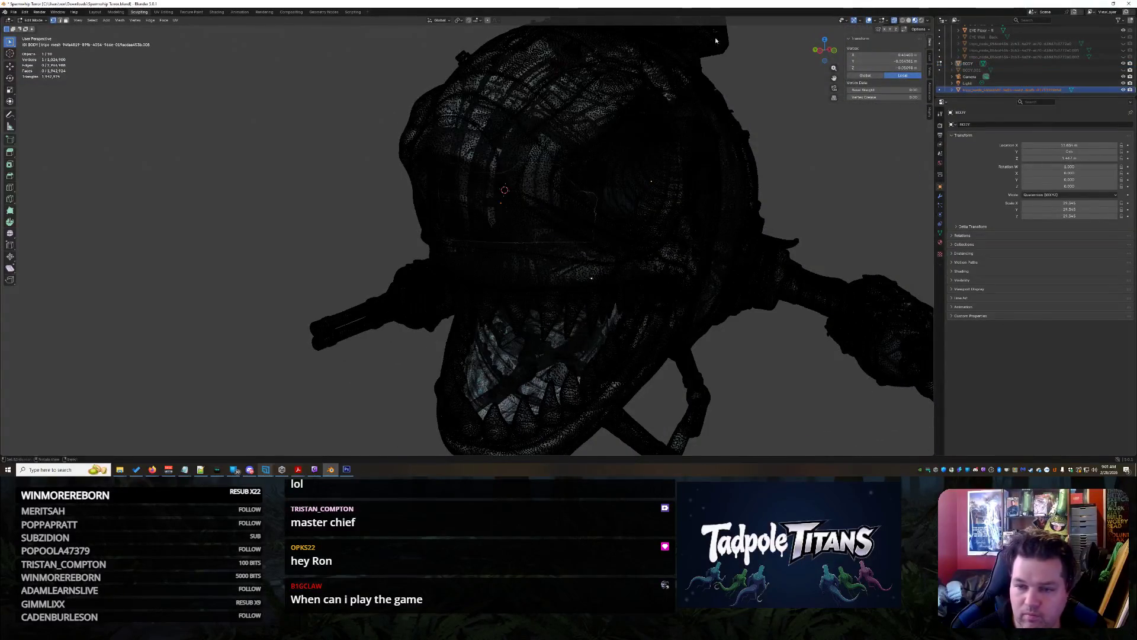
key("Tab")
mouse_move(604, 255)
middle_mouse_down()
mouse_move(639, 273)
mouse_move(502, 181)
mouse_move(821, 274)
mouse_move(756, 271)
middle_mouse_up()
Finish the pending resize and cockpit move, and orbit to a front view of the console
left_click(484, 188)
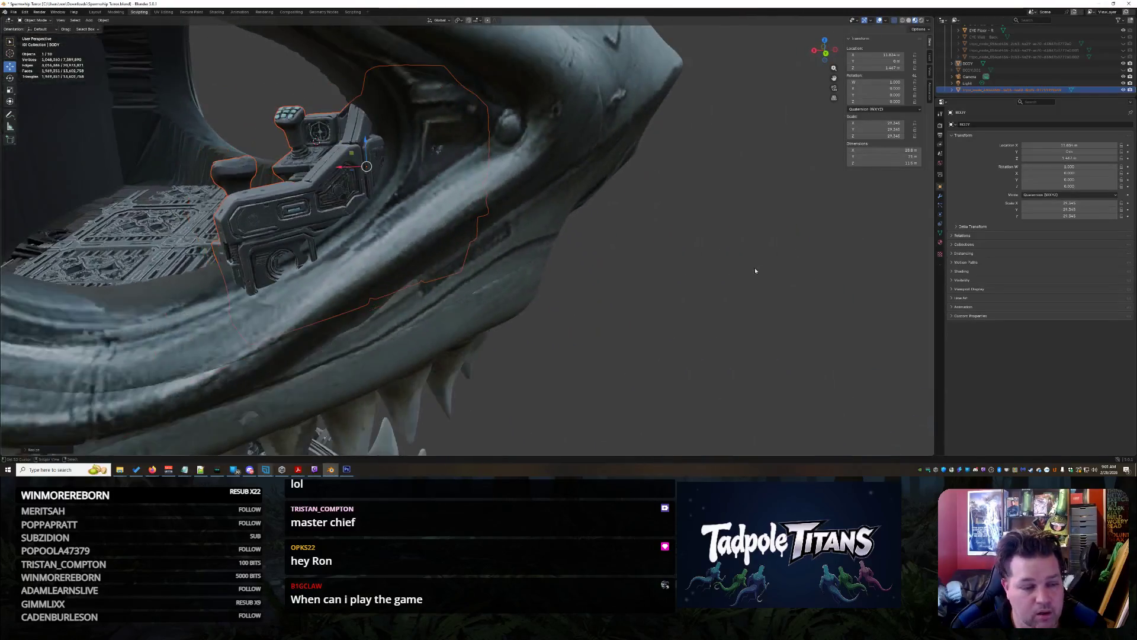
left_click(347, 169)
mouse_move(347, 169)
middle_mouse_down()
mouse_move(292, 184)
mouse_move(332, 197)
middle_mouse_up()
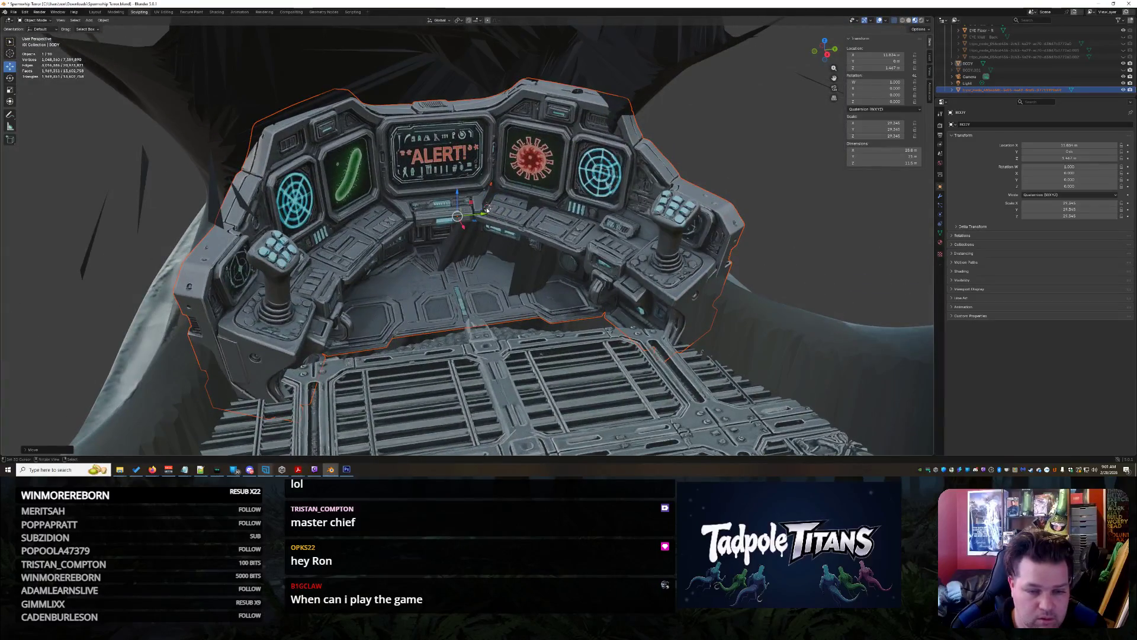
middle_click_drag(490, 213, 531, 253)
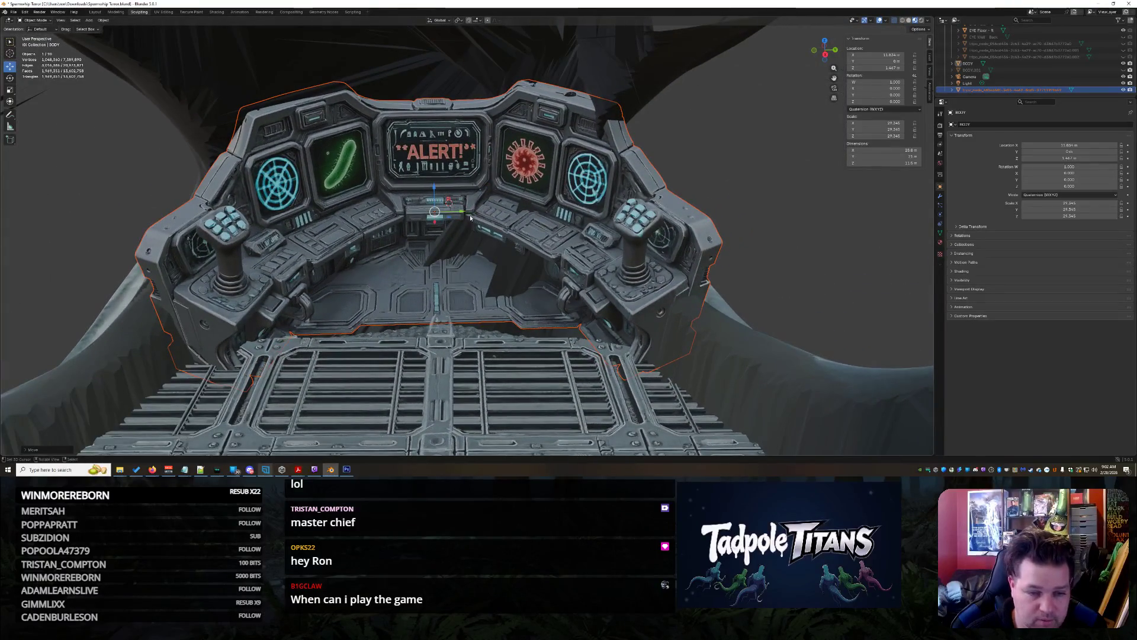
left_click(711, 249)
middle_click_drag(710, 249, 874, 245)
left_click(661, 240)
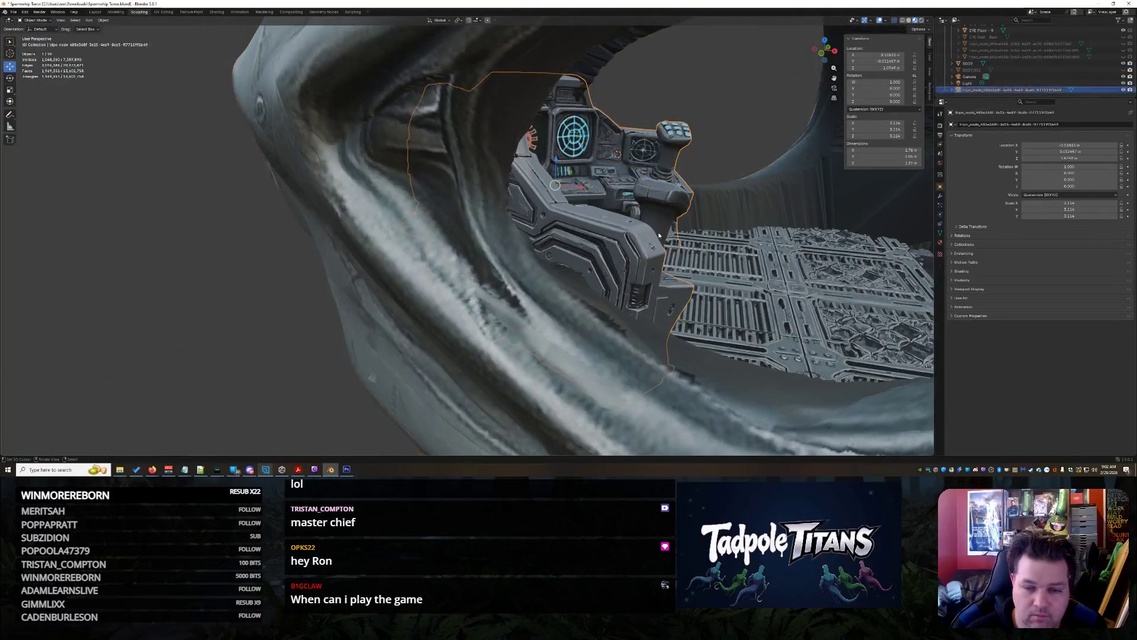
left_click(583, 189)
left_click(817, 249)
mouse_move(817, 249)
middle_mouse_down()
mouse_move(843, 240)
mouse_move(879, 258)
middle_mouse_up()
Move EYE Floor - L along X to about 0.978
left_click(694, 336)
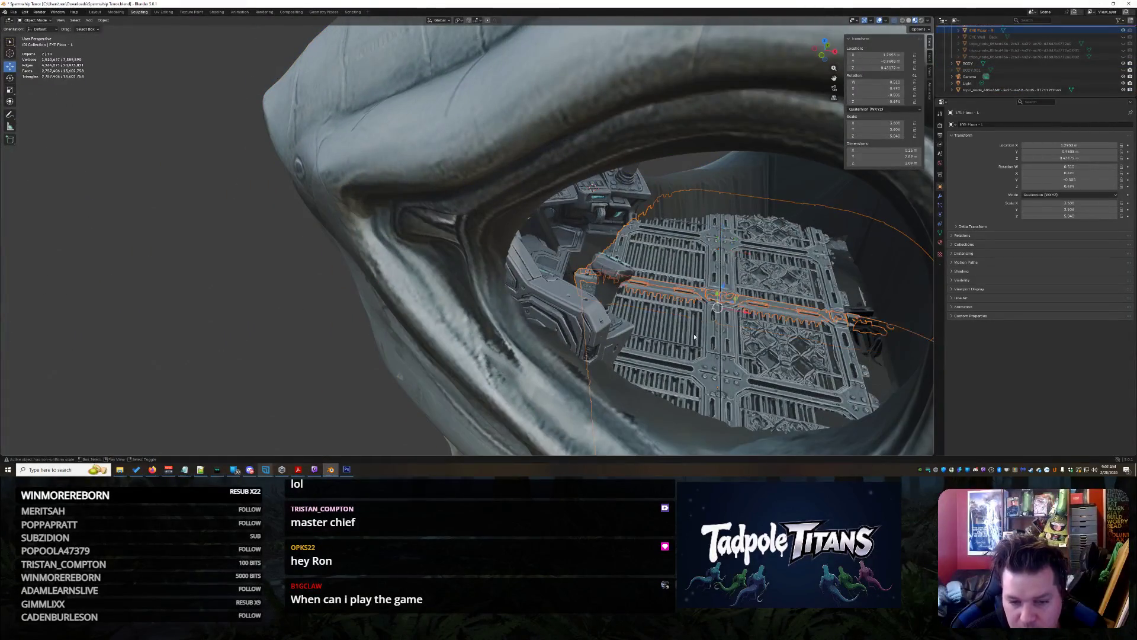
key("g")
key("x")
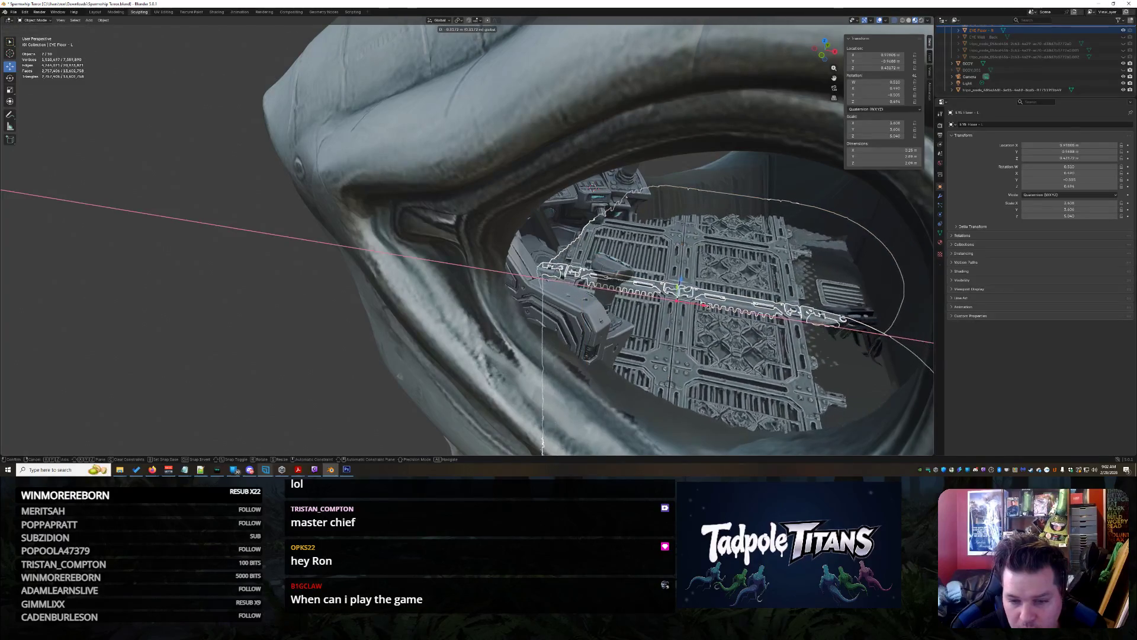
left_click(729, 315)
mouse_move(729, 315)
middle_mouse_down()
mouse_move(804, 286)
mouse_move(838, 329)
mouse_move(763, 315)
mouse_move(618, 217)
middle_mouse_up()
left_click(824, 308)
scroll(838, 330, "up", 8)
Try a Y-axis move of the cockpit console, cancel it, and view the head from the side
left_click(617, 217)
key("g")
key("y")
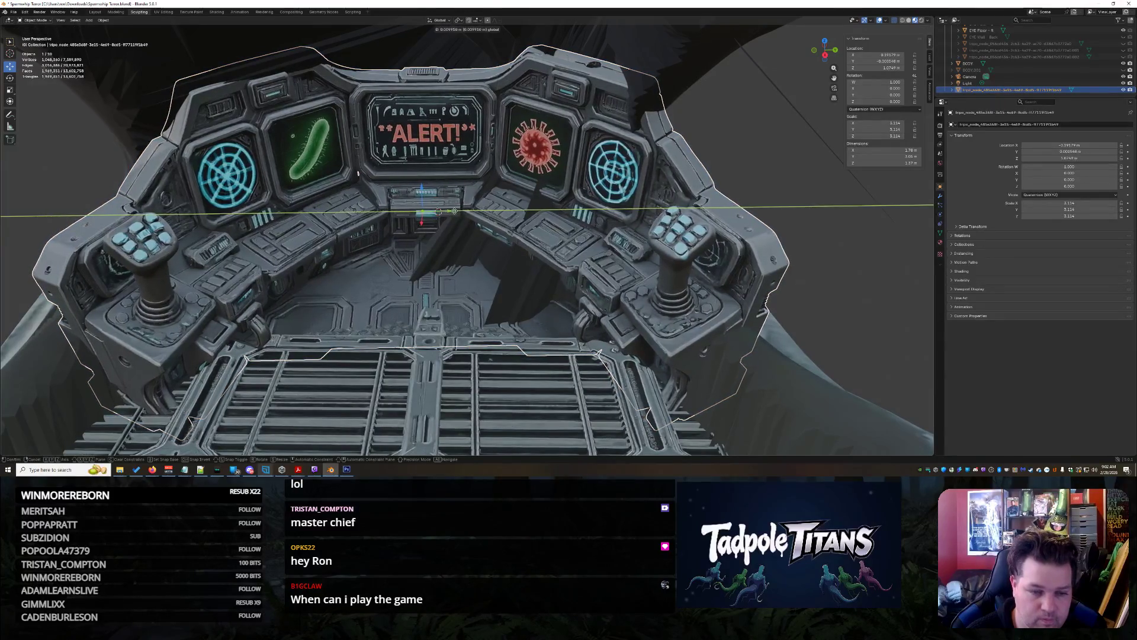
key("Escape")
left_click(802, 188)
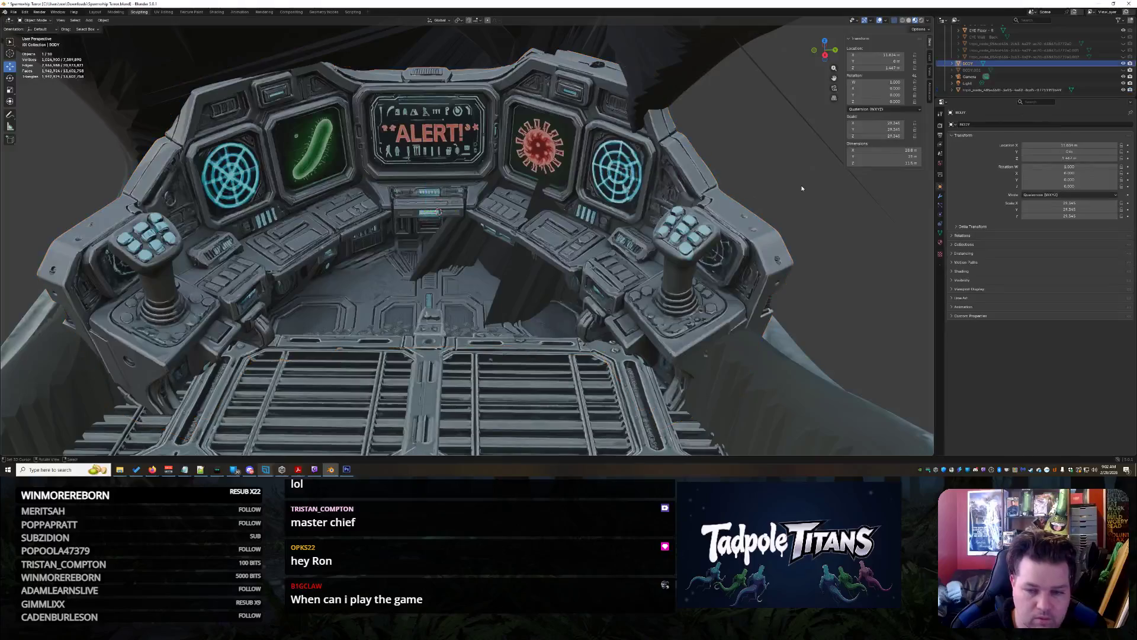
scroll(802, 186, "down", 3)
mouse_move(801, 186)
middle_mouse_down()
mouse_move(703, 178)
mouse_move(739, 184)
middle_mouse_up()
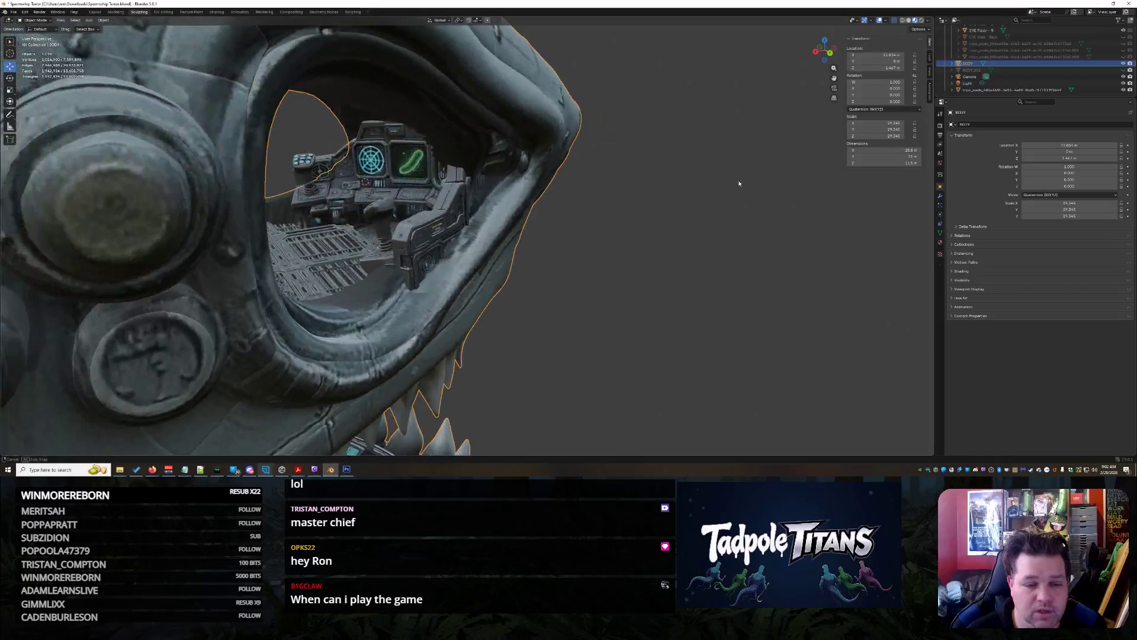
Look into the cockpit through the shark's eye, checking the cockpit floor and BODY meshes
middle_click_drag(438, 218, 693, 281)
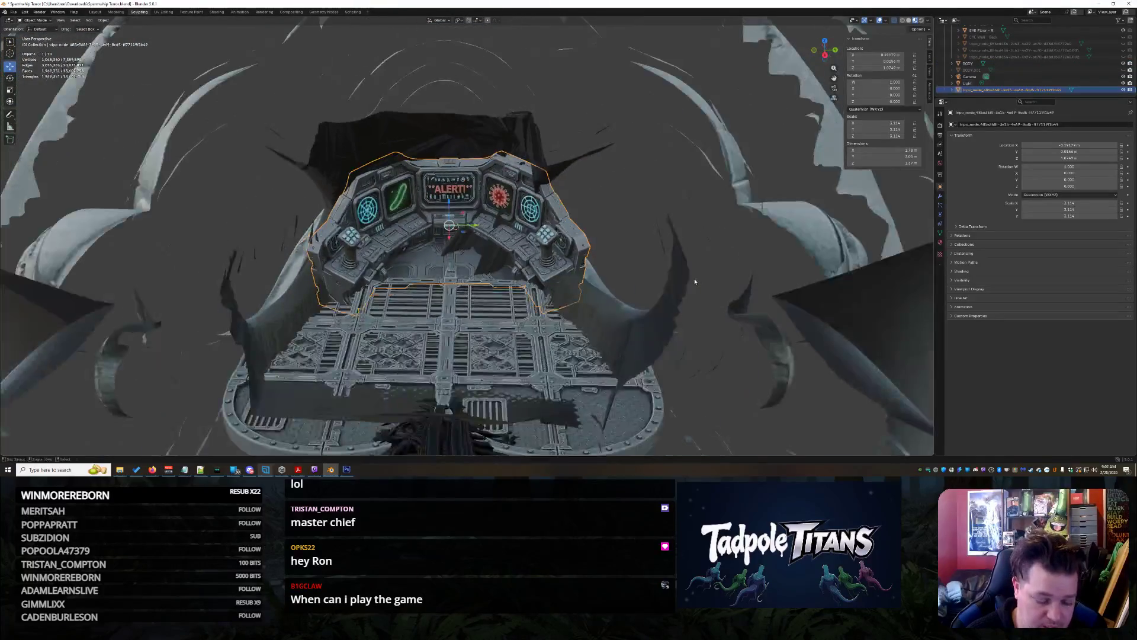
left_click(691, 279)
left_click(693, 278)
left_click(600, 292)
scroll(600, 290, "up", 5)
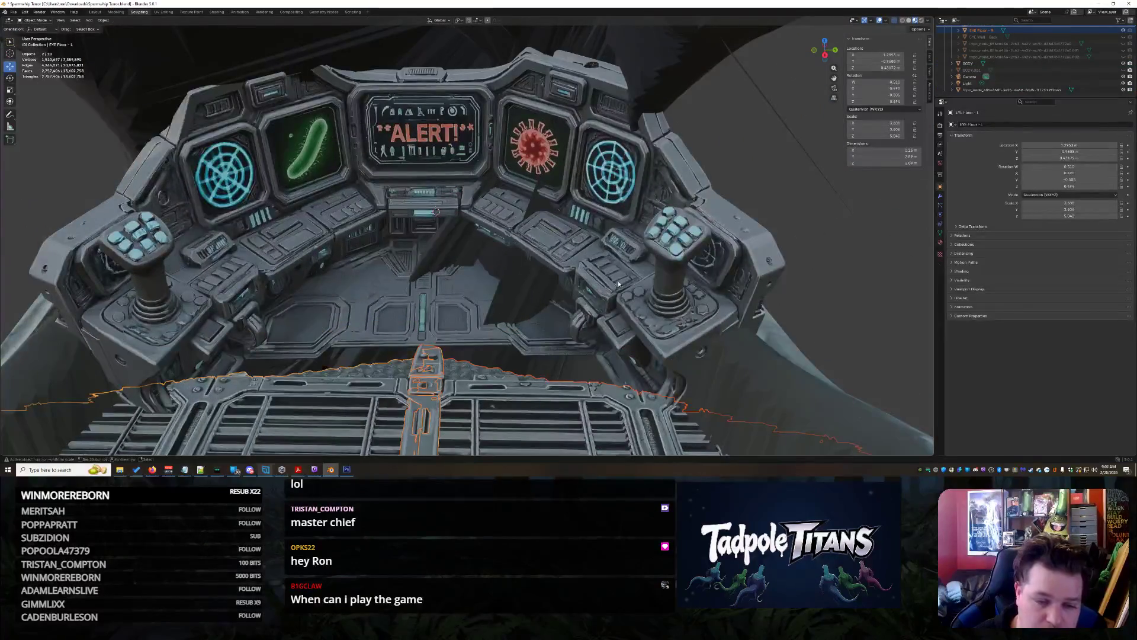
scroll(615, 286, "down", 8)
left_click(610, 273)
middle_click_drag(610, 272, 605, 244)
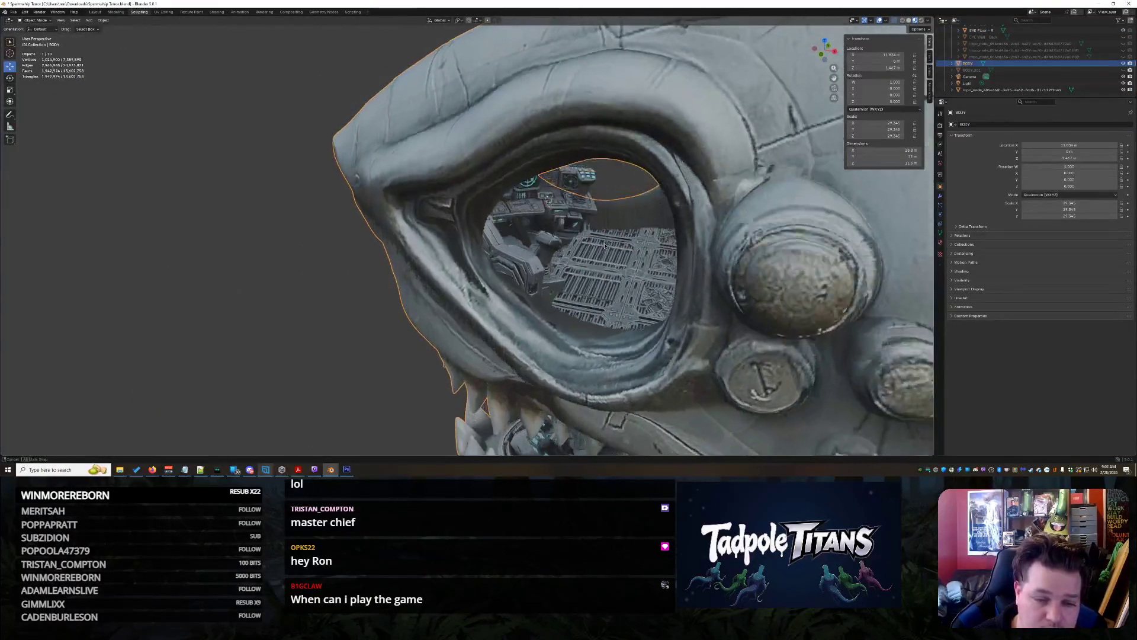
scroll(605, 245, "up", 10)
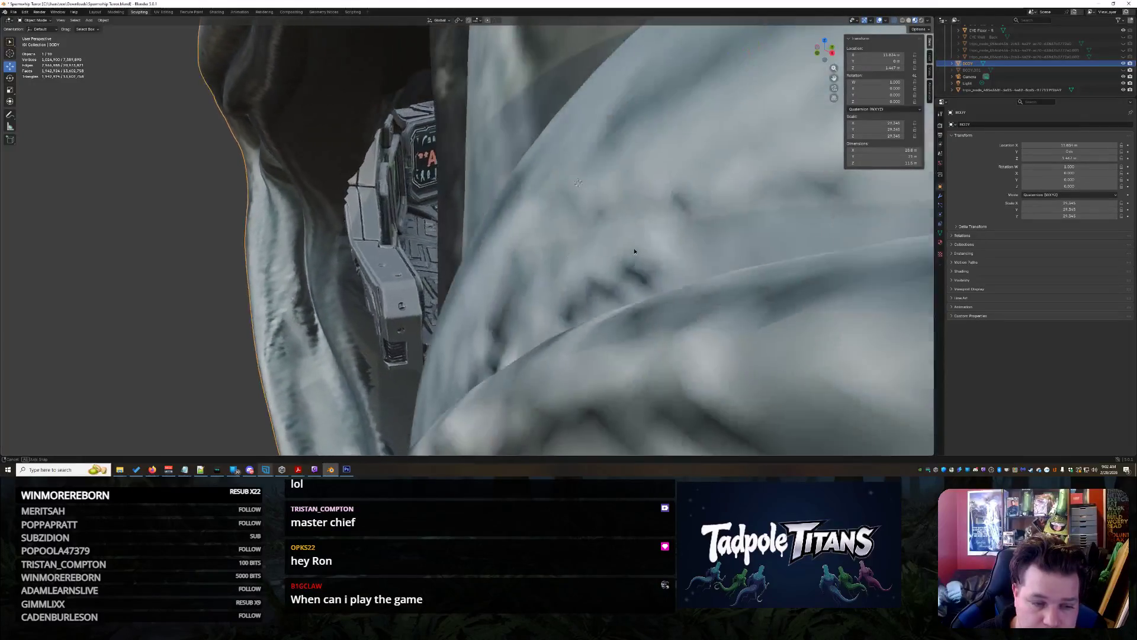
scroll(634, 251, "down", 10)
scroll(715, 254, "down", 2)
scroll(716, 254, "up", 10)
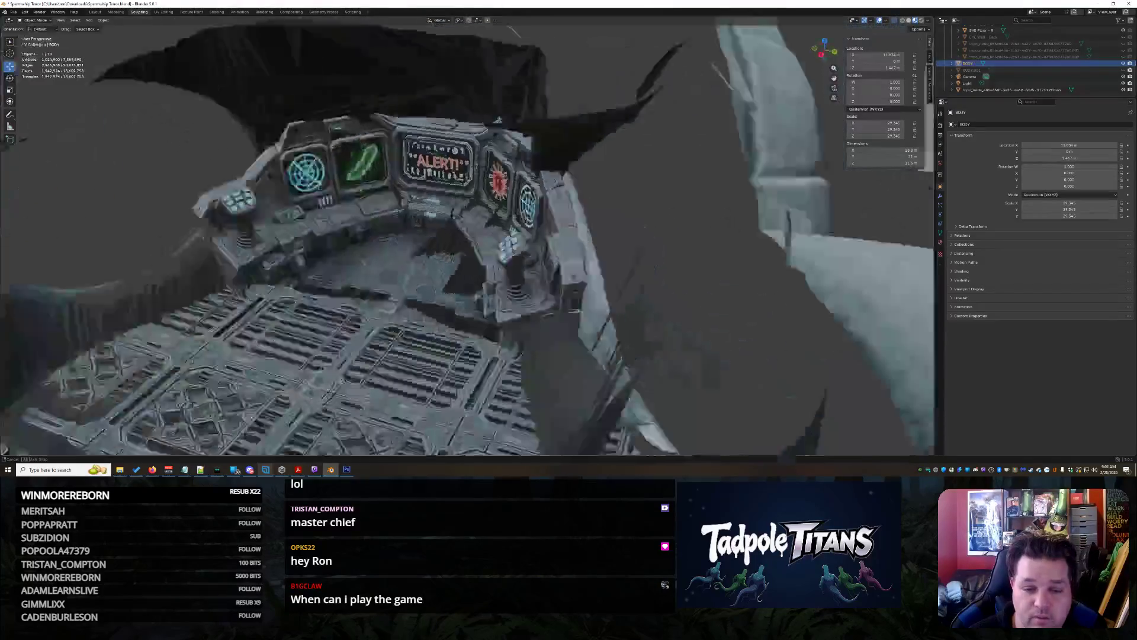
scroll(688, 276, "down", 10)
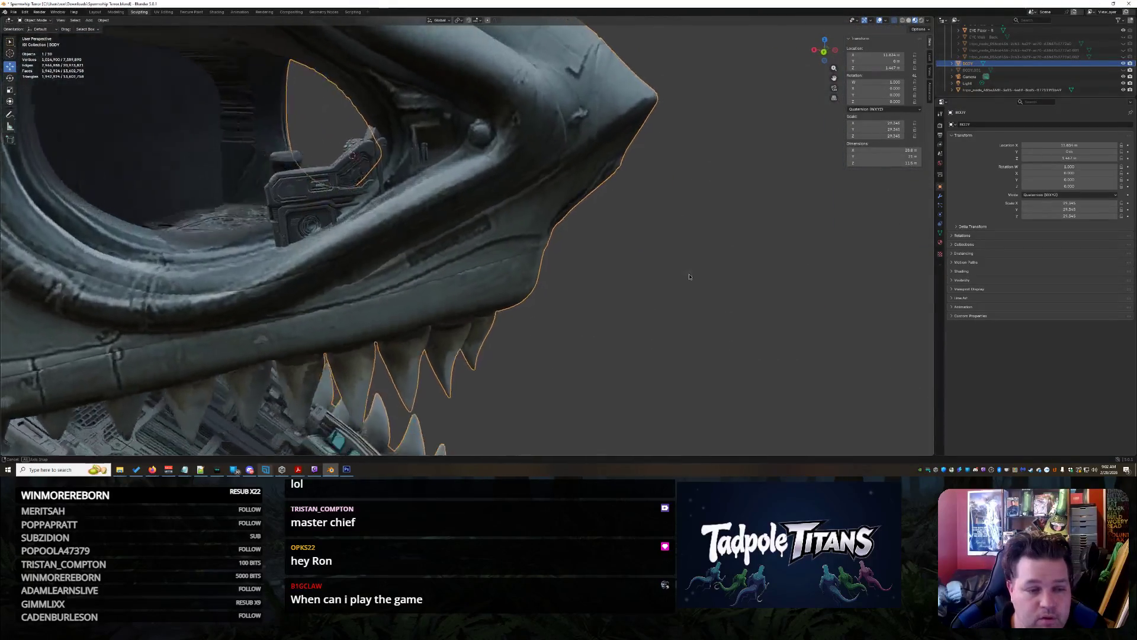
scroll(688, 276, "up", 10)
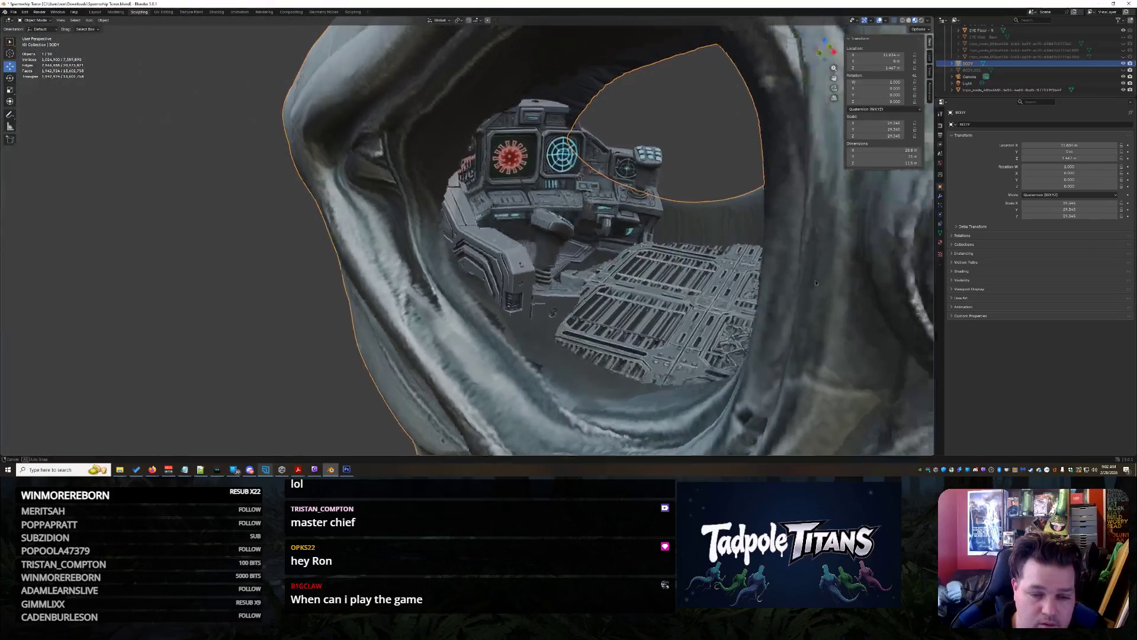
Slide the tripo_node cockpit console along the Y axis
middle_click_drag(816, 283, 718, 278)
left_click(408, 213)
middle_click_drag(625, 277, 504, 251)
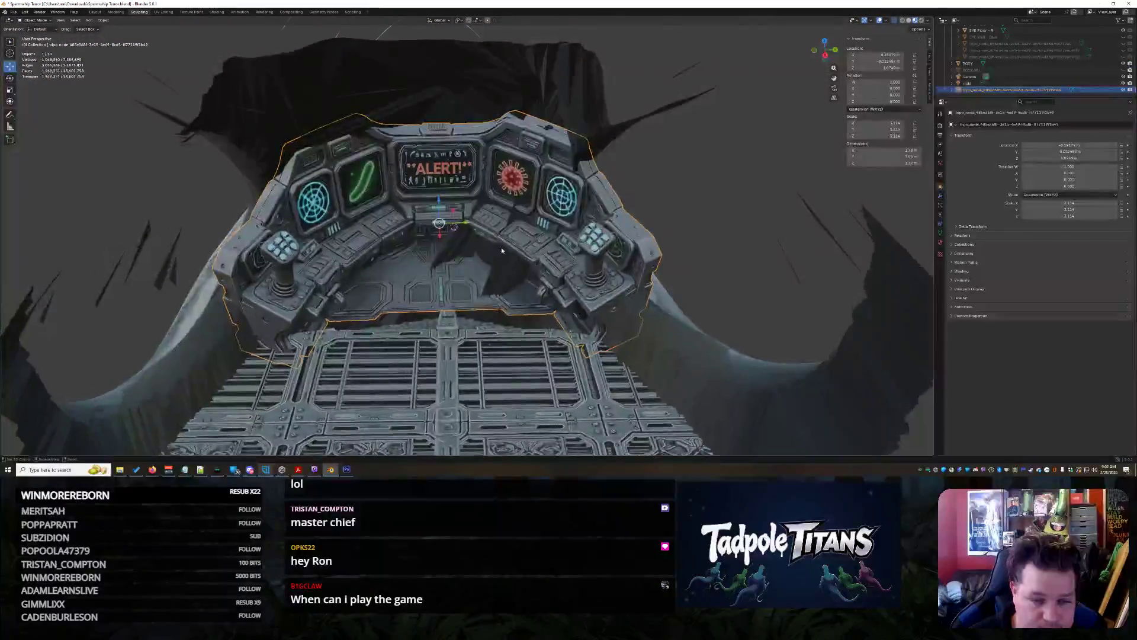
left_click(745, 278)
middle_click_drag(745, 279, 533, 237)
left_click(437, 225)
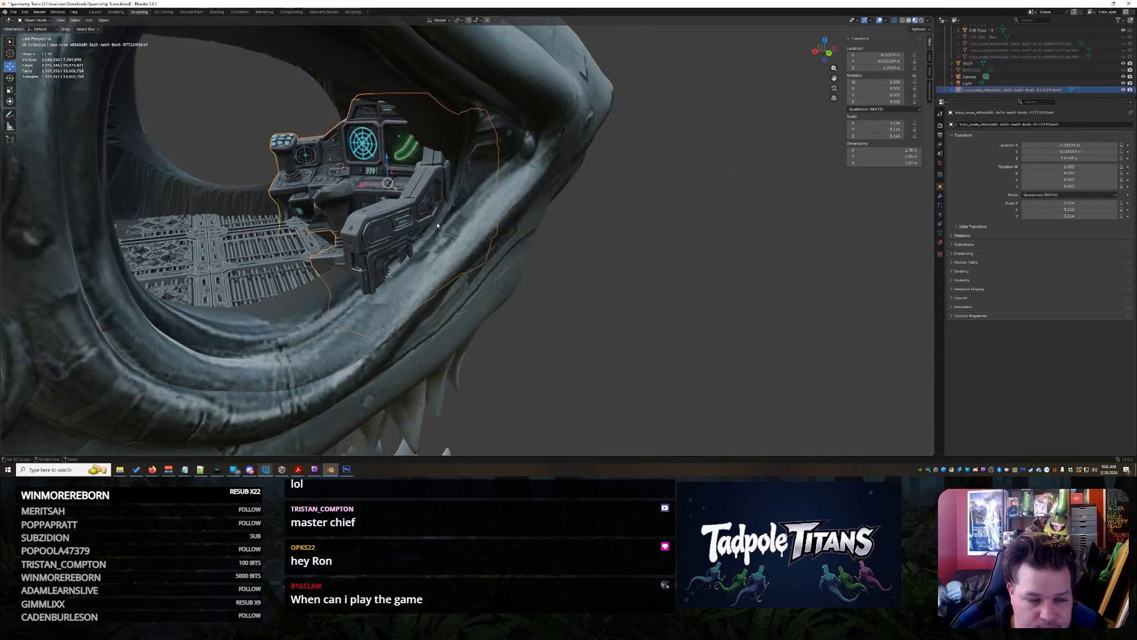
key("g")
key("y")
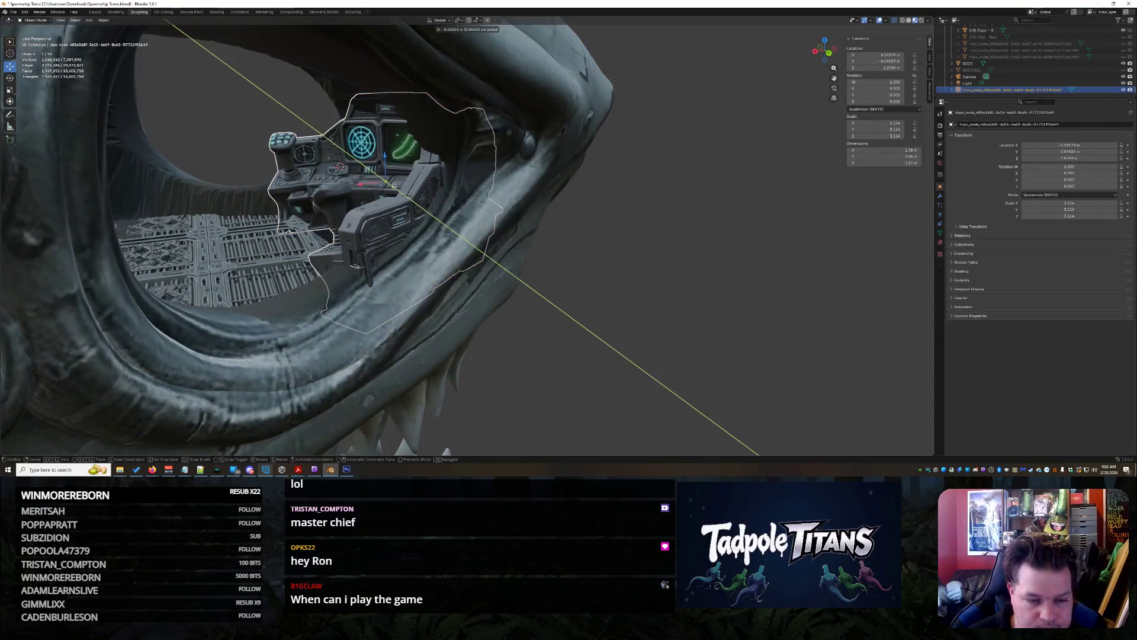
left_click(392, 185)
Scale the cockpit console down from 3.114 to about 2.86
left_click(563, 260)
middle_click_drag(563, 261, 602, 273)
left_click(509, 318)
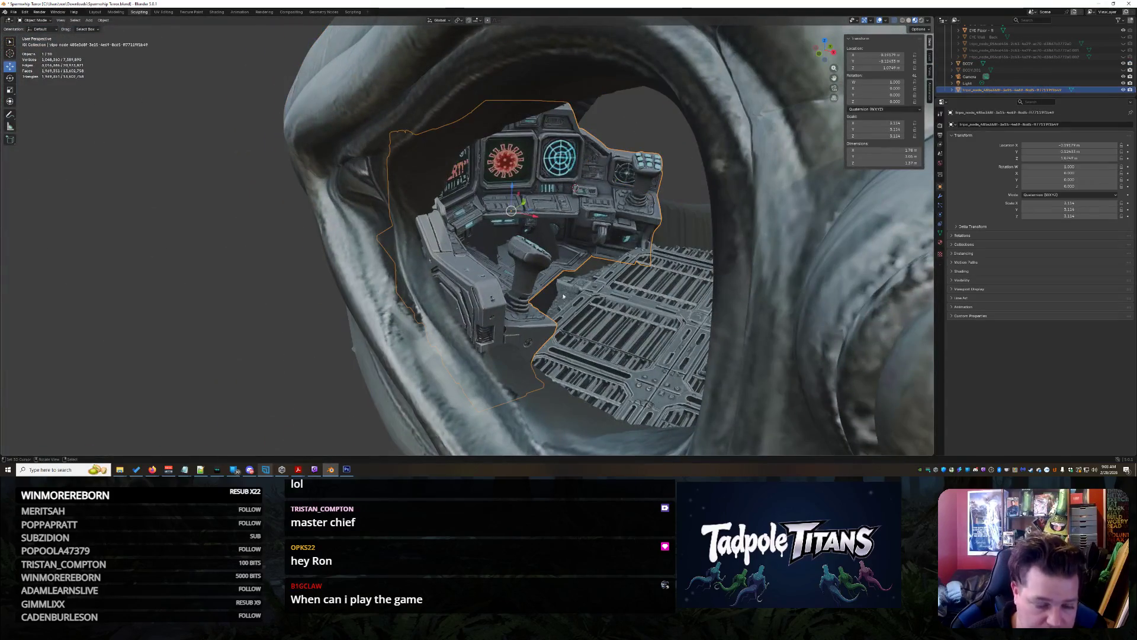
key("s")
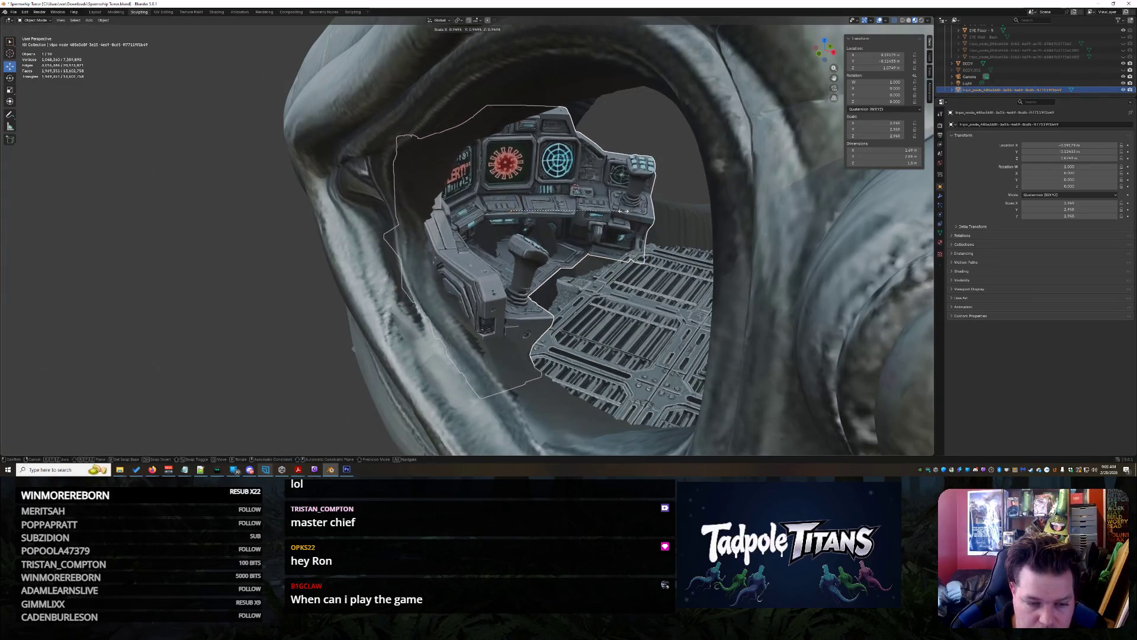
left_click(645, 266)
Undo the accidental BODY mesh move and select EYE Floor - R
left_click(652, 279)
mouse_move(651, 278)
middle_mouse_down()
mouse_move(657, 305)
mouse_move(836, 289)
mouse_move(726, 326)
middle_mouse_up()
left_click(741, 293)
left_click_drag(584, 356, 396, 379)
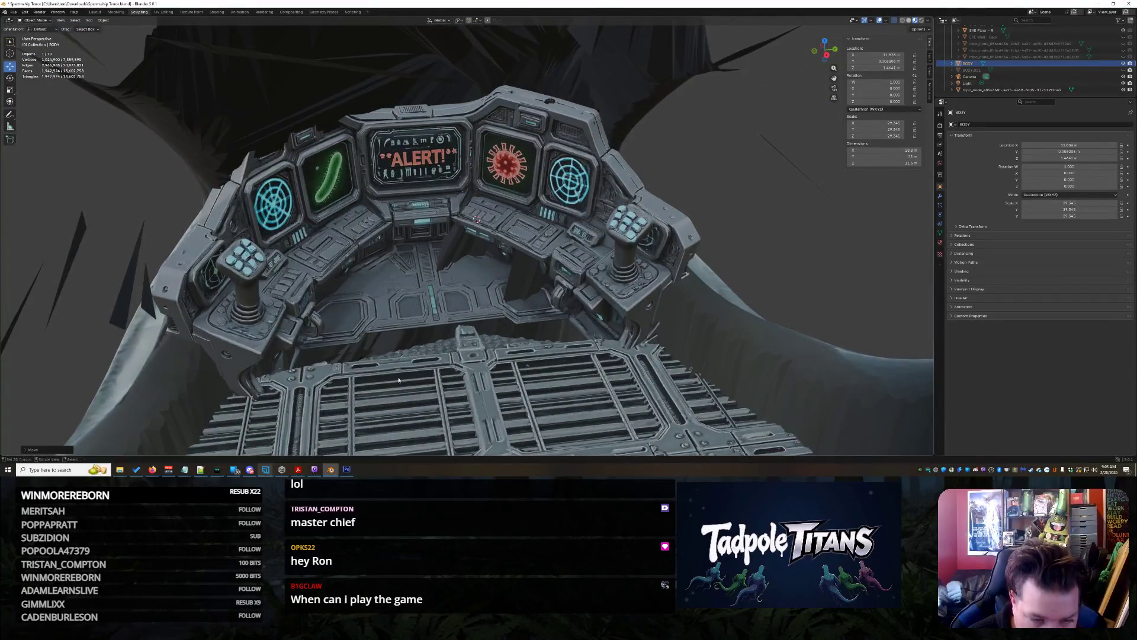
key("ctrl+z")
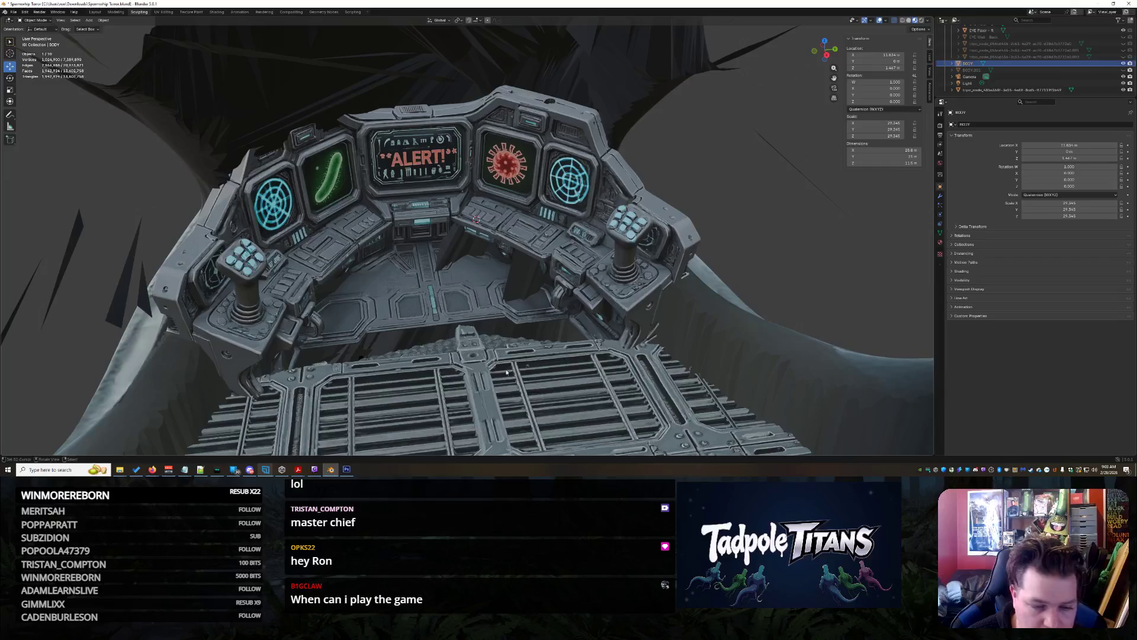
scroll(506, 372, "down", 10)
left_click(789, 272)
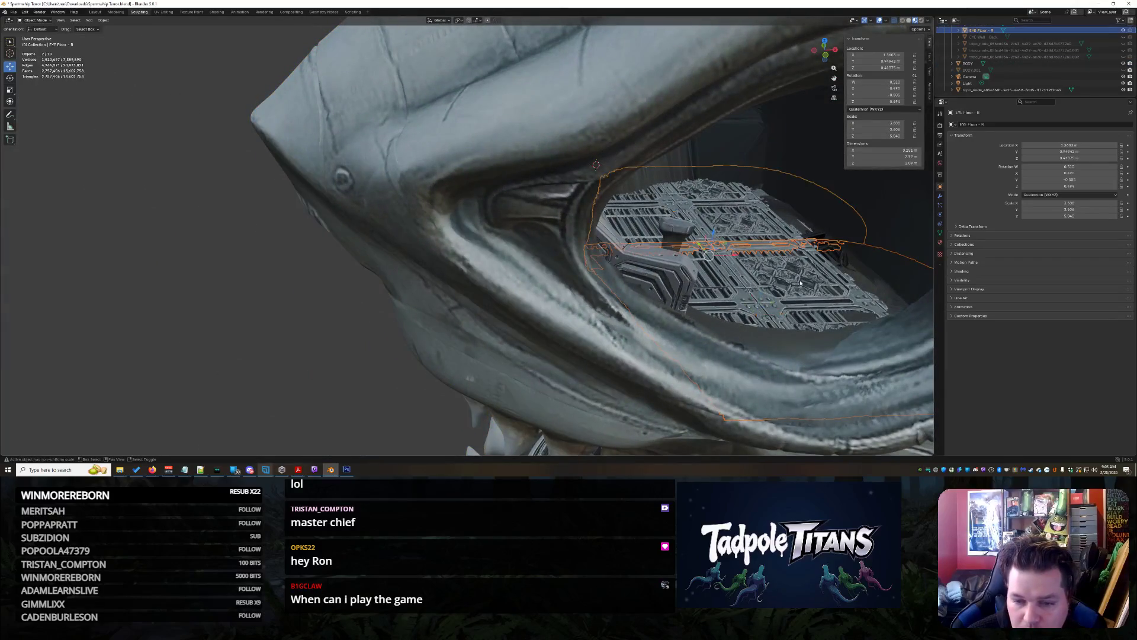
Move EYE Floor - R along X to about 1.147
scroll(751, 265, "up", 8)
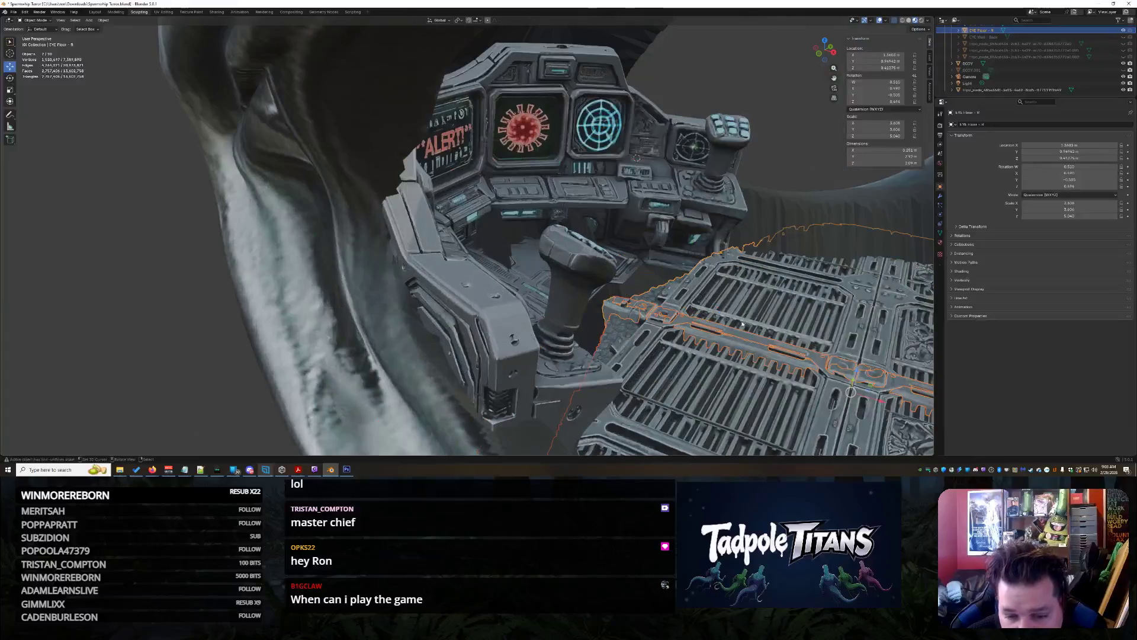
mouse_move(751, 265)
middle_mouse_down()
mouse_move(733, 345)
mouse_move(448, 317)
middle_mouse_up()
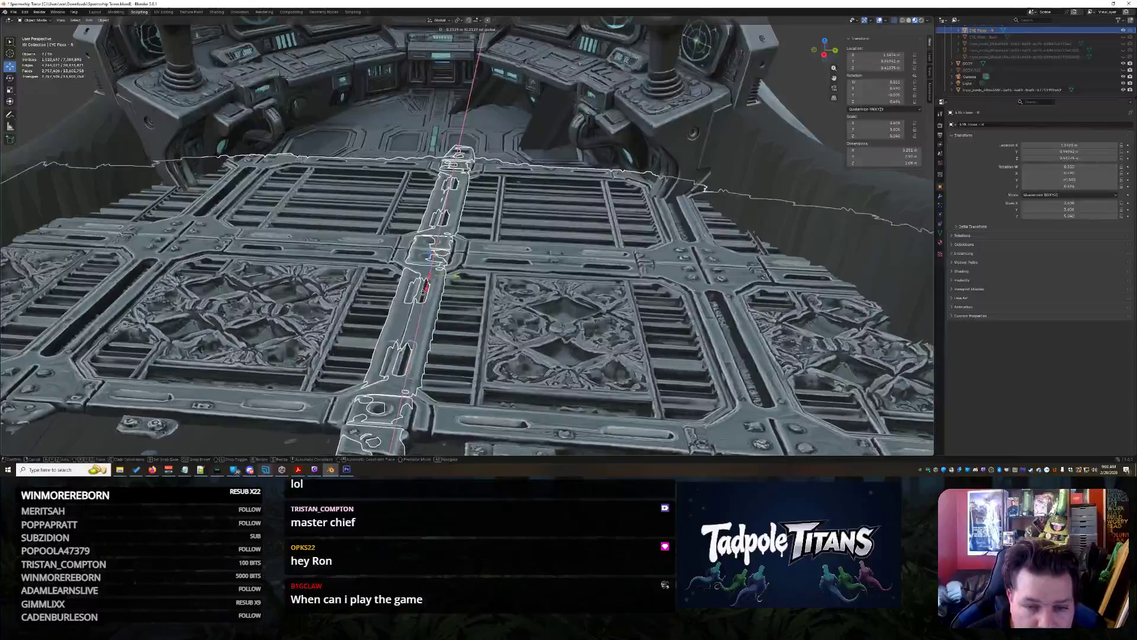
left_click(427, 293)
Adjust the cockpit console's height along the Z axis
left_click(819, 76)
scroll(819, 76, "down", 5)
left_click(577, 157)
left_click_drag(445, 79, 445, 76)
left_click(687, 110)
mouse_move(687, 110)
middle_mouse_down()
mouse_move(647, 116)
mouse_move(667, 123)
mouse_move(598, 198)
middle_mouse_up()
Deselect all and check the head exterior and floor grille panels from several angles
scroll(595, 200, "up", 5)
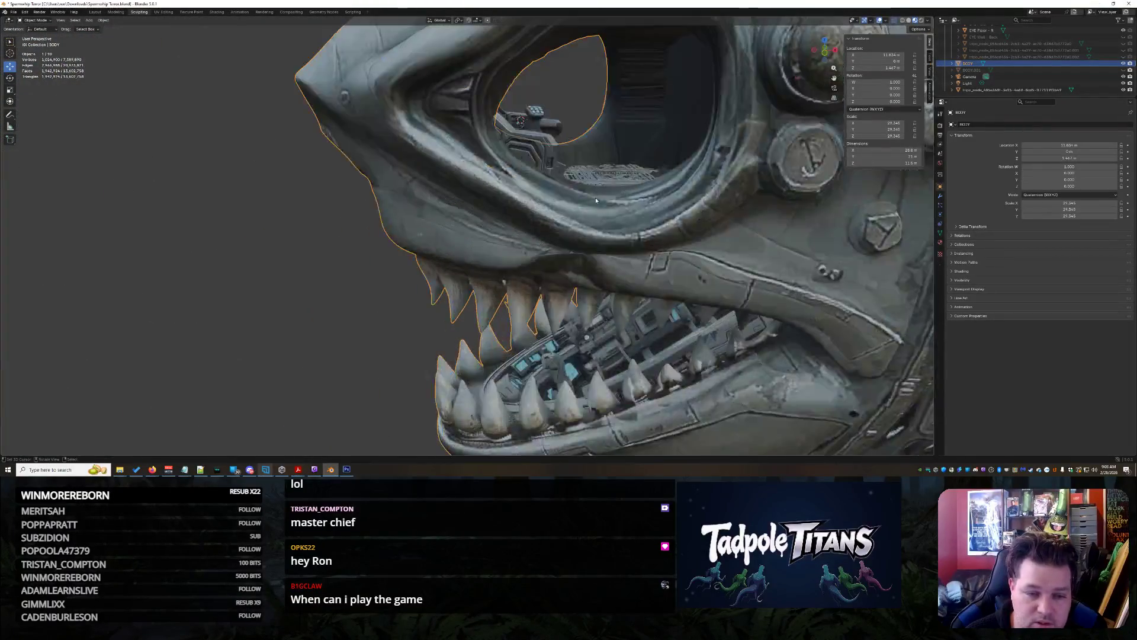
left_click(251, 187)
scroll(261, 184, "down", 5)
middle_click_drag(271, 182, 260, 184)
mouse_move(387, 235)
middle_mouse_down()
mouse_move(353, 229)
mouse_move(427, 236)
mouse_move(385, 259)
mouse_move(466, 324)
middle_mouse_up()
scroll(385, 260, "down", 5)
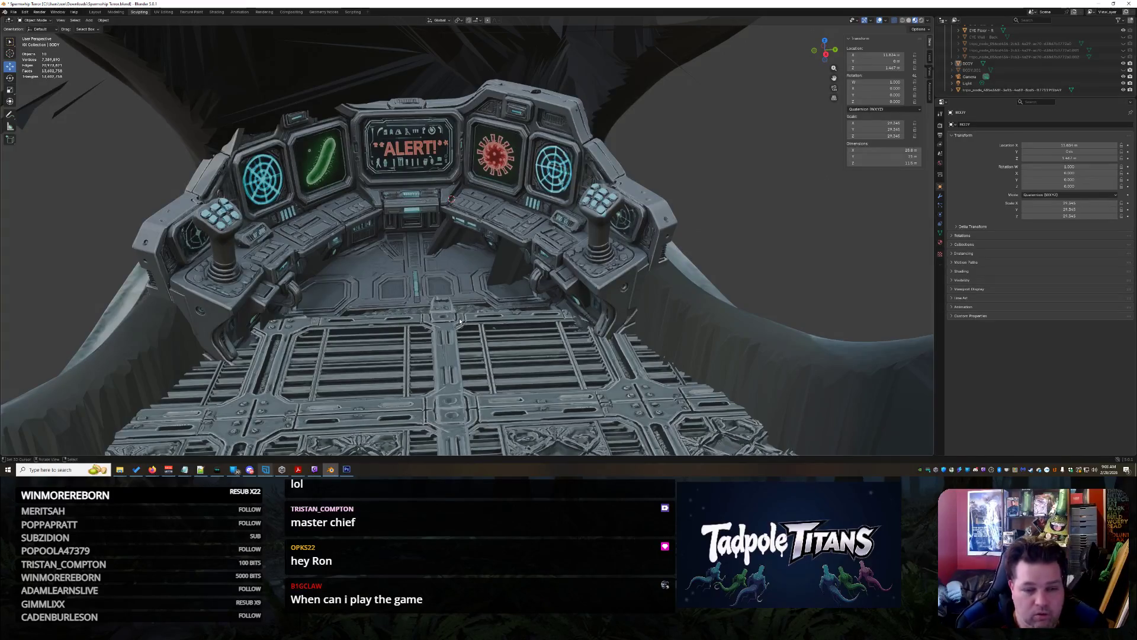
scroll(460, 320, "down", 4)
mouse_move(460, 321)
middle_mouse_down()
mouse_move(486, 279)
mouse_move(539, 259)
mouse_move(402, 296)
middle_mouse_up()
scroll(538, 264, "down", 4)
scroll(538, 265, "up", 8)
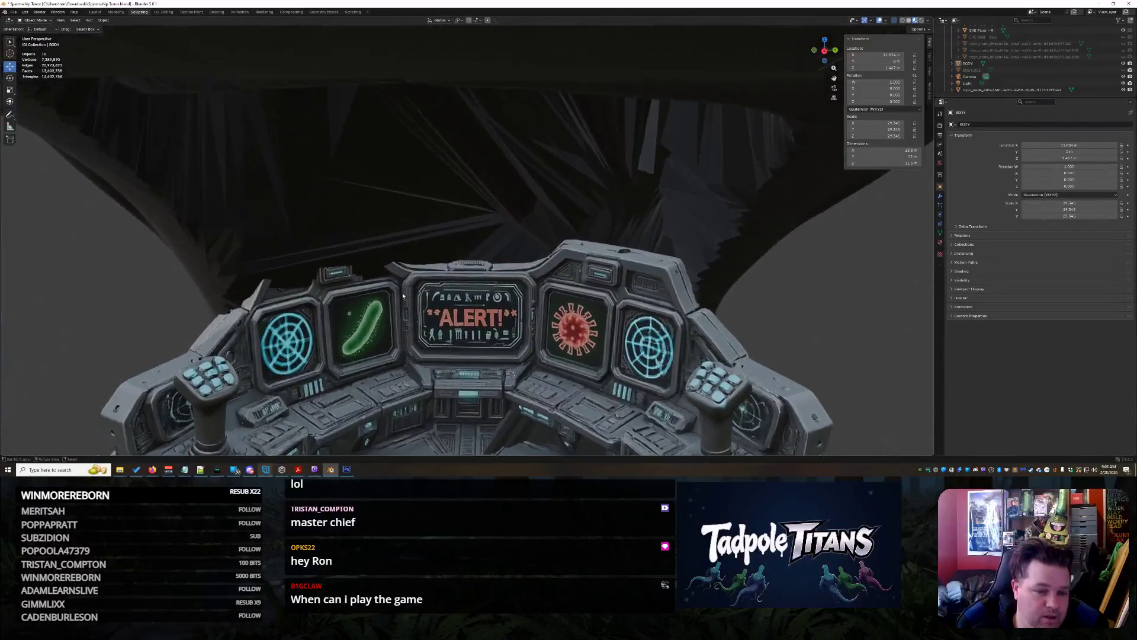
scroll(394, 288, "up", 2)
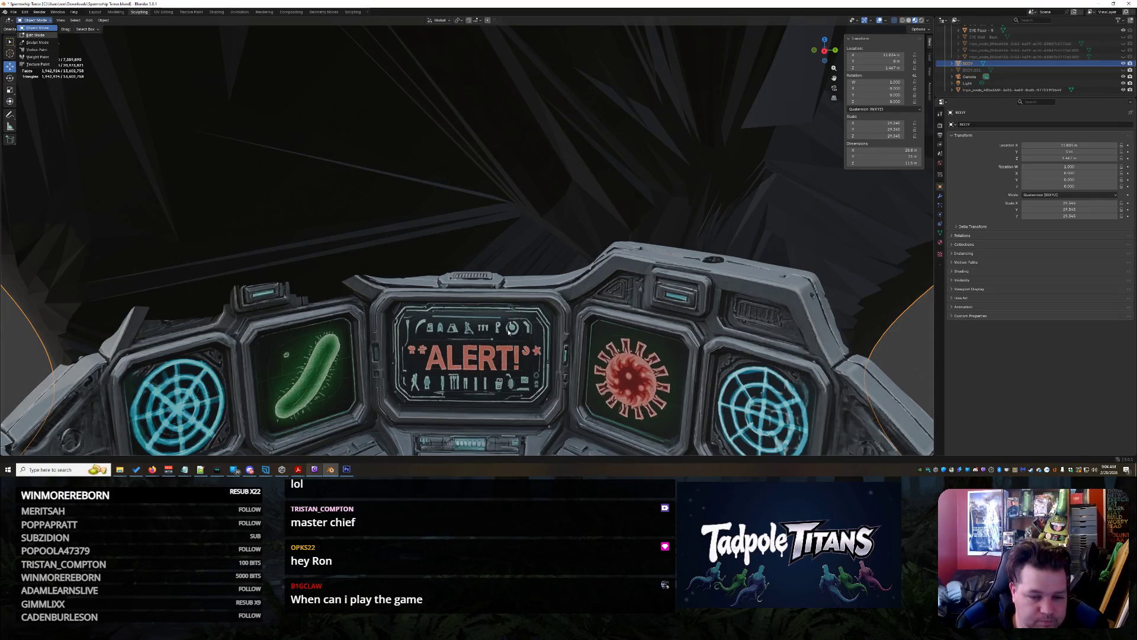
Enter Sculpt Mode on the body and pick the Elastic Grab brush
left_click(36, 35)
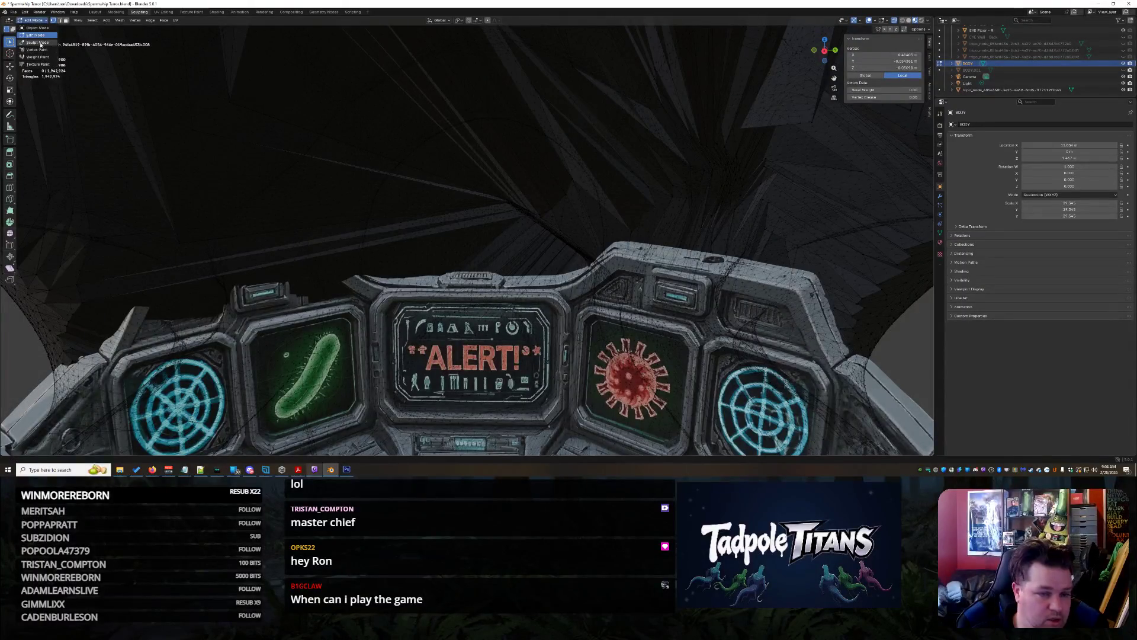
left_click(38, 42)
middle_click_drag(435, 261, 439, 256)
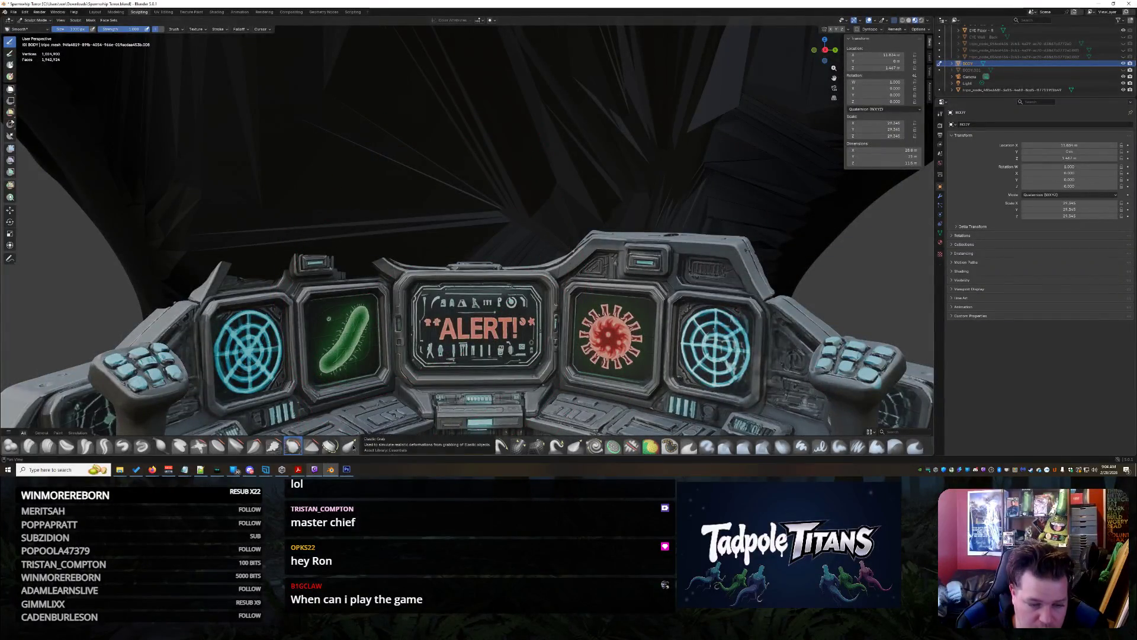
left_click(350, 445)
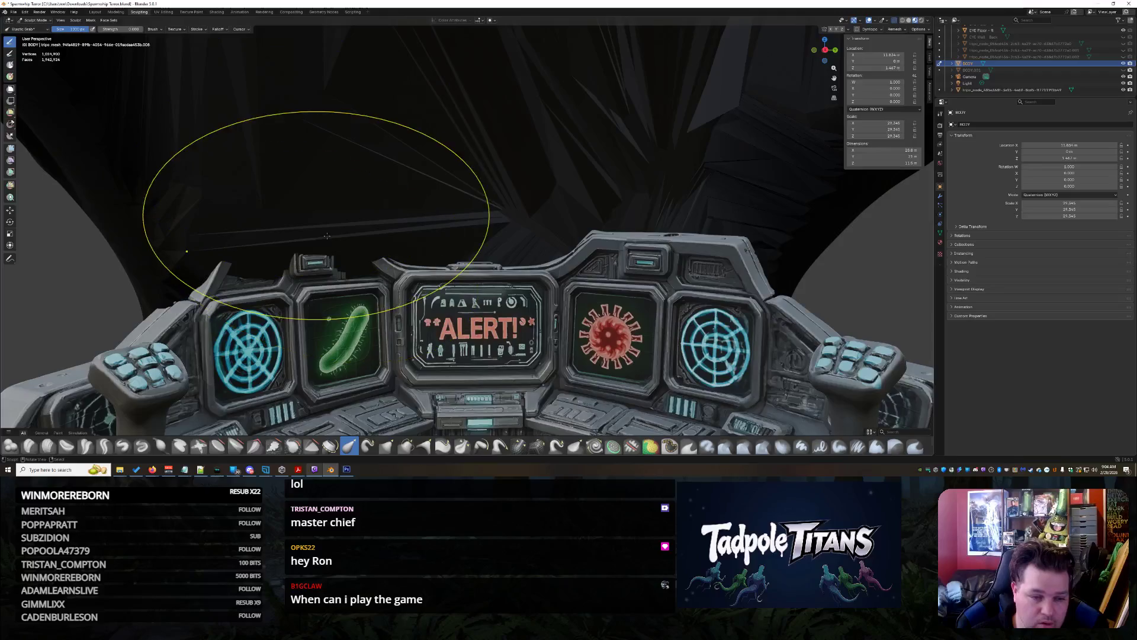
Frame the cockpit console's ALERT screen housing from frontal and three-quarter views
mouse_move(342, 251)
middle_mouse_down()
mouse_move(304, 330)
mouse_move(414, 296)
middle_mouse_up()
scroll(424, 303, "up", 5)
mouse_move(508, 216)
middle_mouse_down("shift")
mouse_move(652, 181)
mouse_move(657, 154)
middle_mouse_up("shift")
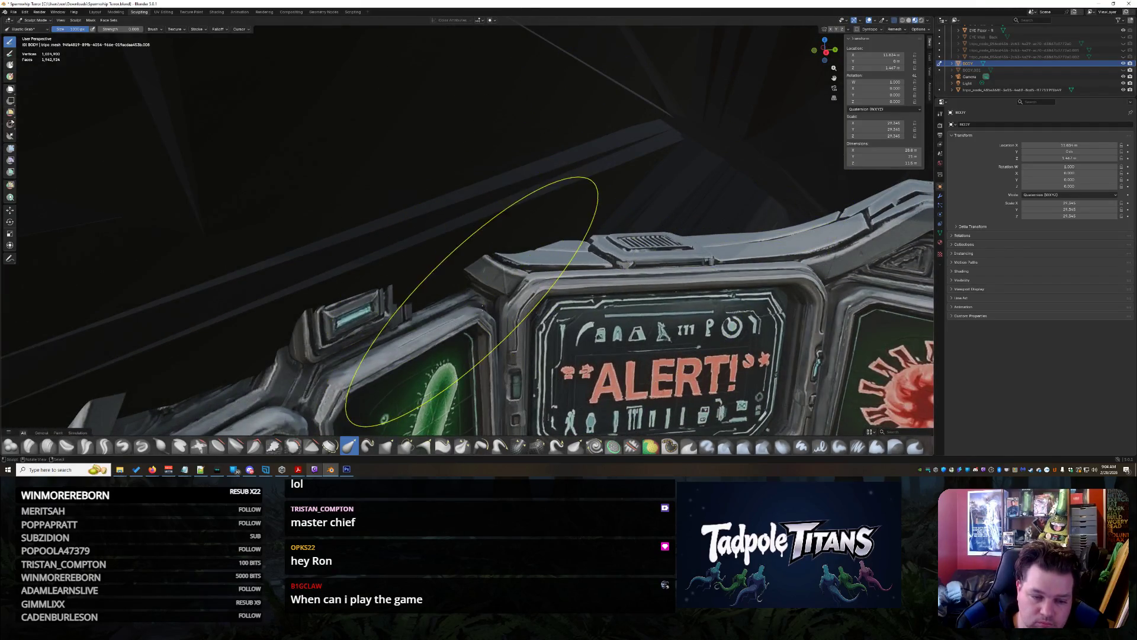
scroll(482, 307, "down", 5)
mouse_move(482, 306)
middle_mouse_down()
mouse_move(501, 289)
mouse_move(472, 246)
middle_mouse_up()
scroll(501, 290, "up", 5)
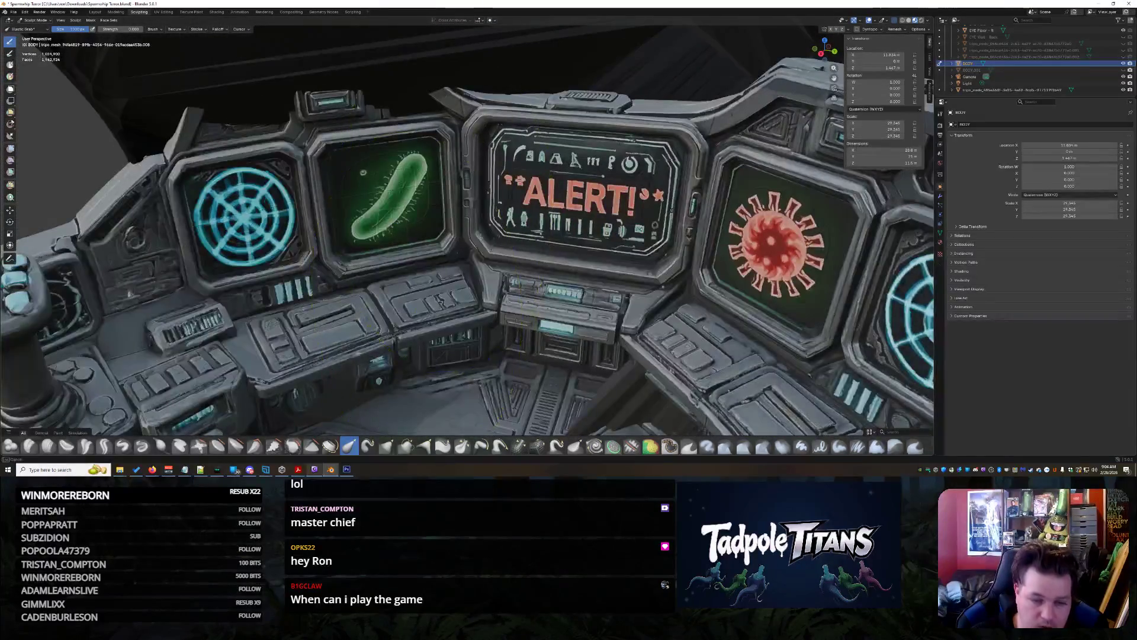
scroll(535, 163, "down", 4)
middle_click_drag(536, 163, 551, 200)
scroll(550, 200, "down", 3)
scroll(533, 241, "up", 4)
mouse_move(533, 241)
middle_mouse_down()
mouse_move(540, 207)
mouse_move(560, 337)
middle_mouse_up()
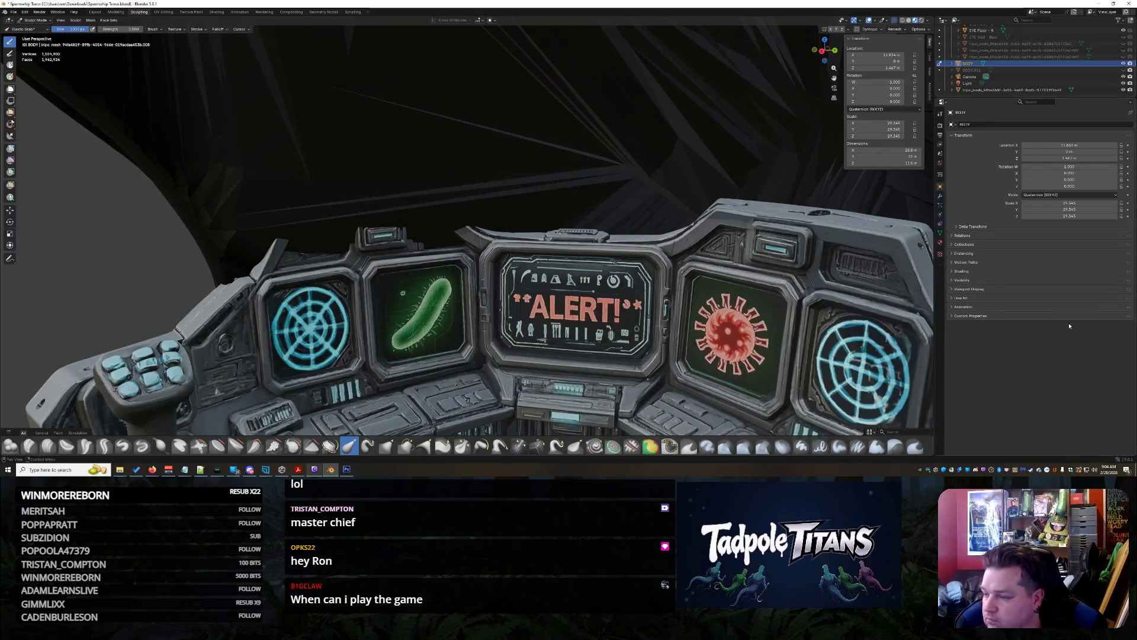
Sculpt the dark inner head wall just above the console
mouse_move(933, 327)
middle_mouse_down()
mouse_move(597, 274)
mouse_move(596, 246)
mouse_move(692, 239)
mouse_move(610, 290)
middle_mouse_up()
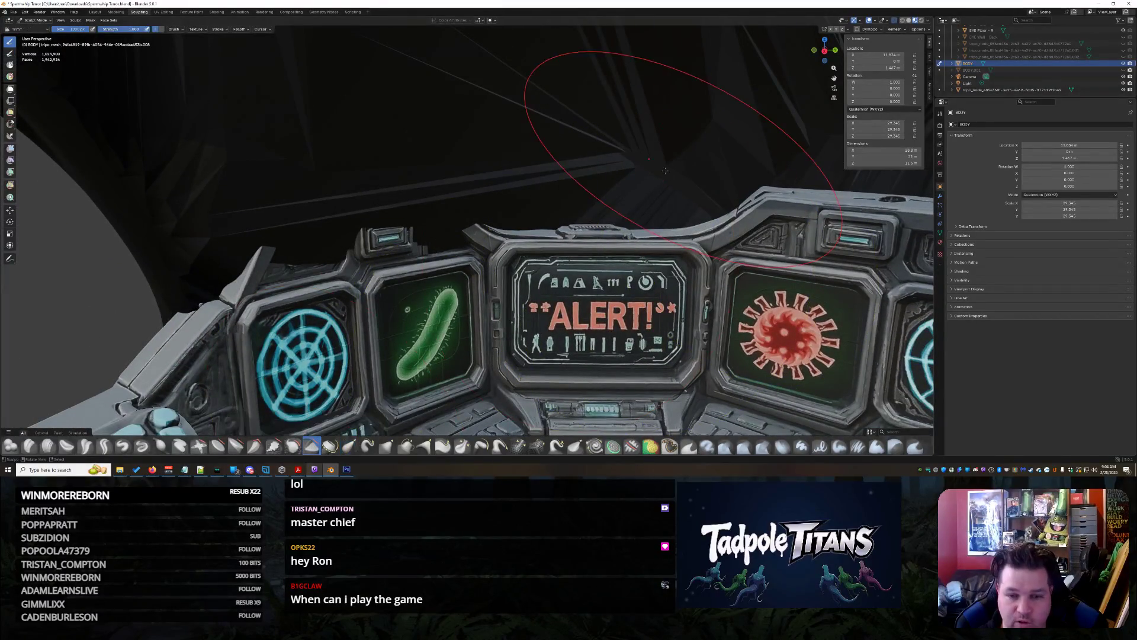
left_click_drag(635, 178, 365, 107)
middle_click_drag(796, 243, 750, 178)
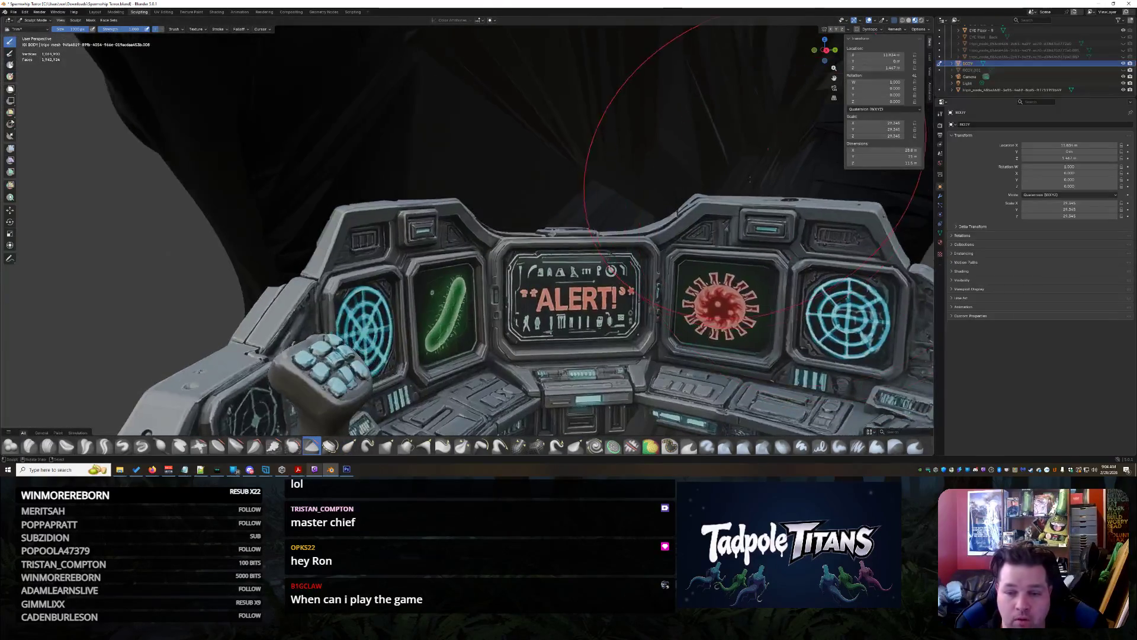
left_click_drag(705, 165, 698, 154)
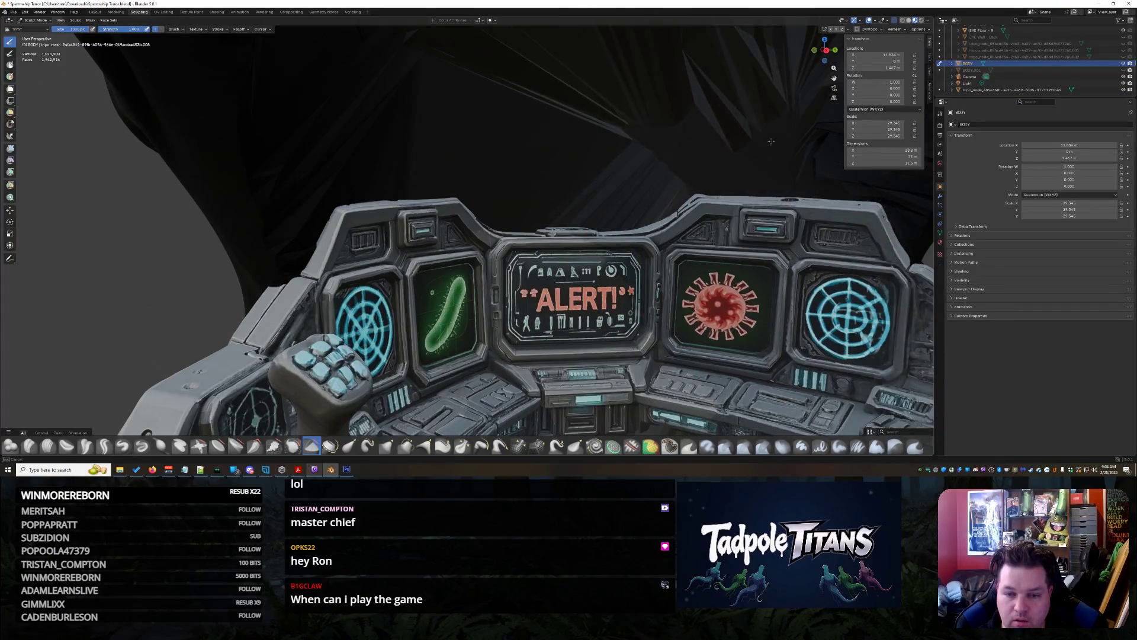
scroll(673, 167, "down", 10)
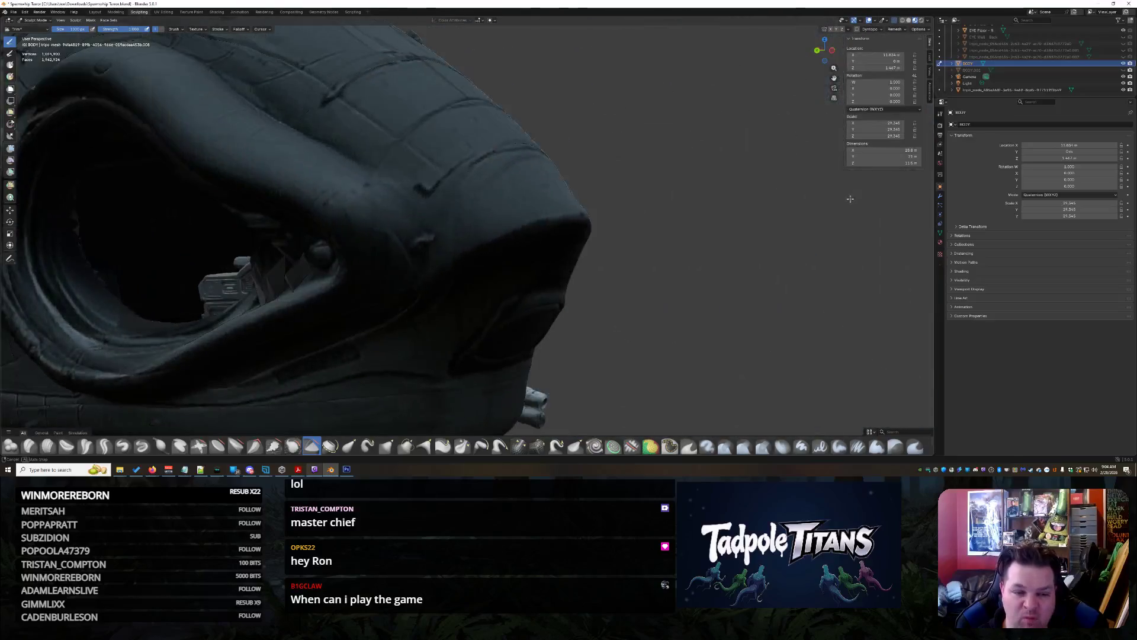
mouse_move(850, 199)
middle_mouse_down()
mouse_move(657, 220)
mouse_move(799, 231)
mouse_move(766, 221)
mouse_move(810, 249)
middle_mouse_up()
scroll(655, 221, "up", 8)
scroll(655, 220, "down", 5)
scroll(784, 226, "down", 4)
scroll(773, 229, "up", 3)
scroll(674, 274, "up", 5)
middle_click_drag(674, 273, 712, 266)
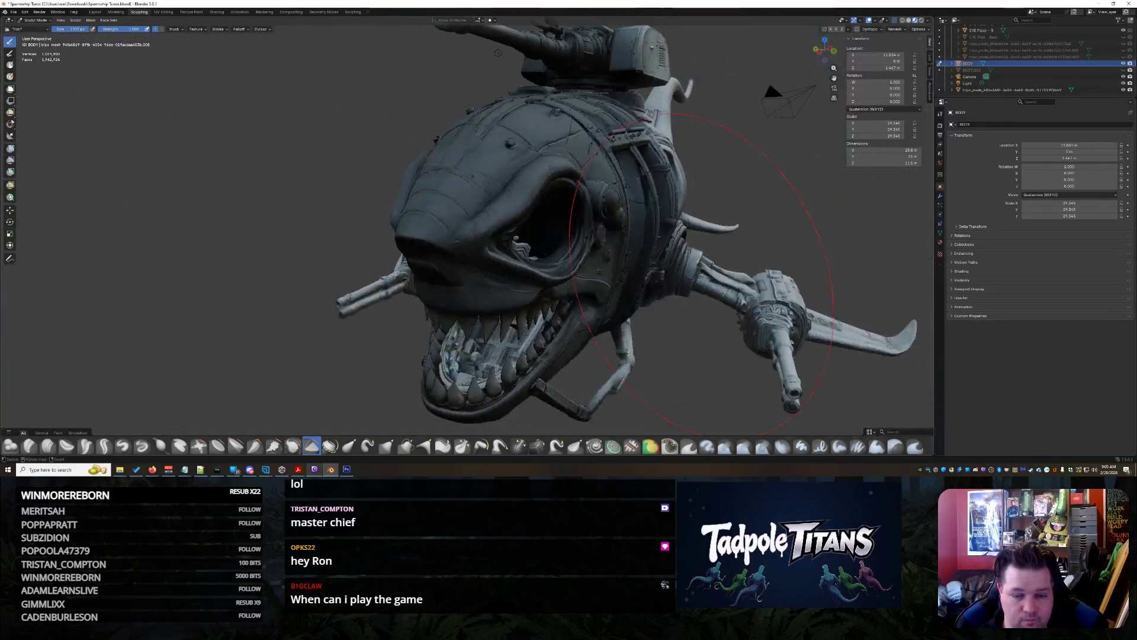
middle_click_drag(699, 330, 687, 310)
scroll(687, 310, "up", 5)
scroll(687, 310, "up", 10)
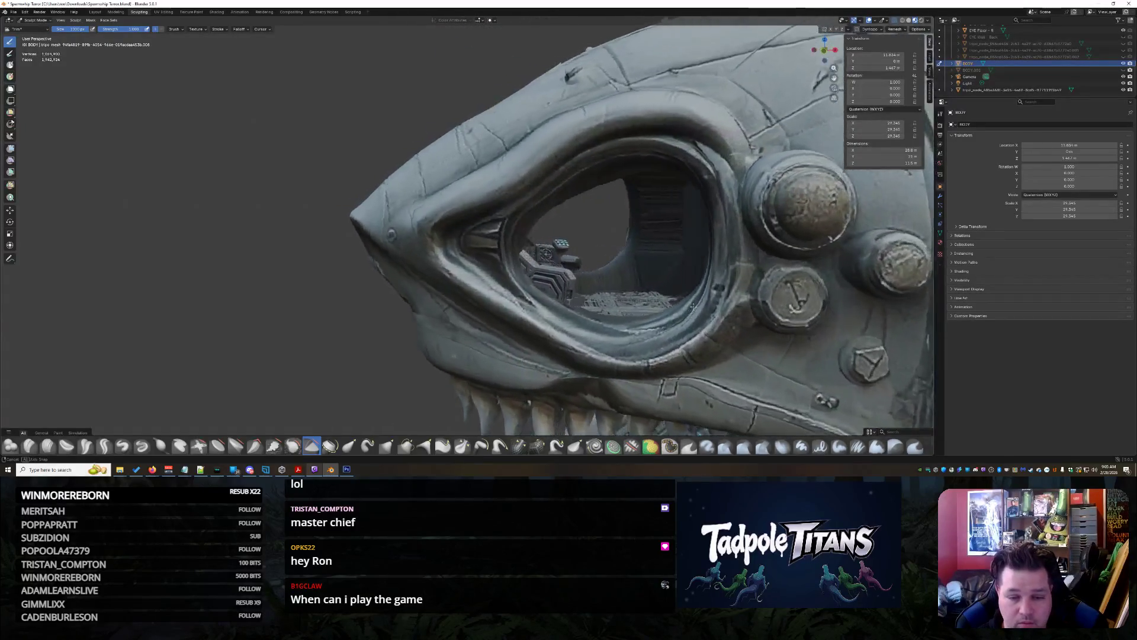
middle_click_drag(692, 311, 651, 306)
scroll(592, 305, "up", 5)
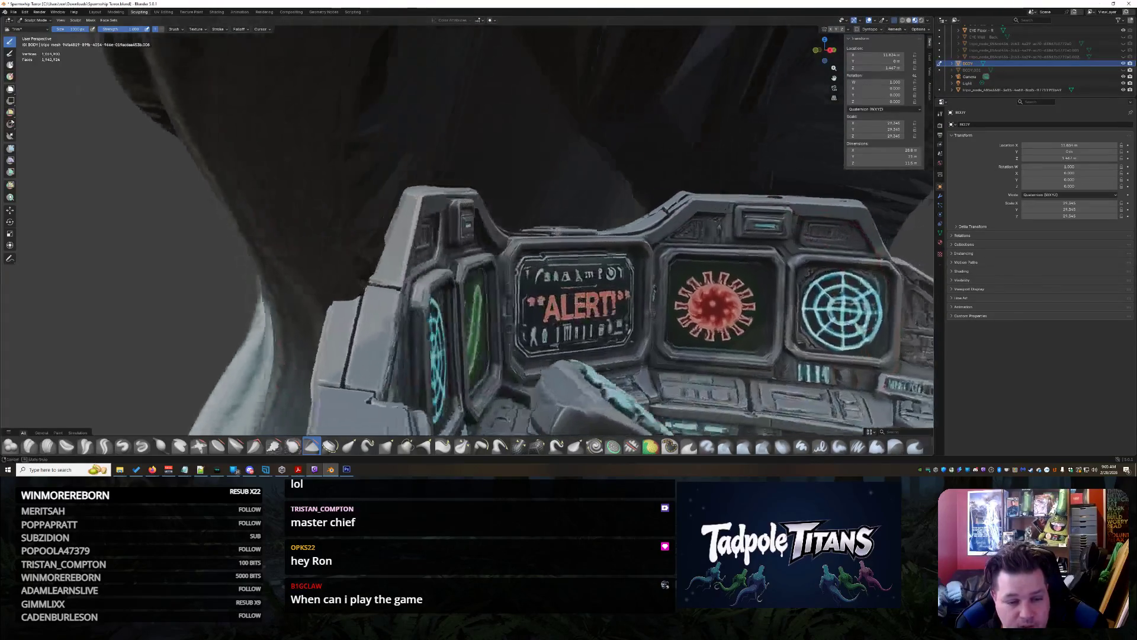
Smooth the left console strut and its lower-left edge with the Smooth brush
mouse_move(342, 271)
middle_mouse_down()
mouse_move(361, 252)
mouse_move(385, 278)
mouse_move(454, 287)
mouse_move(399, 284)
middle_mouse_up()
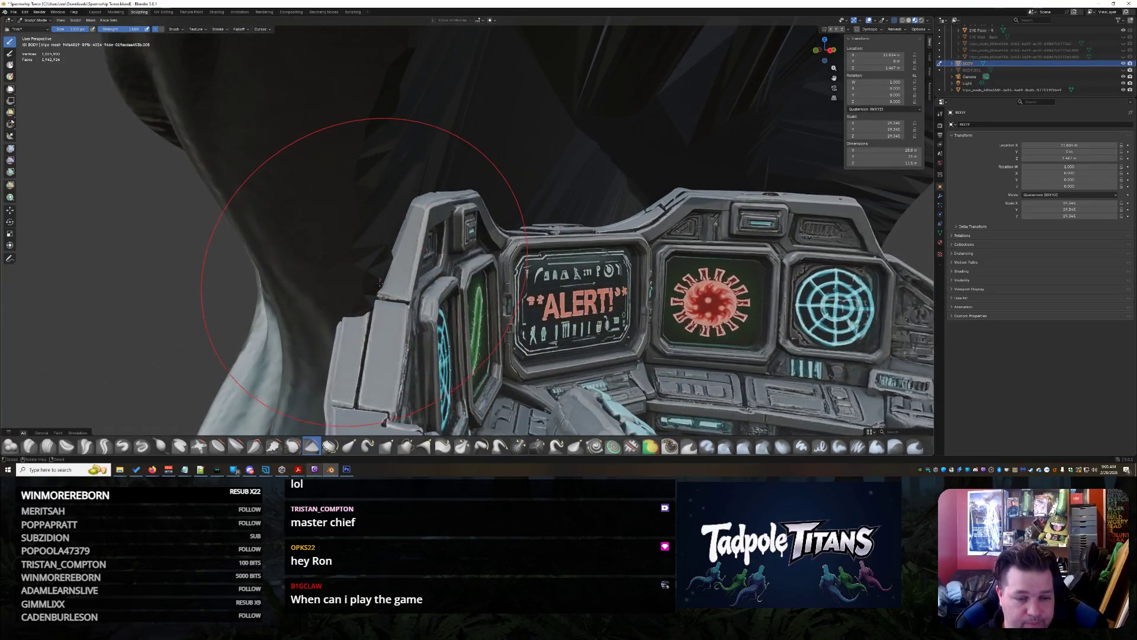
mouse_move(396, 223)
middle_mouse_down()
mouse_move(425, 247)
mouse_move(416, 225)
mouse_move(417, 414)
middle_mouse_up()
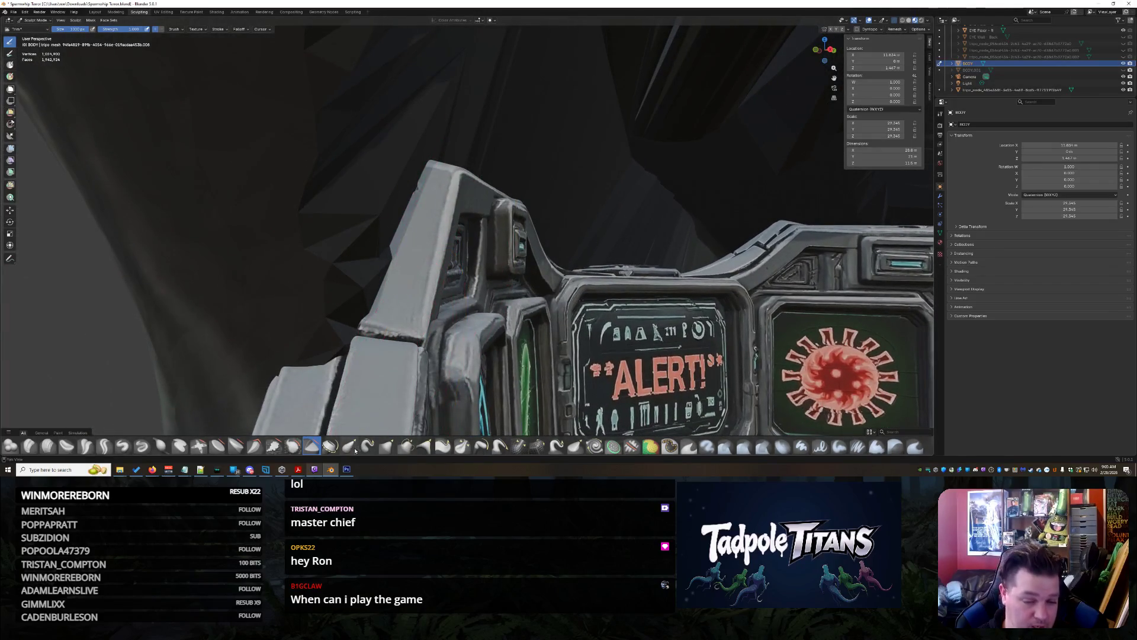
left_click(292, 445)
mouse_move(355, 373)
left_mouse_down()
mouse_move(330, 178)
mouse_move(373, 116)
left_mouse_up()
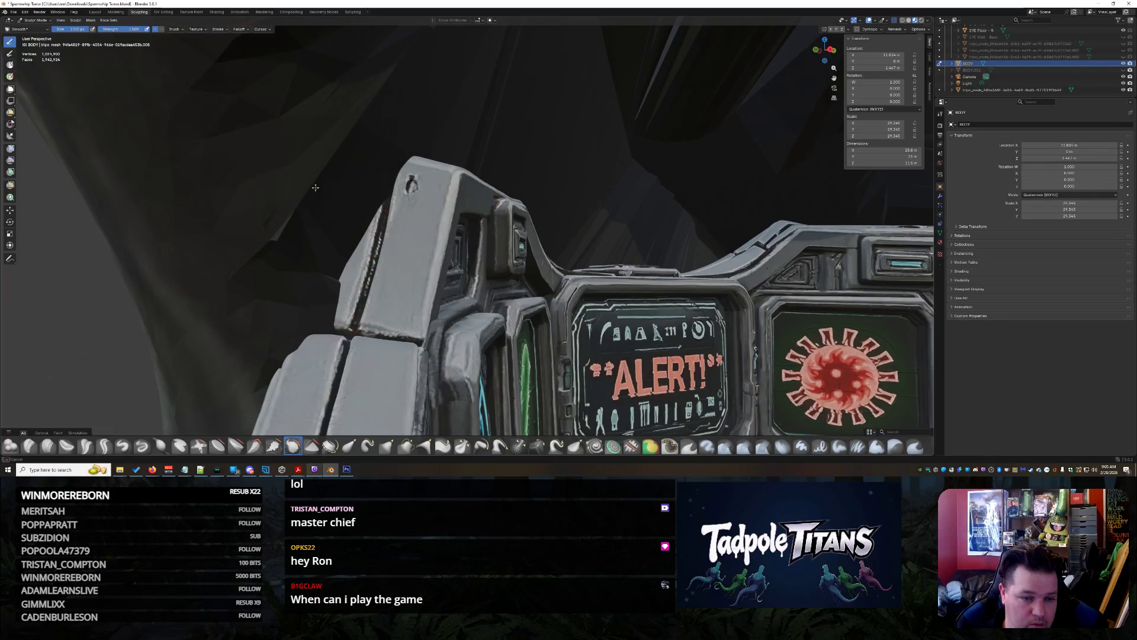
left_click_drag(313, 210, 307, 226)
Check the smoothed strut and ALERT panel from several angles
middle_click_drag(270, 284, 294, 277)
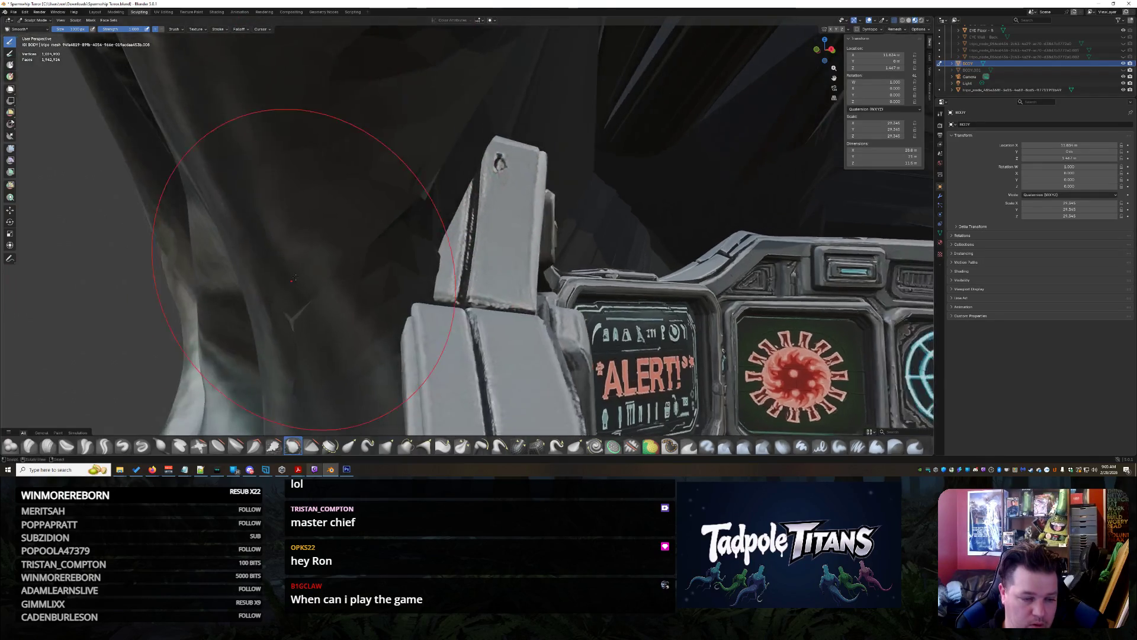
mouse_move(457, 225)
middle_mouse_down()
mouse_move(533, 148)
mouse_move(484, 221)
middle_mouse_up()
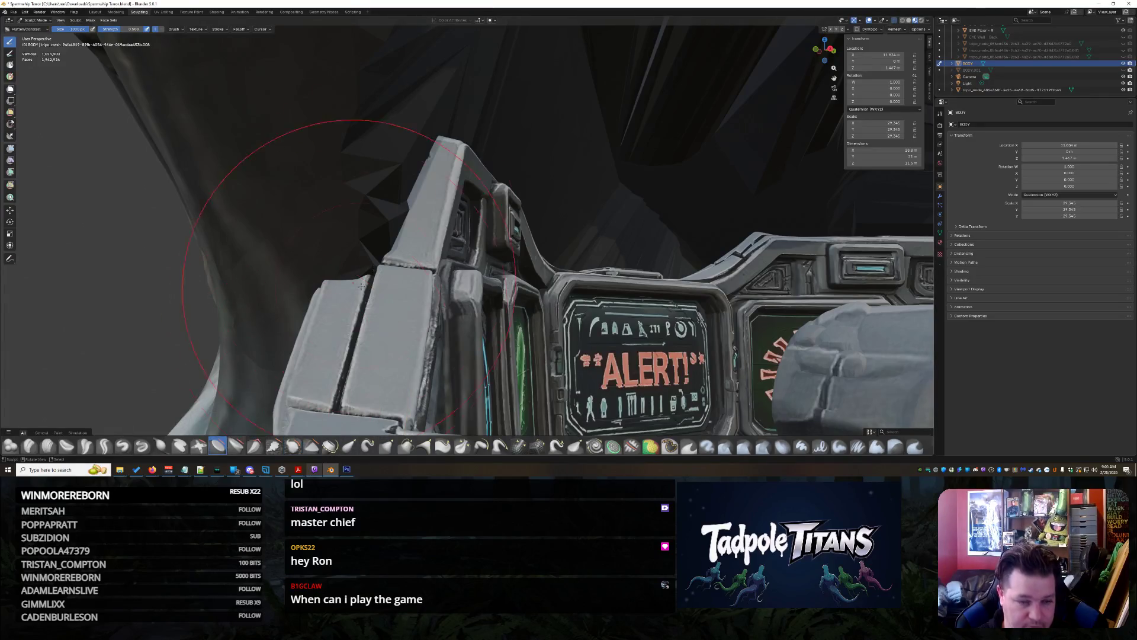
middle_click_drag(406, 212, 384, 221)
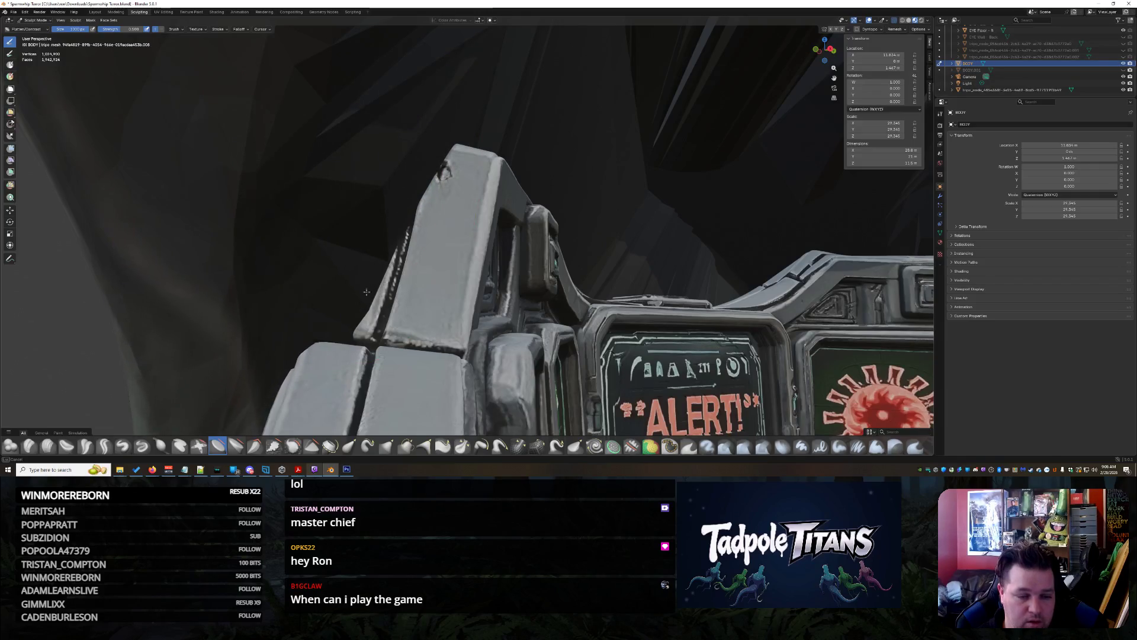
mouse_move(357, 319)
middle_mouse_down()
mouse_move(308, 308)
mouse_move(331, 296)
mouse_move(414, 302)
mouse_move(680, 335)
middle_mouse_up()
scroll(680, 336, "up", 10)
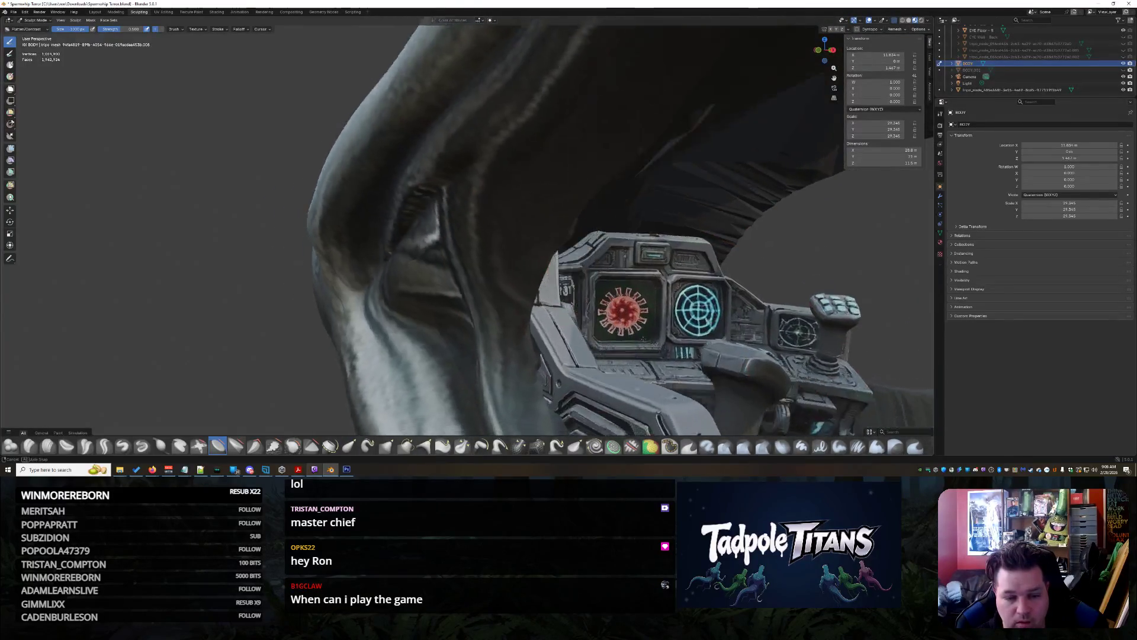
Inspect the eye rim and head exterior around the cockpit console
scroll(680, 335, "down", 2)
mouse_move(680, 335)
middle_mouse_down()
mouse_move(668, 333)
mouse_move(731, 347)
mouse_move(604, 350)
mouse_move(643, 347)
middle_mouse_up()
scroll(667, 333, "down", 3)
scroll(732, 347, "up", 2)
scroll(639, 345, "up", 4)
scroll(638, 345, "down", 3)
scroll(646, 344, "up", 2)
scroll(645, 343, "down", 3)
scroll(646, 344, "up", 3)
scroll(604, 351, "up", 2)
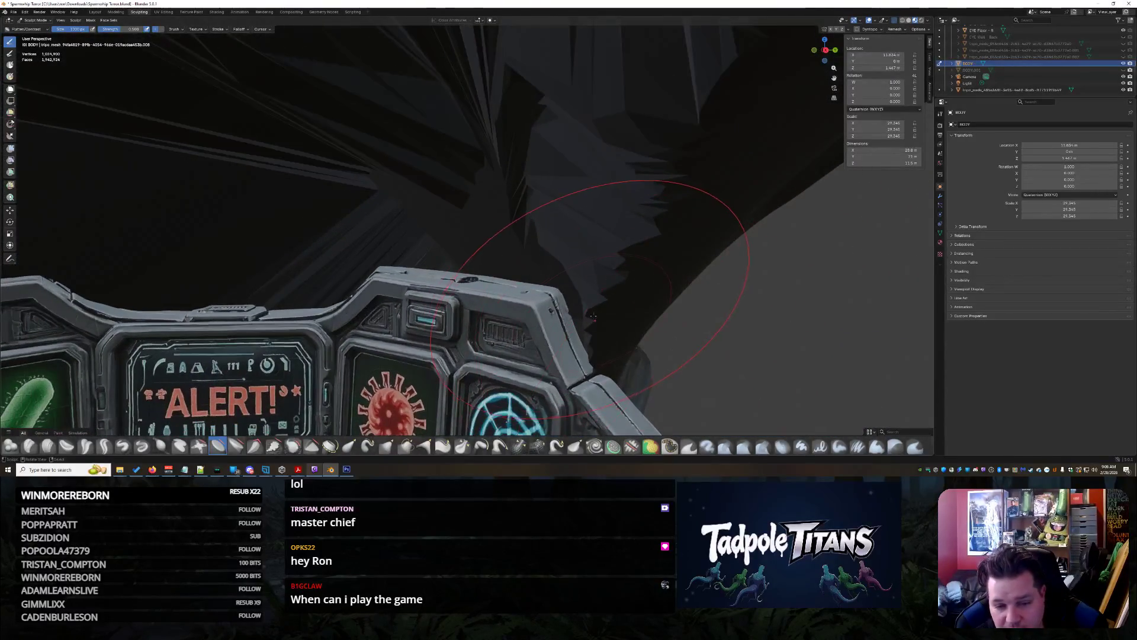
middle_click_drag(594, 320, 598, 244)
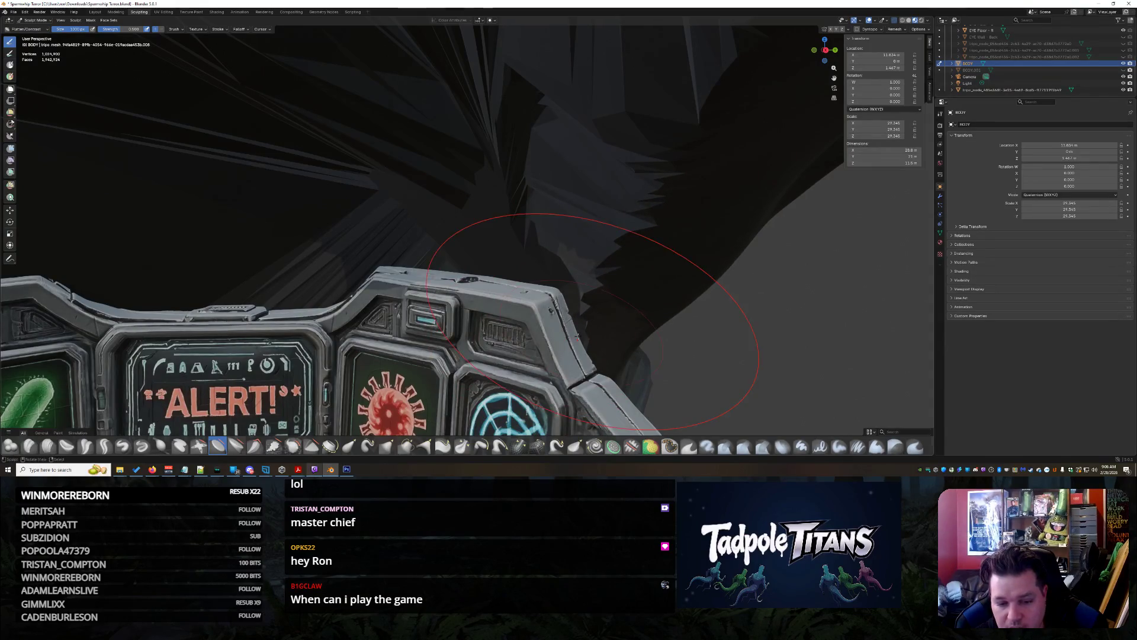
mouse_move(604, 161)
middle_mouse_down()
mouse_move(664, 279)
mouse_move(655, 289)
mouse_move(775, 292)
mouse_move(448, 249)
mouse_move(375, 253)
mouse_move(455, 186)
middle_mouse_up()
scroll(614, 289, "up", 2)
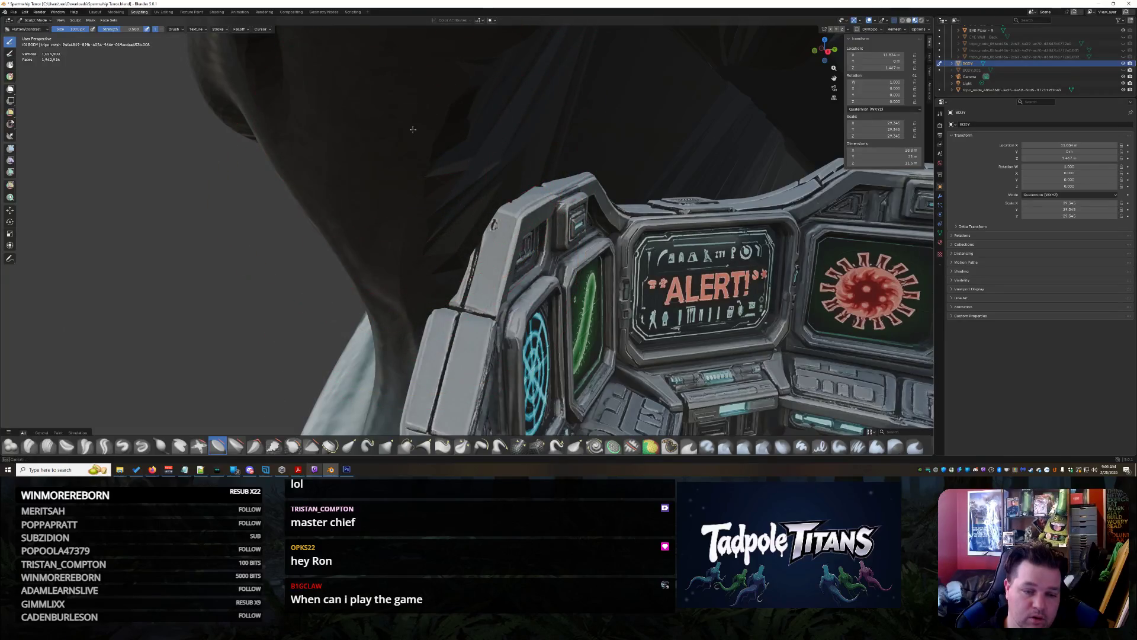
Frame the full cockpit console and switch to another sculpt tool with B
mouse_move(449, 216)
middle_mouse_down()
mouse_move(600, 326)
mouse_move(579, 323)
middle_mouse_up()
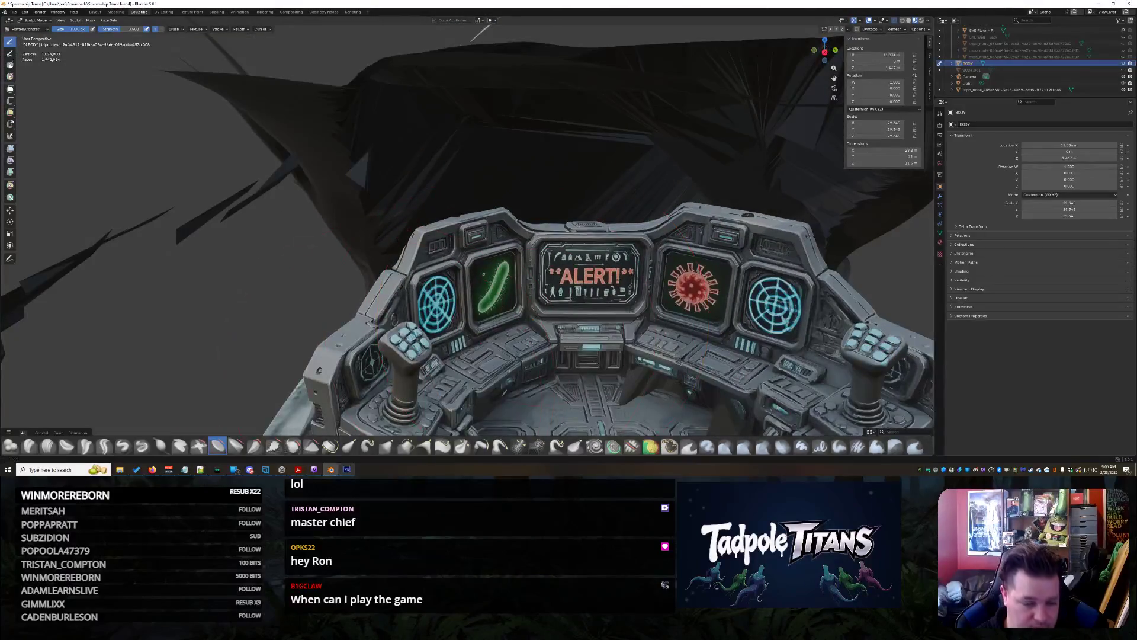
middle_click_drag(352, 444, 348, 251)
key("b")
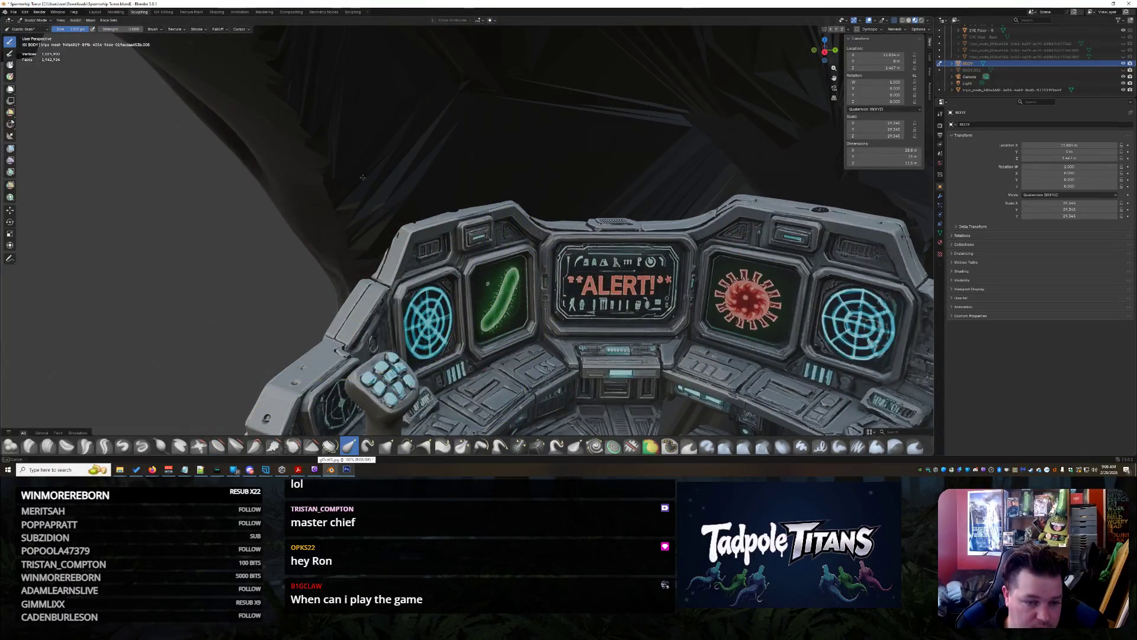
key("Escape")
scroll(365, 206, "down", 4)
mouse_move(365, 206)
middle_mouse_down()
mouse_move(545, 304)
mouse_move(570, 296)
mouse_move(566, 242)
middle_mouse_up()
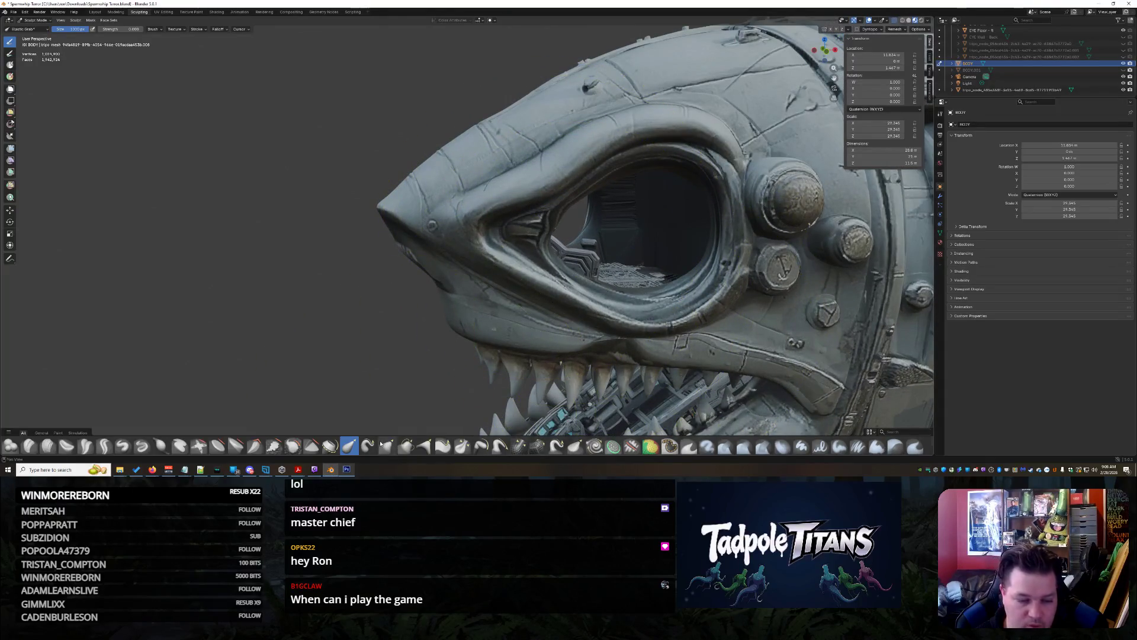
middle_click_drag(589, 286, 545, 338)
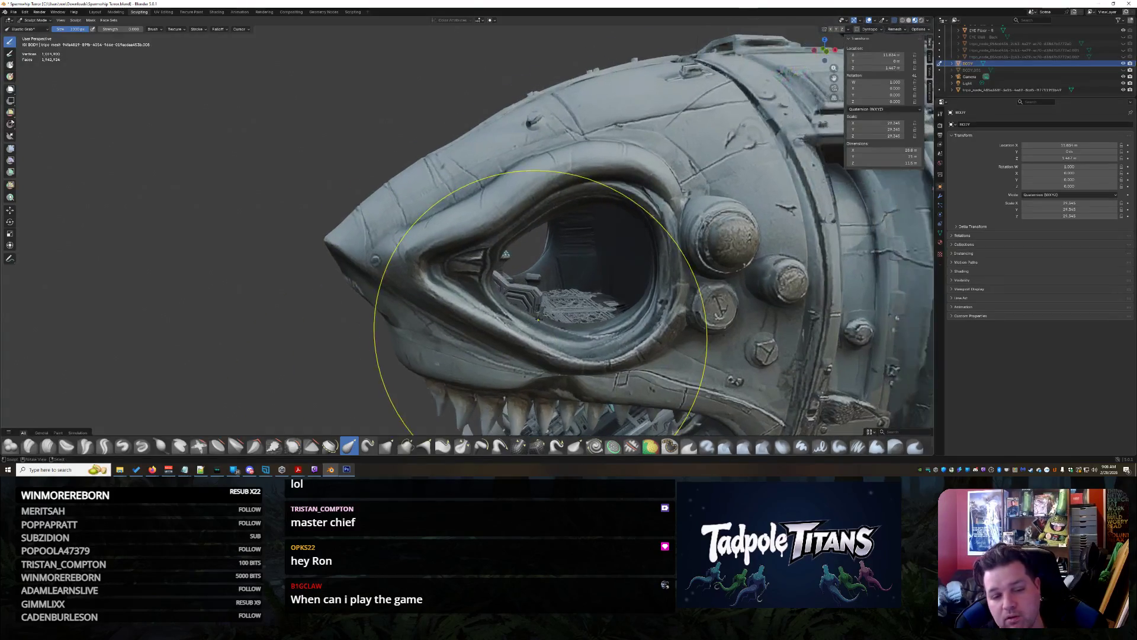
scroll(533, 326, "up", 5)
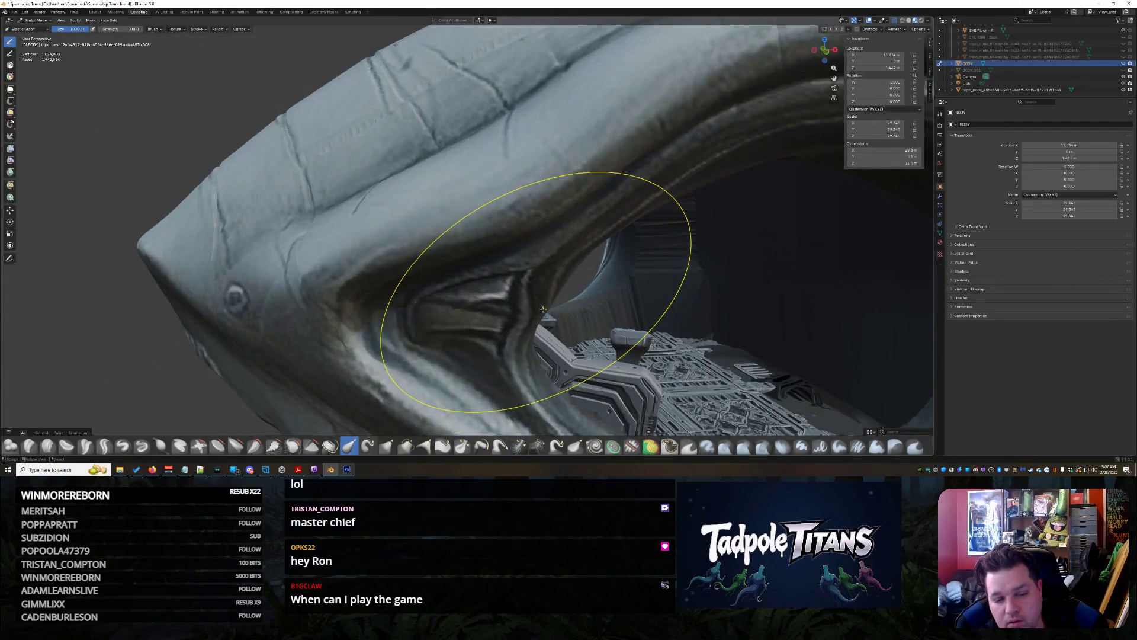
scroll(534, 328, "down", 3)
middle_click_drag(534, 329, 521, 261, "shift")
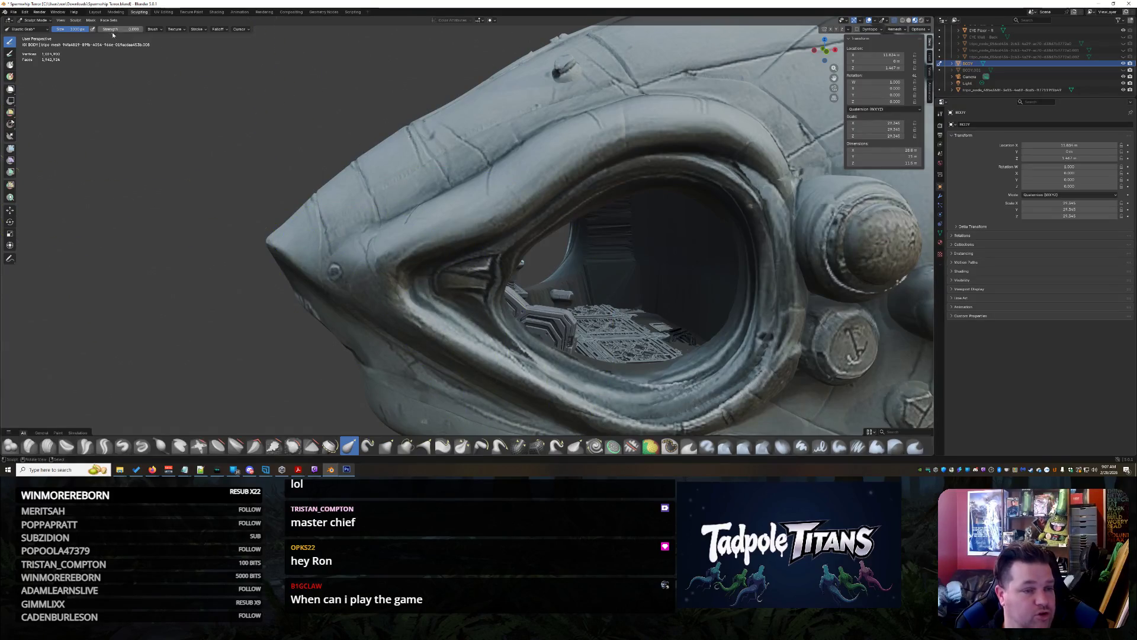
scroll(414, 266, "up", 5)
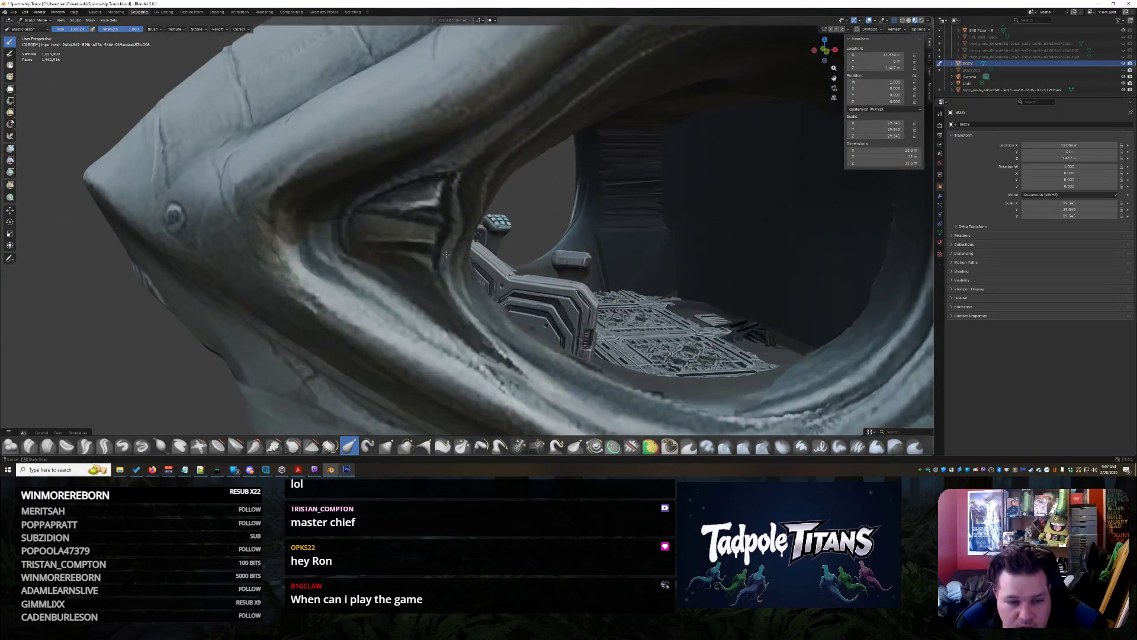
scroll(462, 257, "up", 2)
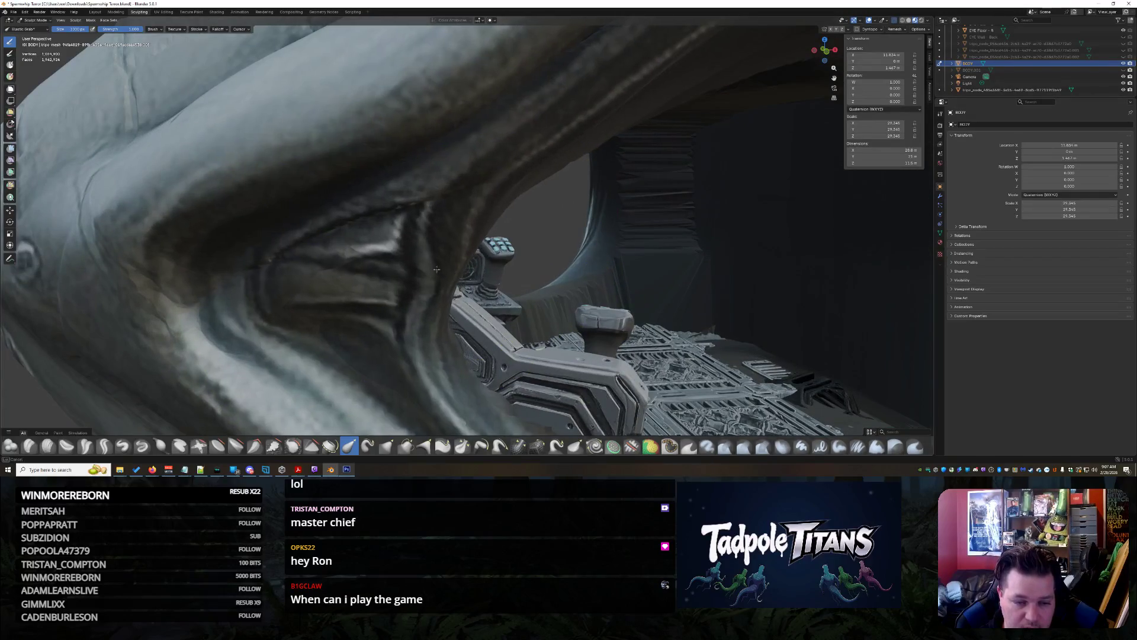
scroll(412, 257, "up", 6)
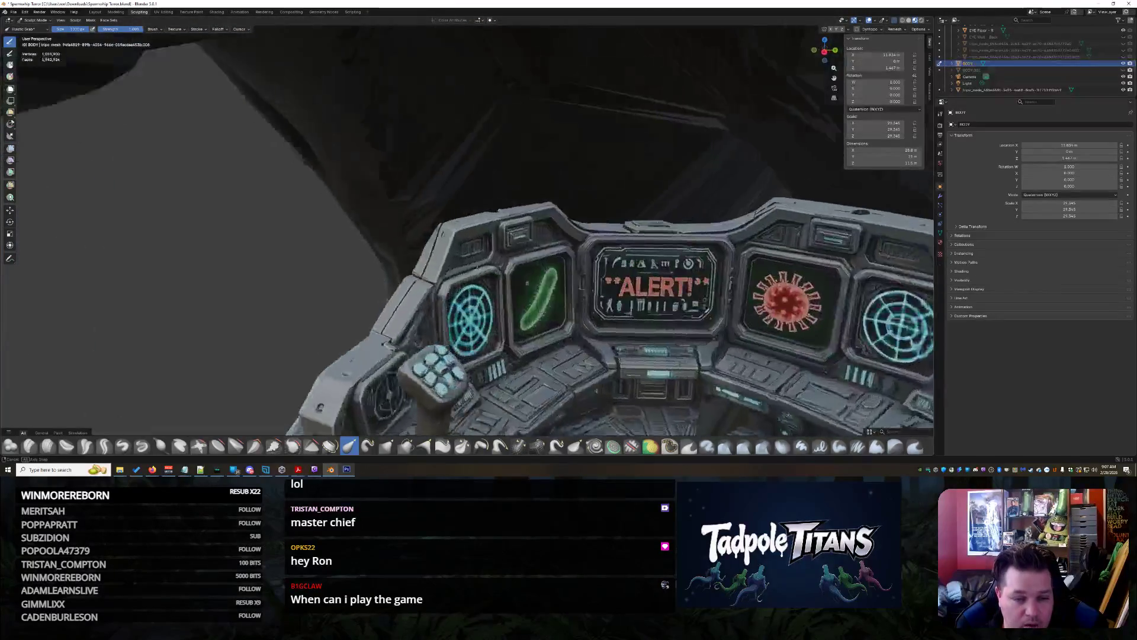
scroll(456, 259, "down", 5)
mouse_move(456, 260)
middle_mouse_down()
mouse_move(604, 228)
mouse_move(570, 275)
middle_mouse_up()
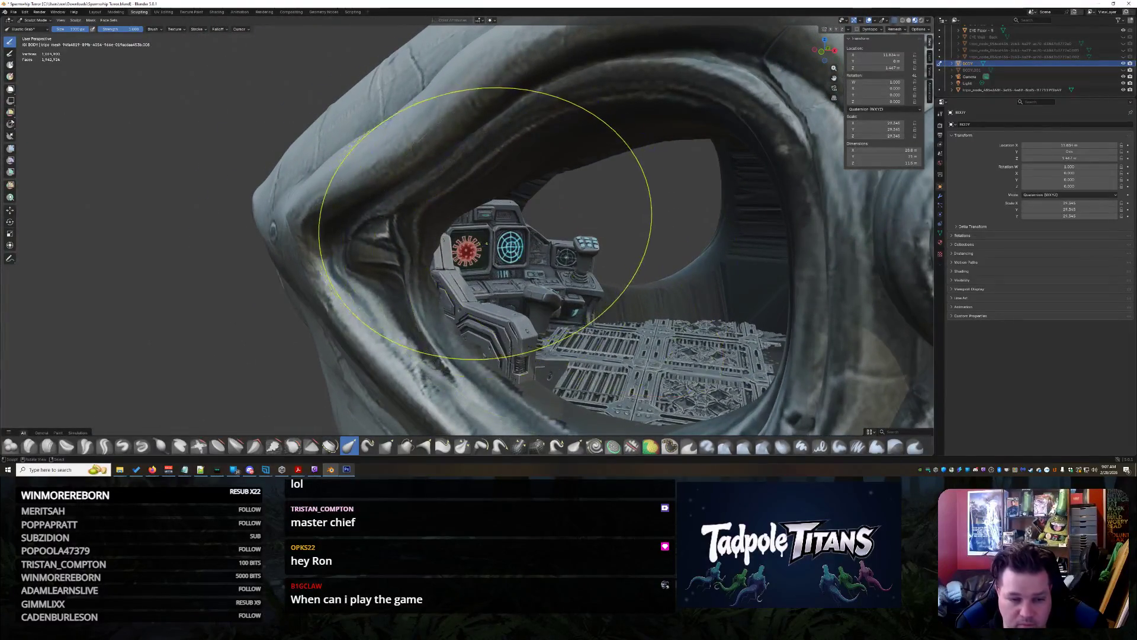
scroll(482, 224, "up", 5)
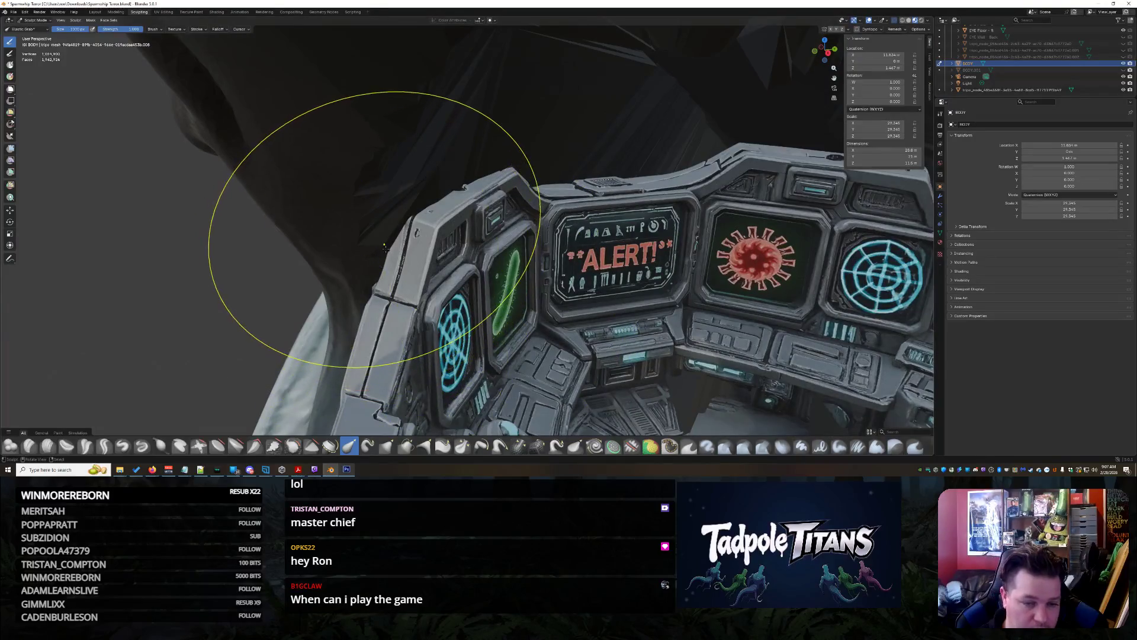
scroll(410, 197, "down", 6)
mouse_move(410, 197)
middle_mouse_down()
mouse_move(615, 242)
mouse_move(453, 202)
middle_mouse_up()
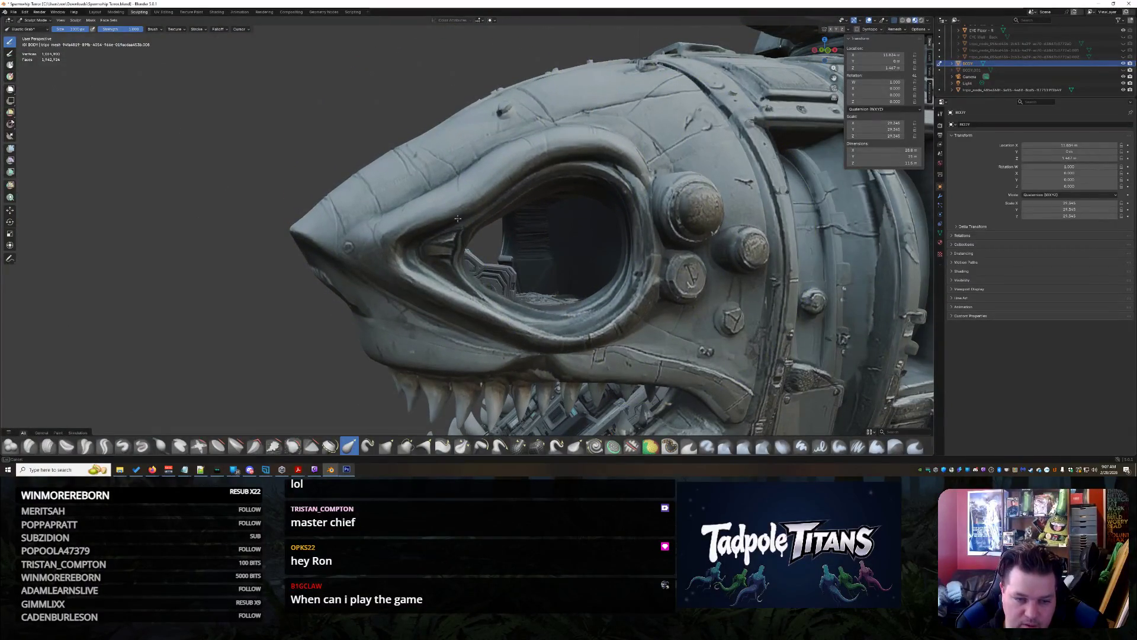
Orbit to face the mouth opening and pull its right rim outward with Elastic Grab
mouse_move(541, 364)
middle_mouse_down()
mouse_move(544, 354)
mouse_move(660, 330)
middle_mouse_up()
scroll(522, 257, "down", 8)
mouse_move(590, 278)
middle_mouse_down()
mouse_move(612, 284)
mouse_move(557, 286)
mouse_move(527, 160)
middle_mouse_up()
scroll(596, 288, "up", 3)
scroll(581, 291, "down", 3)
scroll(581, 291, "down", 5)
scroll(557, 285, "up", 2)
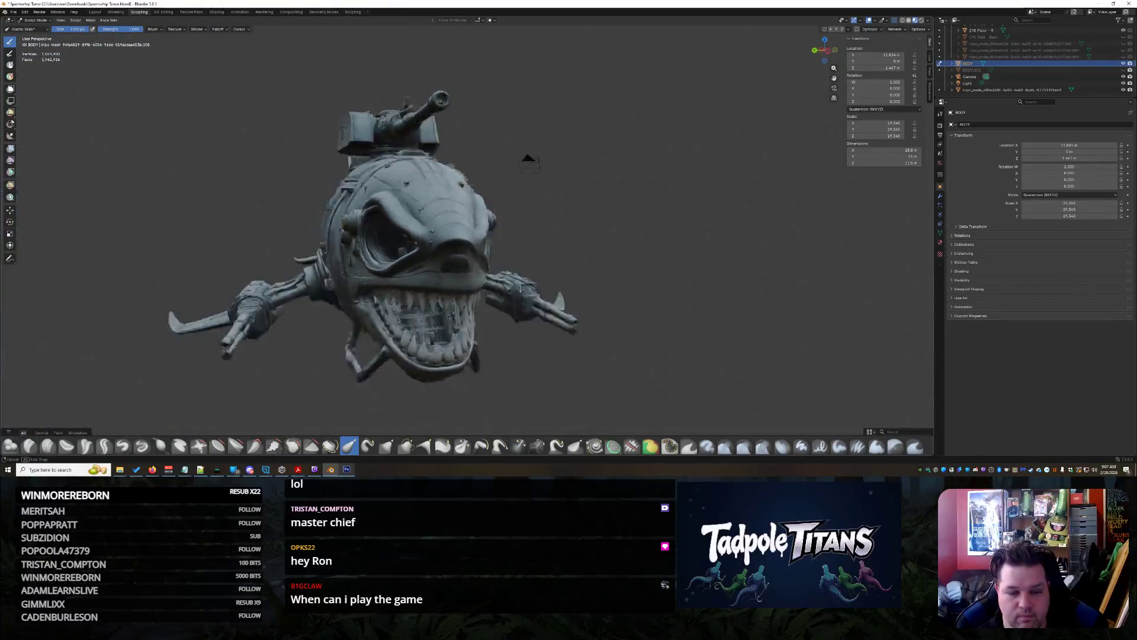
scroll(513, 286, "up", 2)
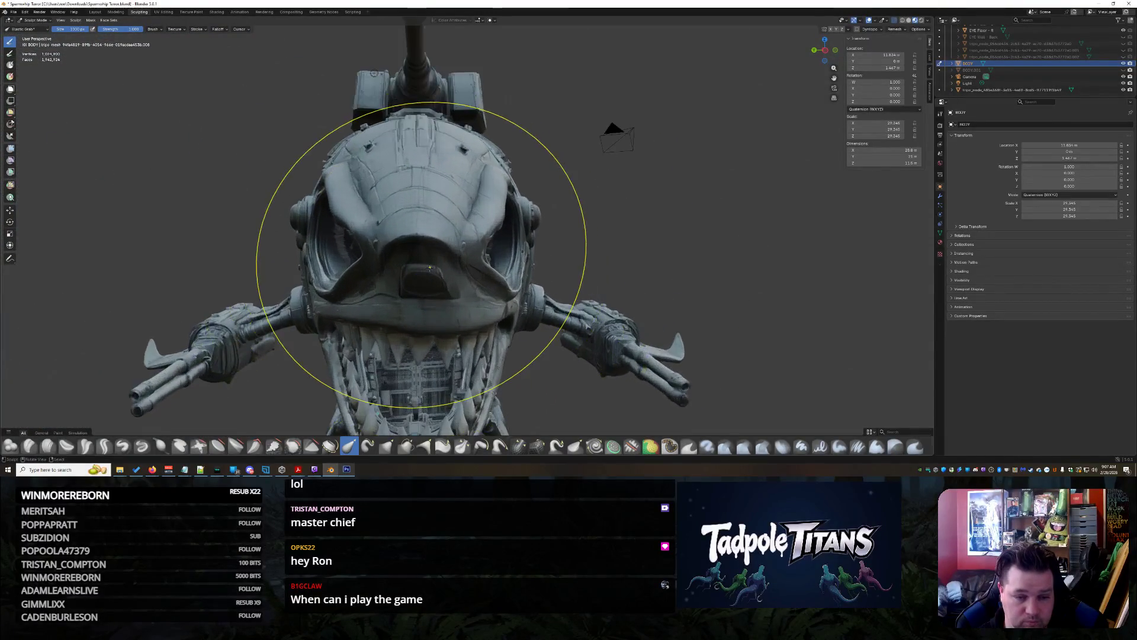
middle_click_drag(432, 268, 405, 303)
scroll(406, 304, "up", 2)
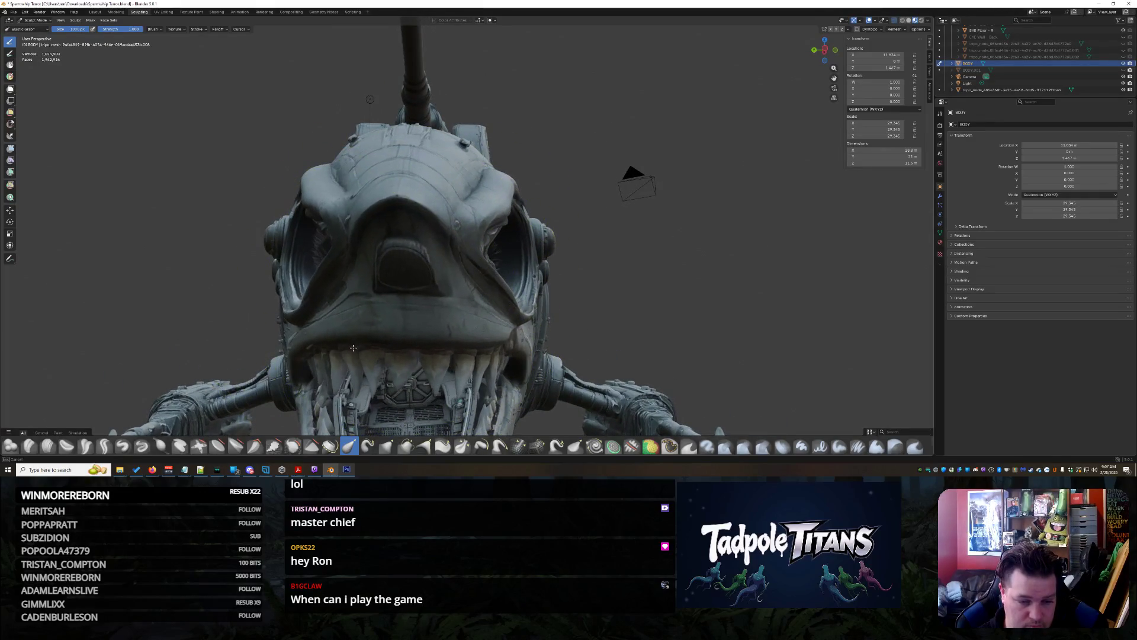
scroll(360, 356, "up", 6)
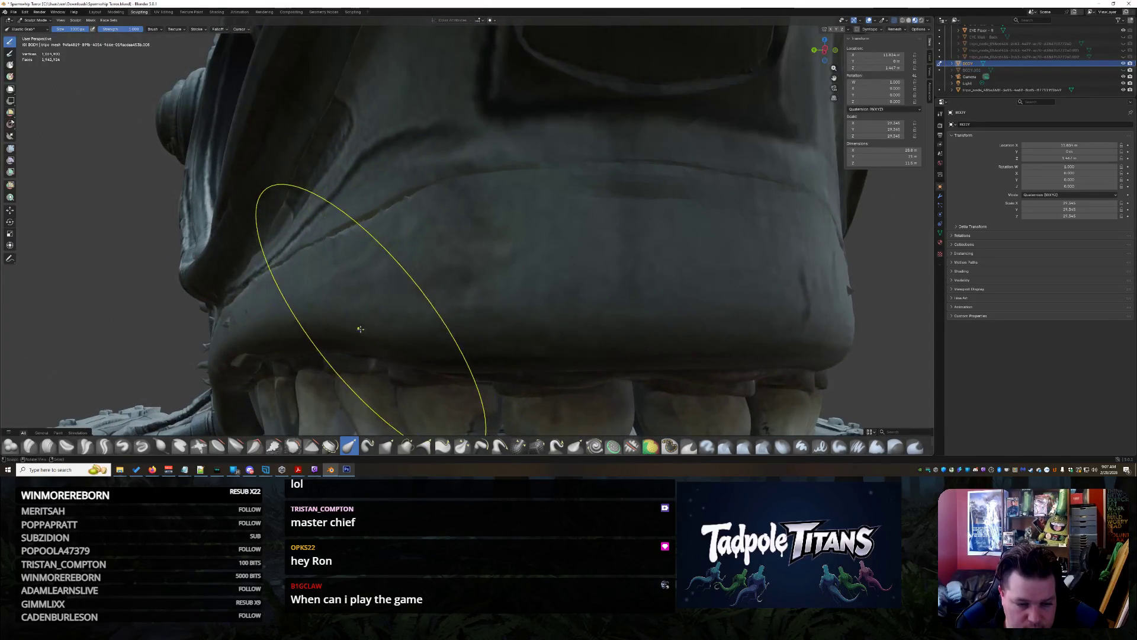
scroll(604, 313, "down", 8)
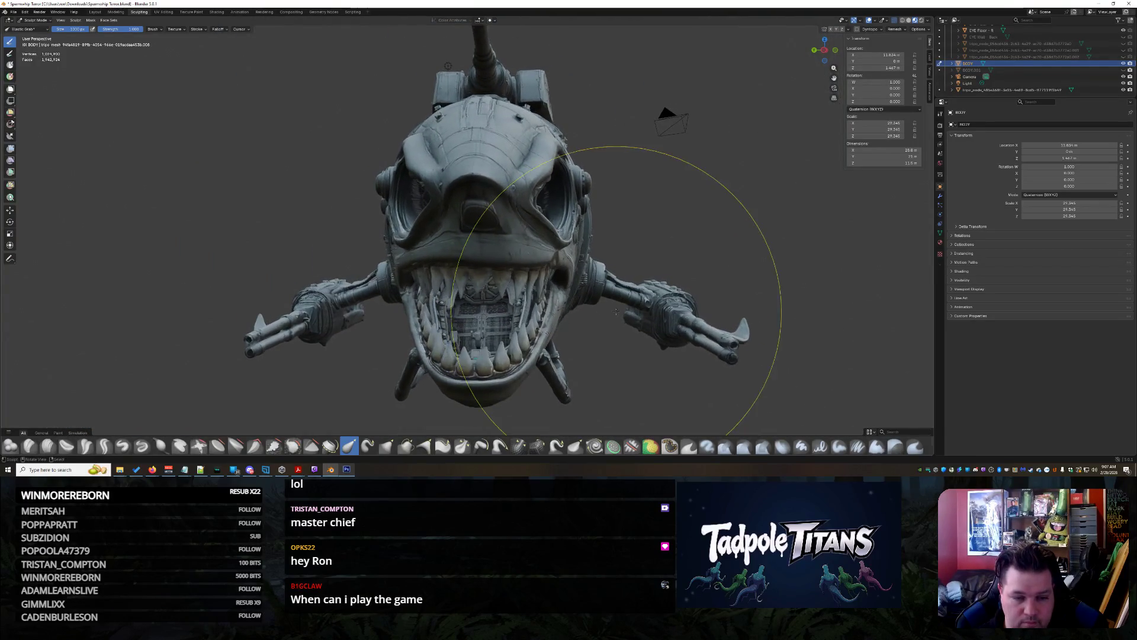
scroll(593, 291, "up", 6)
scroll(563, 266, "up", 6)
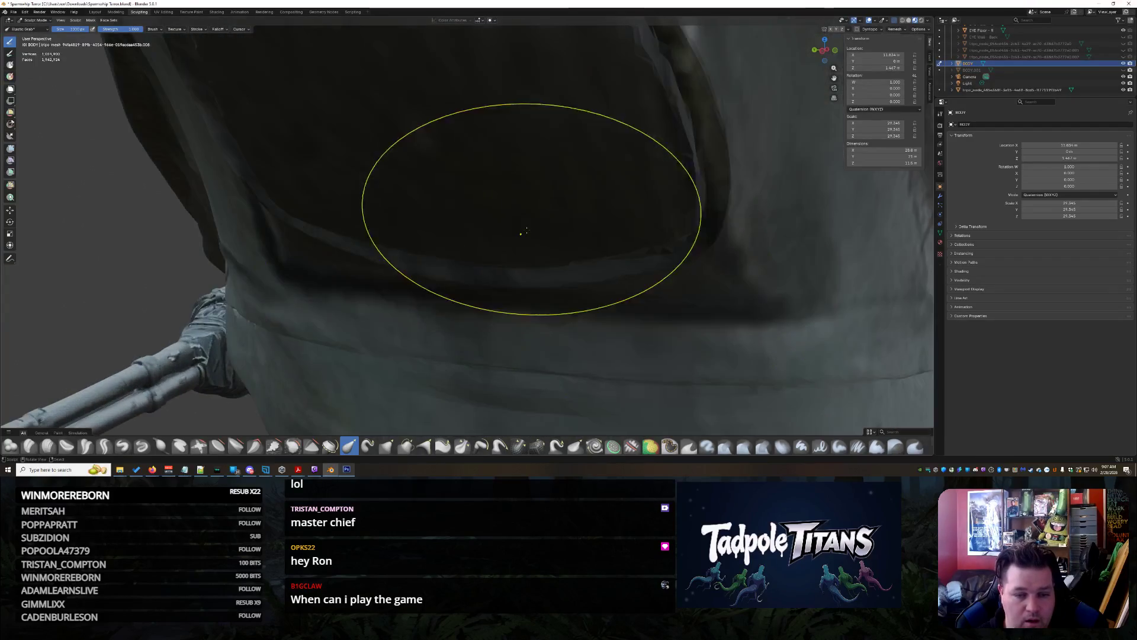
scroll(616, 172, "down", 4)
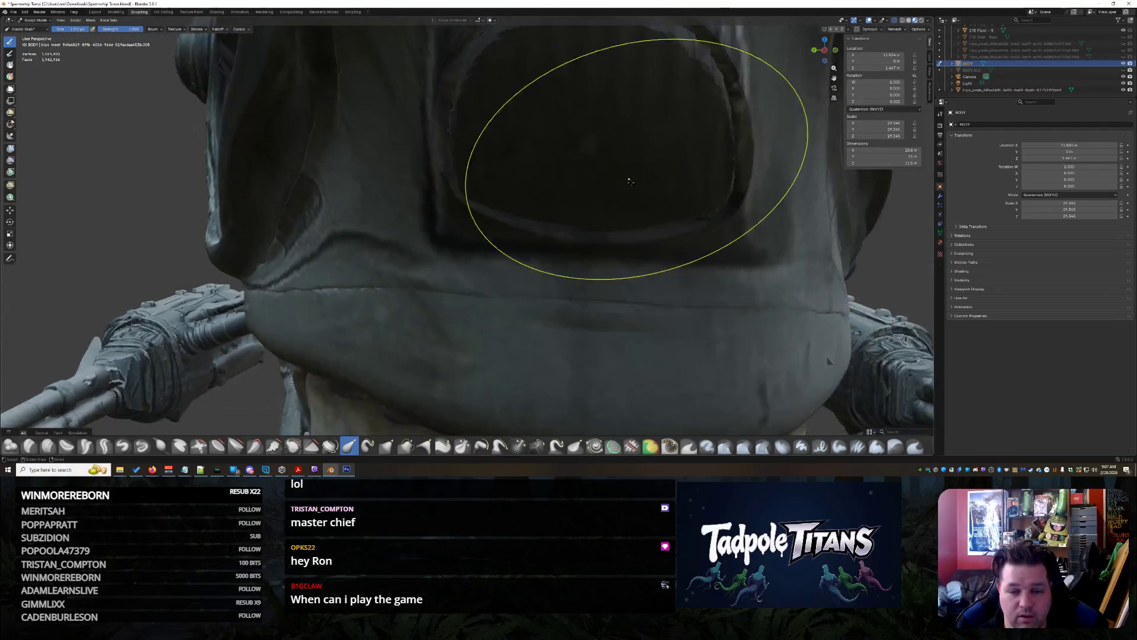
middle_click_drag(619, 190, 541, 265)
scroll(541, 264, "up", 2)
middle_click_drag(594, 186, 721, 128)
left_click_drag(734, 335, 745, 334)
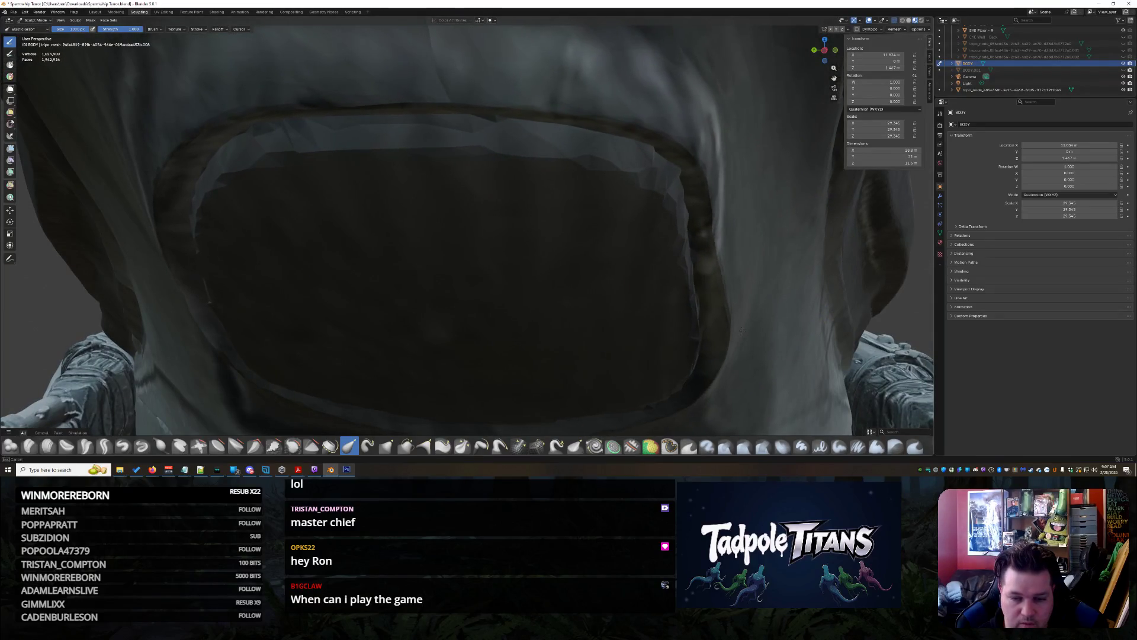
Circle the mouth rim to a side-on view and pull the upper lip surface down-right
scroll(724, 256, "down", 6)
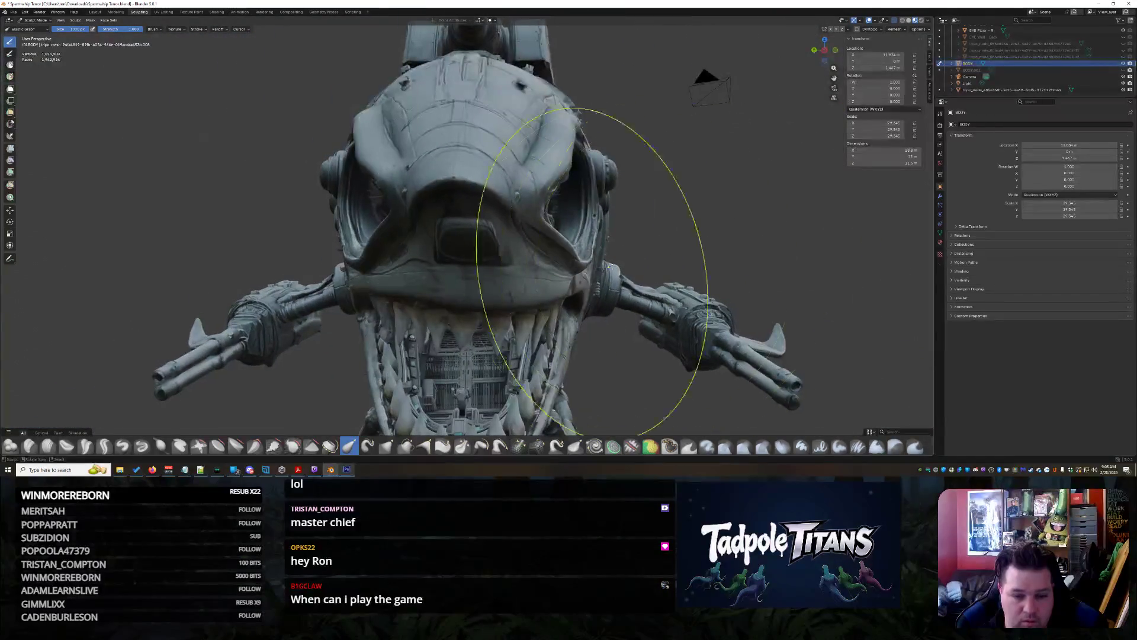
scroll(530, 274, "up", 4)
scroll(530, 274, "up", 7)
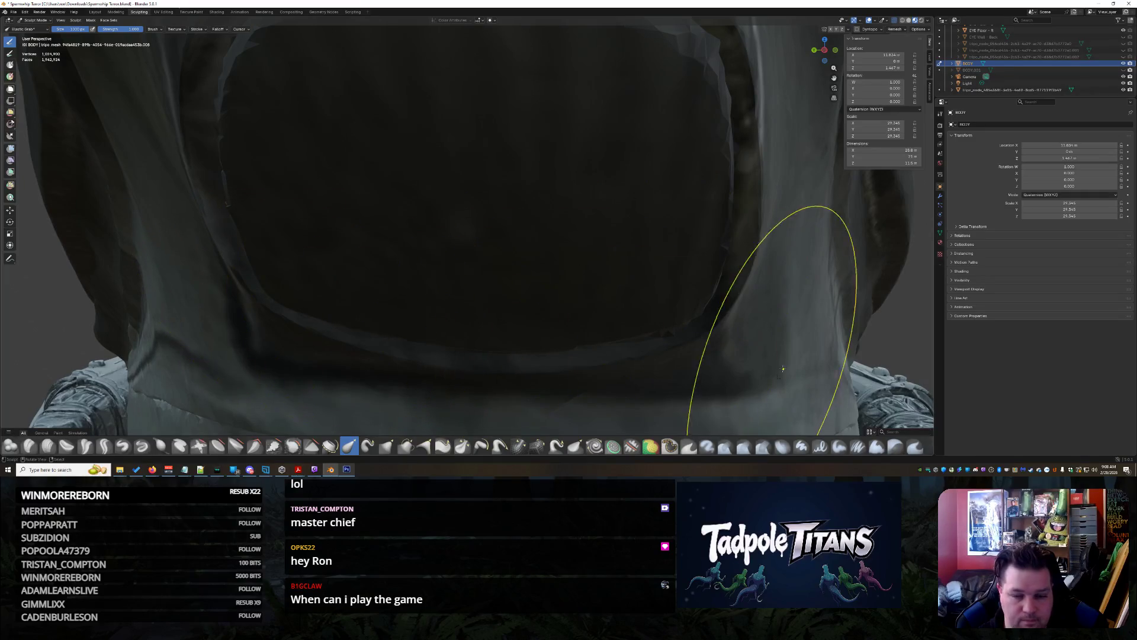
scroll(720, 358, "down", 5)
mouse_move(736, 330)
middle_mouse_down()
mouse_move(792, 35)
mouse_move(655, 292)
middle_mouse_up()
scroll(575, 272, "up", 6)
scroll(651, 248, "up", 3)
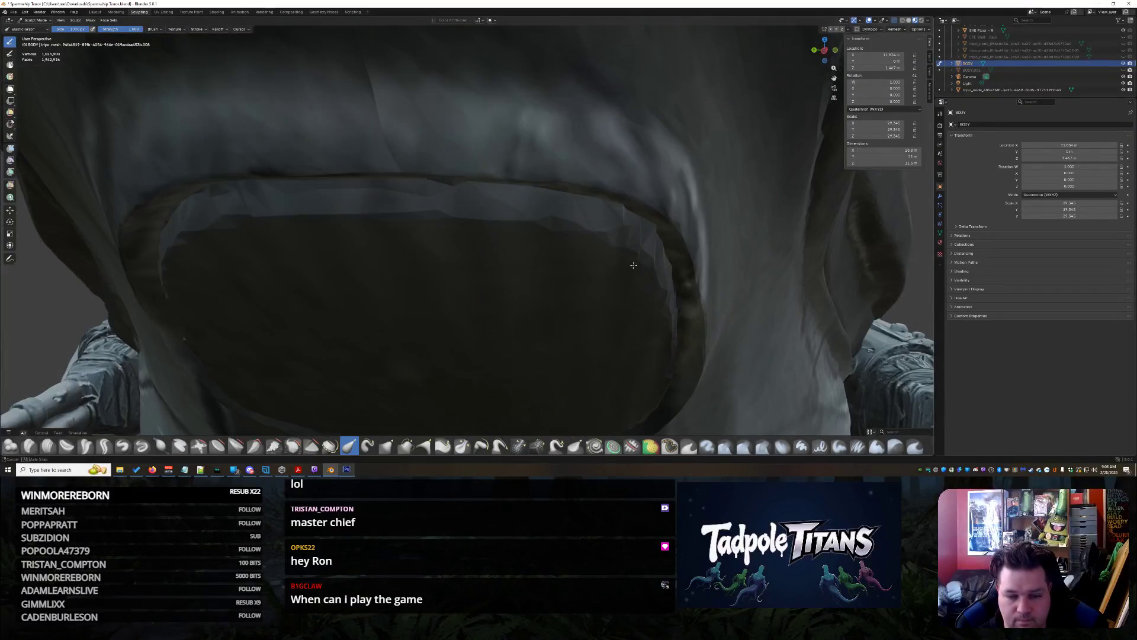
middle_click_drag(762, 161, 748, 177)
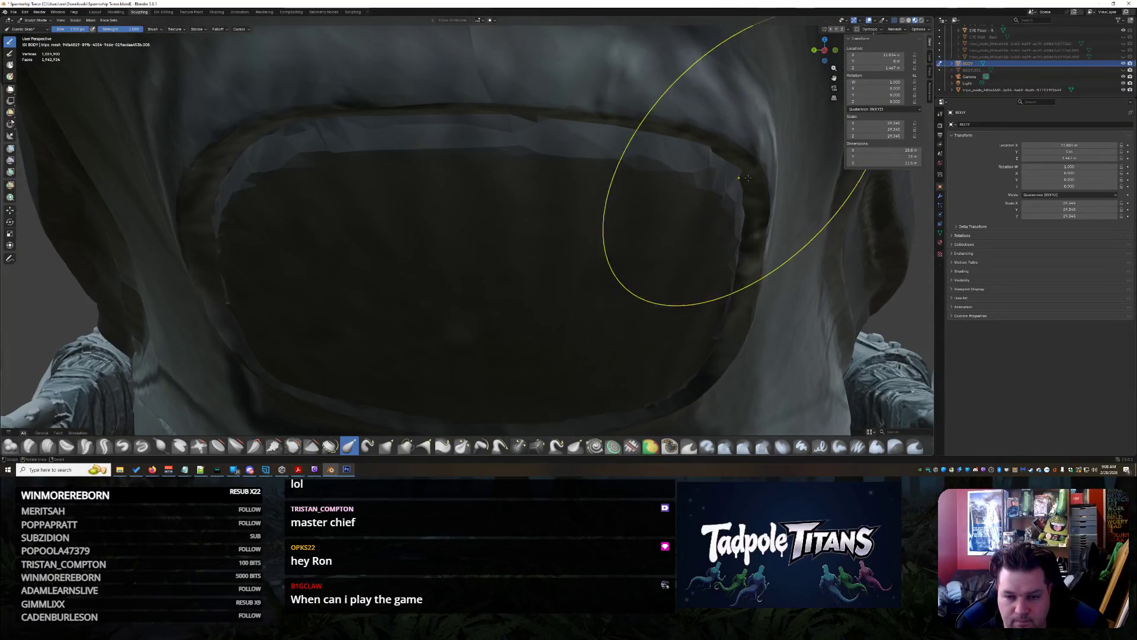
scroll(737, 248, "down", 8)
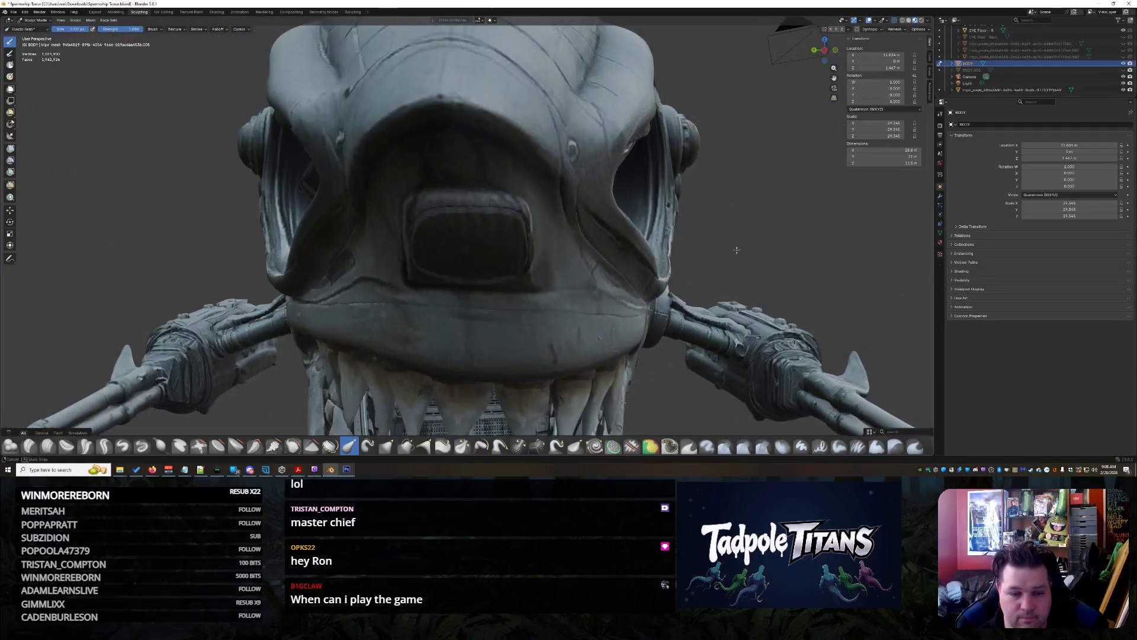
scroll(687, 272, "up", 5)
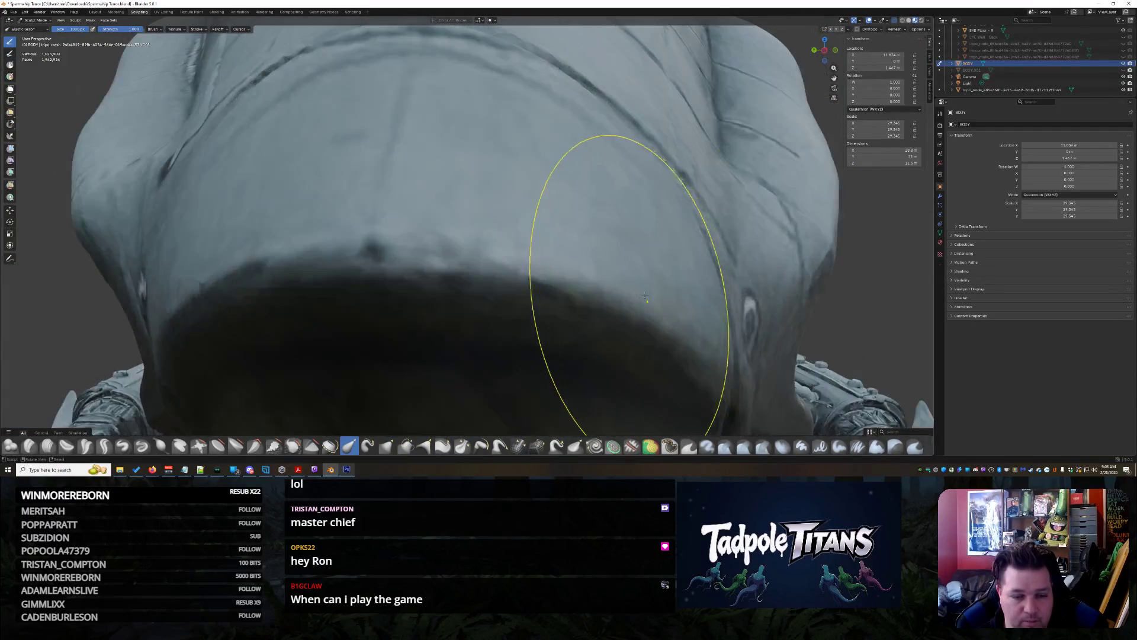
middle_click_drag(564, 282, 628, 250)
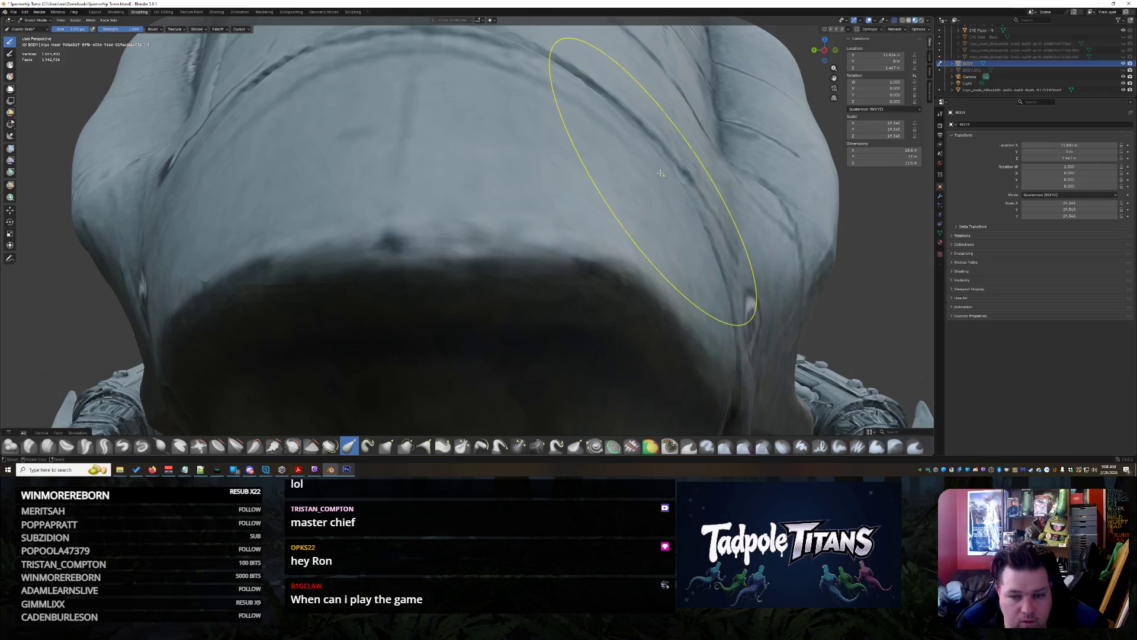
scroll(692, 162, "down", 6)
scroll(620, 241, "up", 3)
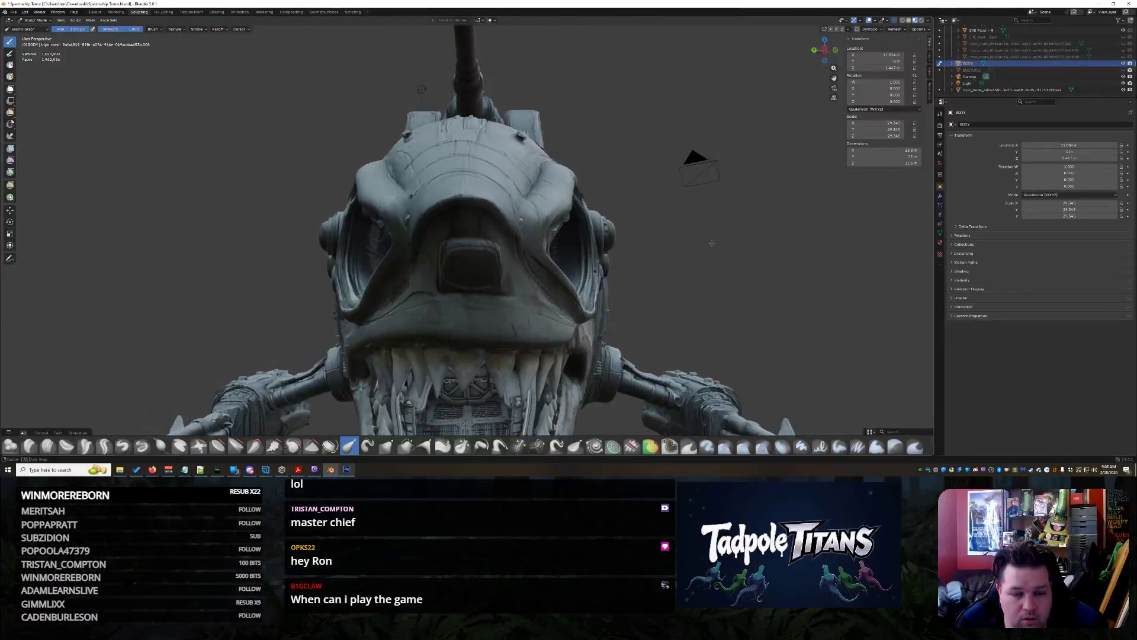
scroll(620, 241, "up", 6)
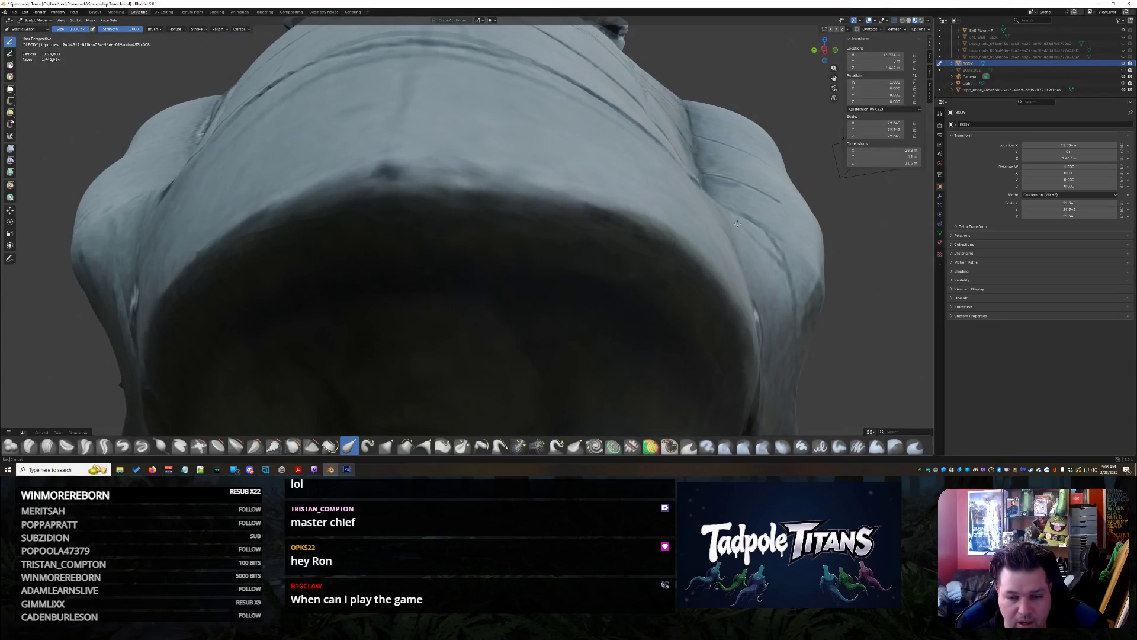
scroll(748, 404, "down", 7)
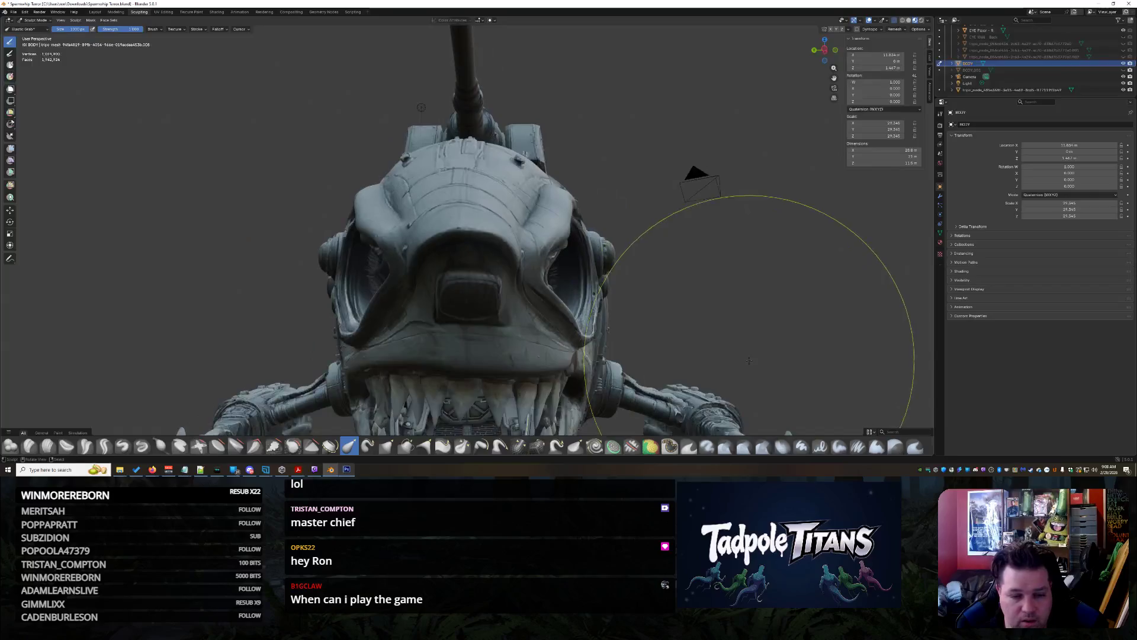
mouse_move(750, 363)
middle_mouse_down()
mouse_move(735, 355)
mouse_move(687, 370)
middle_mouse_up()
scroll(678, 372, "up", 4)
scroll(594, 286, "up", 8)
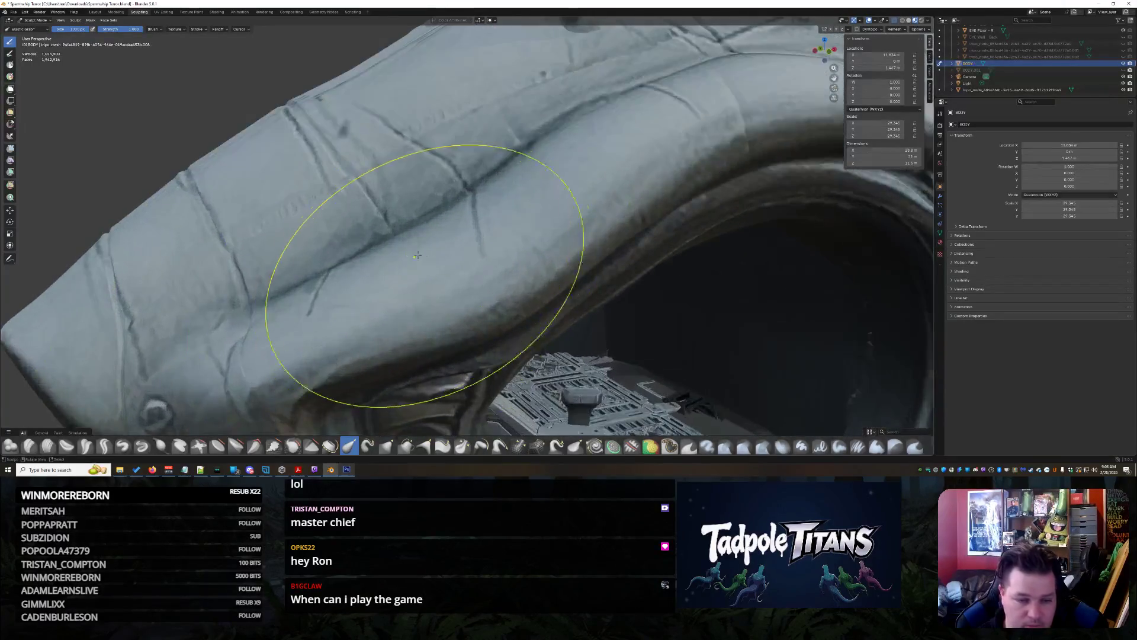
scroll(557, 282, "down", 2)
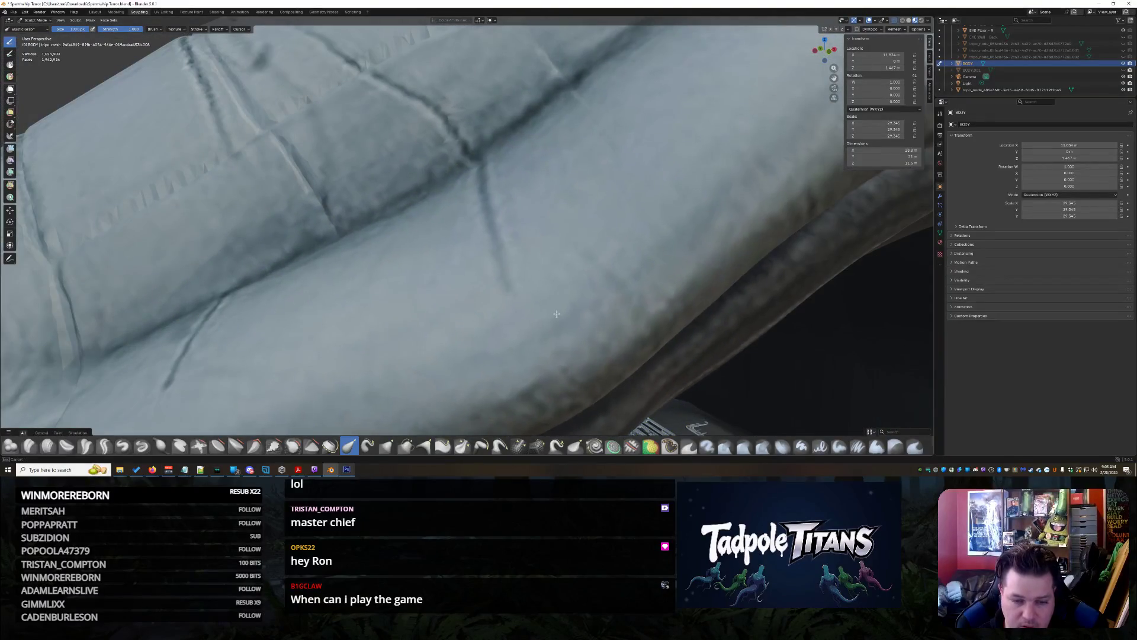
scroll(652, 313, "down", 8)
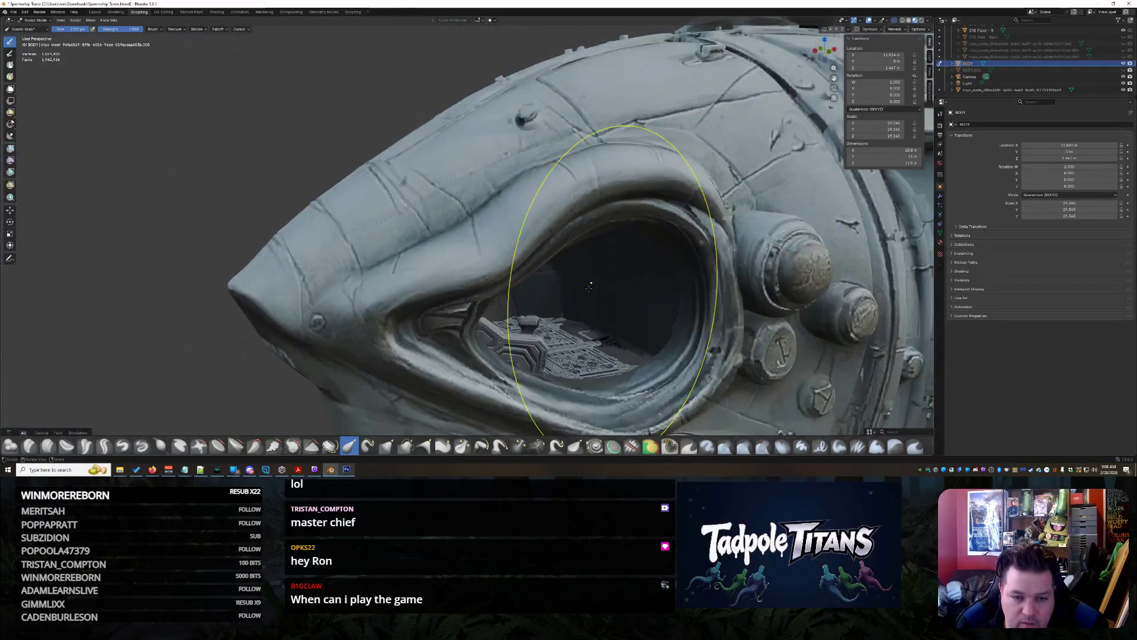
middle_click_drag(533, 240, 391, 250)
scroll(391, 249, "up", 5)
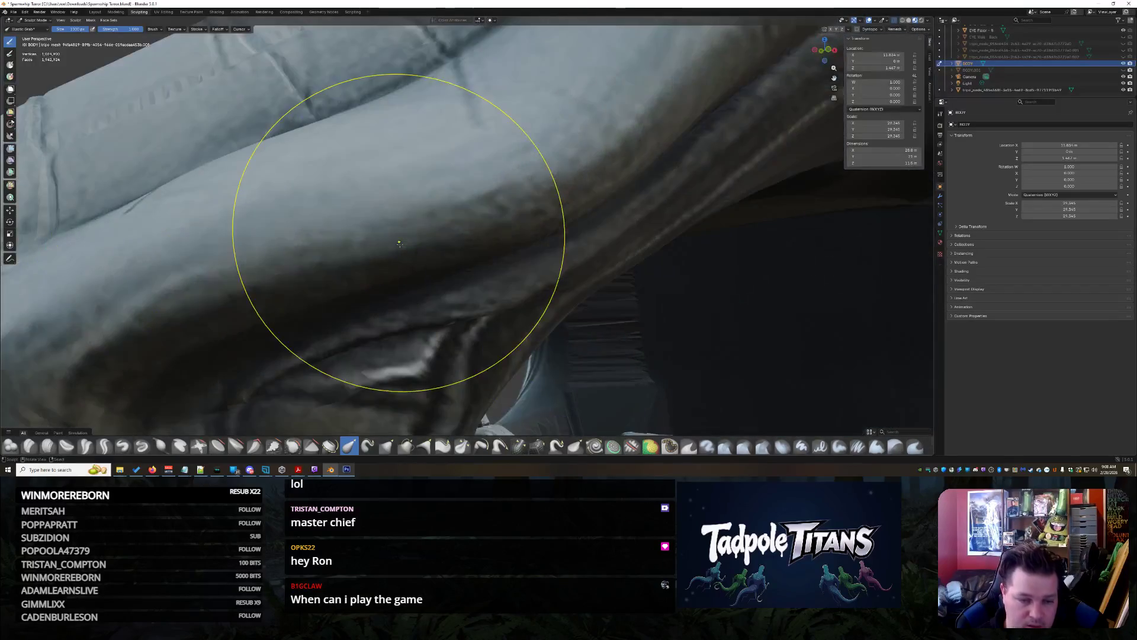
left_click_drag(414, 251, 430, 286)
From a front three-quarter view, pull the hull crease near the hatch up-right
scroll(300, 270, "down", 3)
mouse_move(301, 271)
middle_mouse_down()
mouse_move(152, 291)
mouse_move(273, 235)
mouse_move(296, 195)
mouse_move(390, 185)
mouse_move(459, 207)
middle_mouse_up()
scroll(391, 184, "down", 3)
scroll(391, 184, "down", 3)
scroll(458, 208, "up", 3)
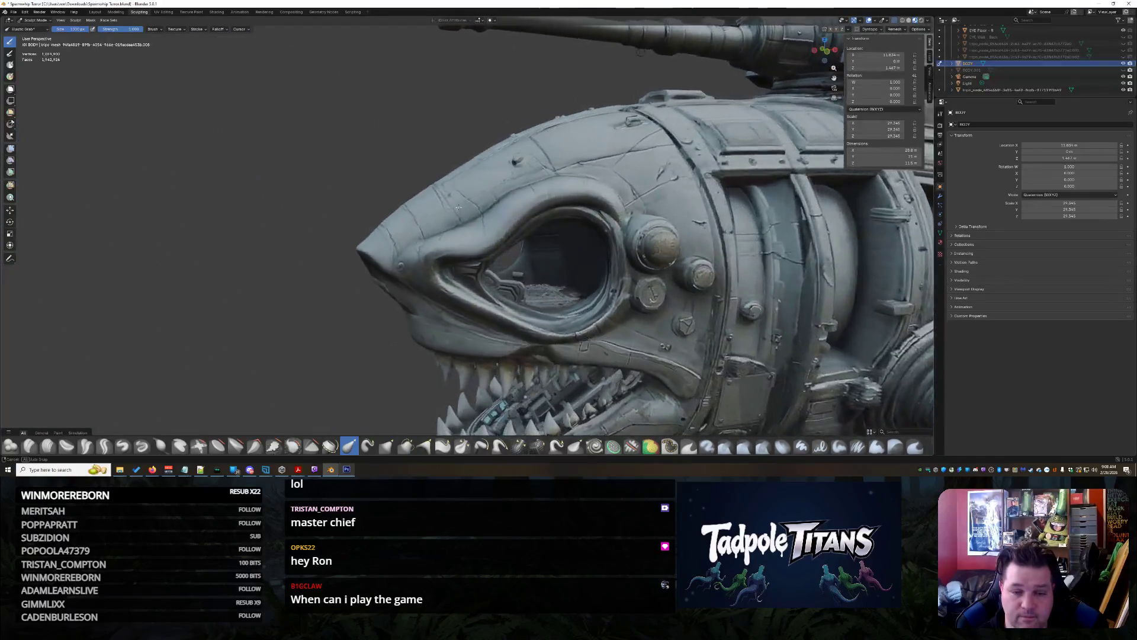
scroll(458, 208, "up", 3)
middle_click_drag(533, 213, 533, 255)
scroll(534, 294, "up", 5)
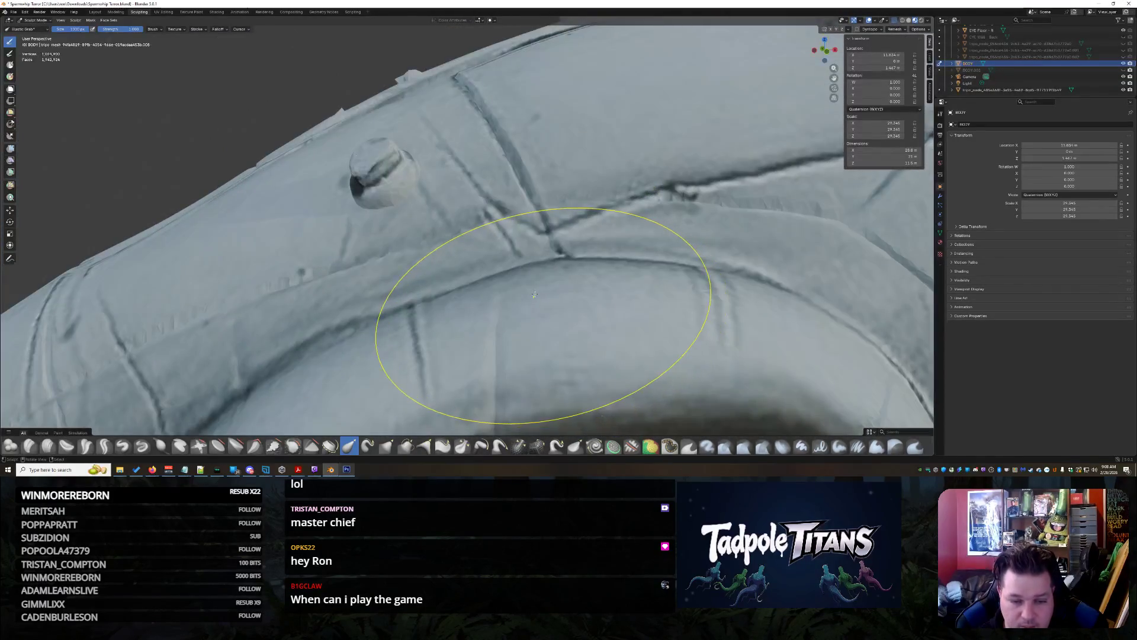
scroll(789, 251, "down", 8)
mouse_move(789, 252)
middle_mouse_down()
mouse_move(729, 319)
mouse_move(698, 314)
mouse_move(802, 323)
mouse_move(733, 324)
mouse_move(432, 279)
mouse_move(482, 343)
middle_mouse_up()
scroll(432, 279, "up", 5)
scroll(538, 321, "up", 3)
scroll(538, 321, "up", 2)
middle_click_drag(538, 321, 576, 312)
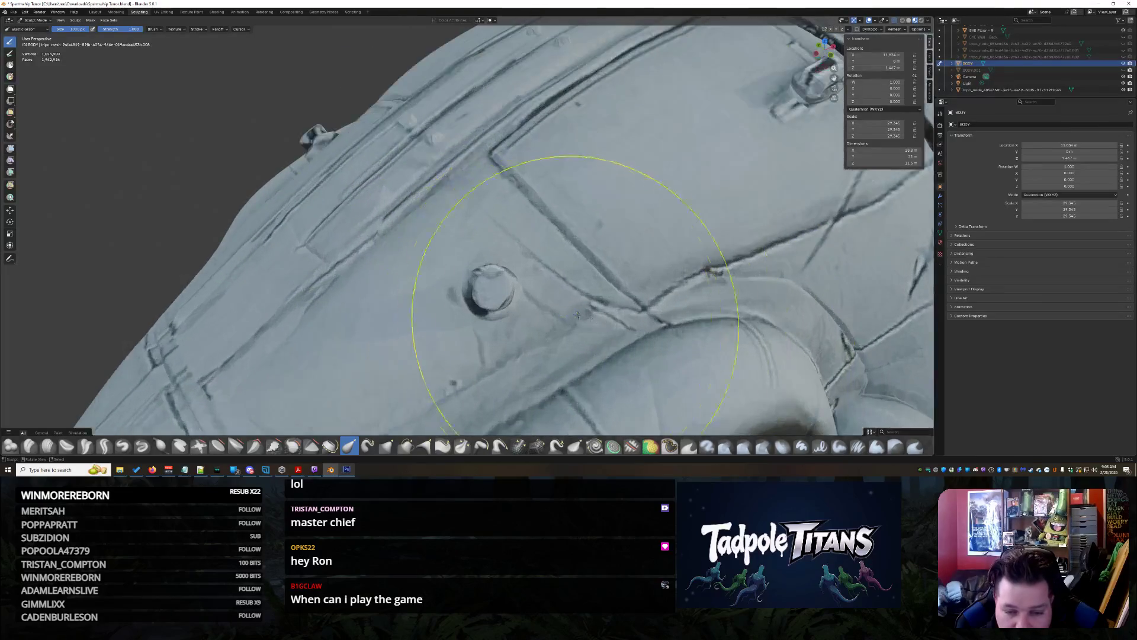
middle_click_drag(622, 342, 563, 335)
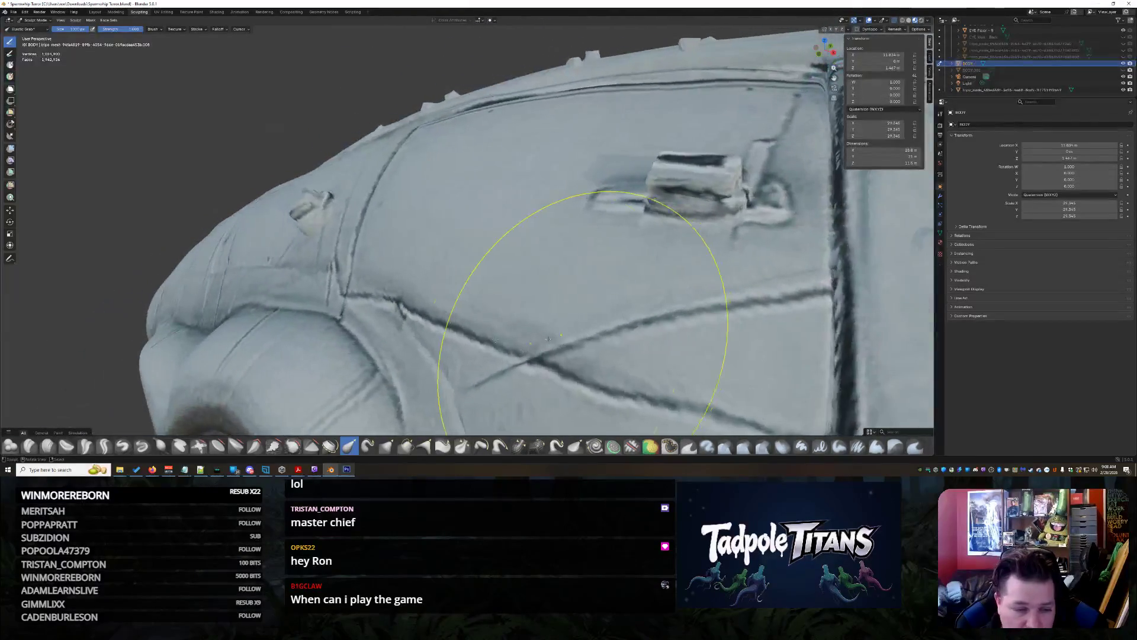
left_click_drag(323, 321, 337, 302)
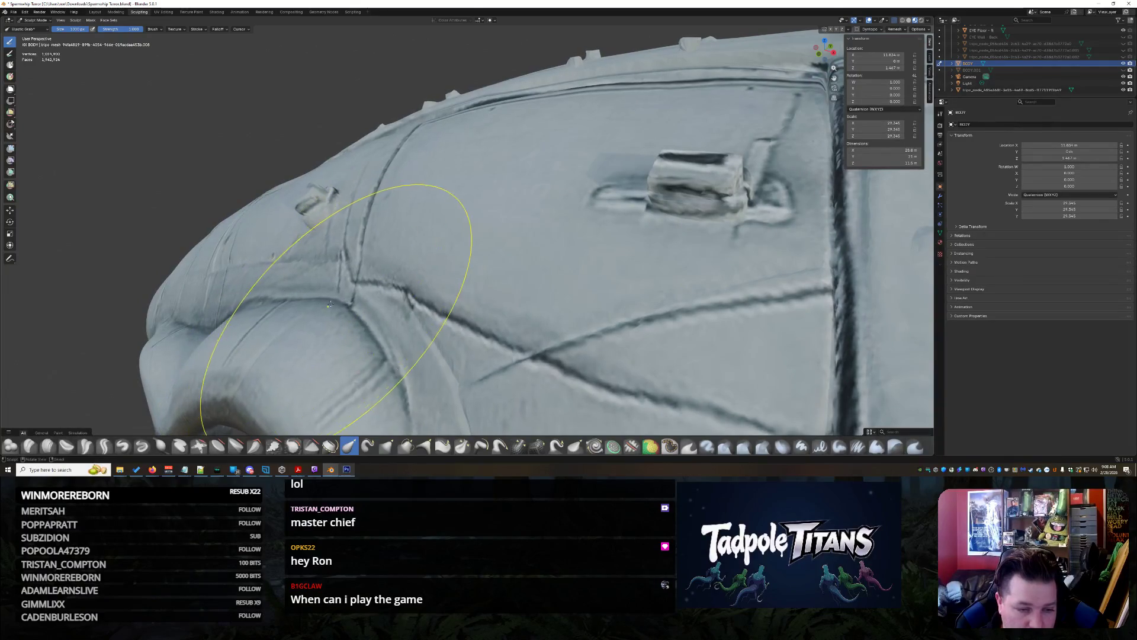
Try pulling the eye ridge down and enlarging its bulge, then cancel that reshaping
scroll(330, 303, "down", 5)
middle_click_drag(330, 303, 404, 337)
scroll(404, 337, "up", 3)
scroll(405, 337, "up", 3)
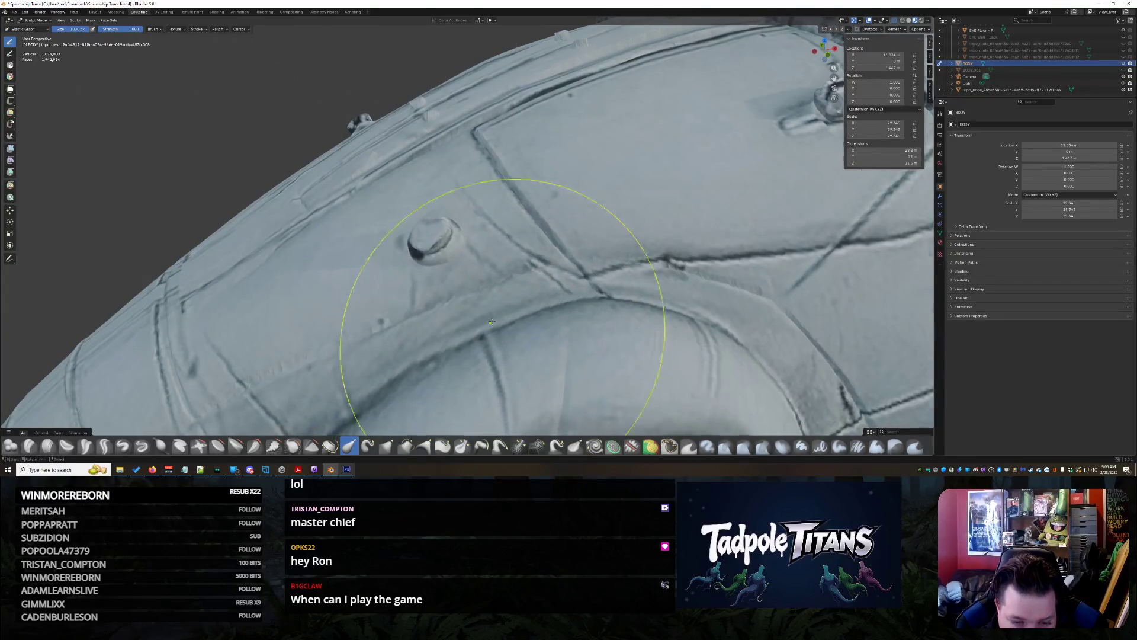
scroll(491, 321, "down", 5)
mouse_move(492, 322)
middle_mouse_down()
mouse_move(626, 348)
mouse_move(738, 178)
mouse_move(614, 335)
mouse_move(521, 342)
middle_mouse_up()
scroll(626, 348, "up", 2)
scroll(626, 349, "down", 2)
scroll(614, 335, "up", 2)
scroll(521, 343, "up", 6)
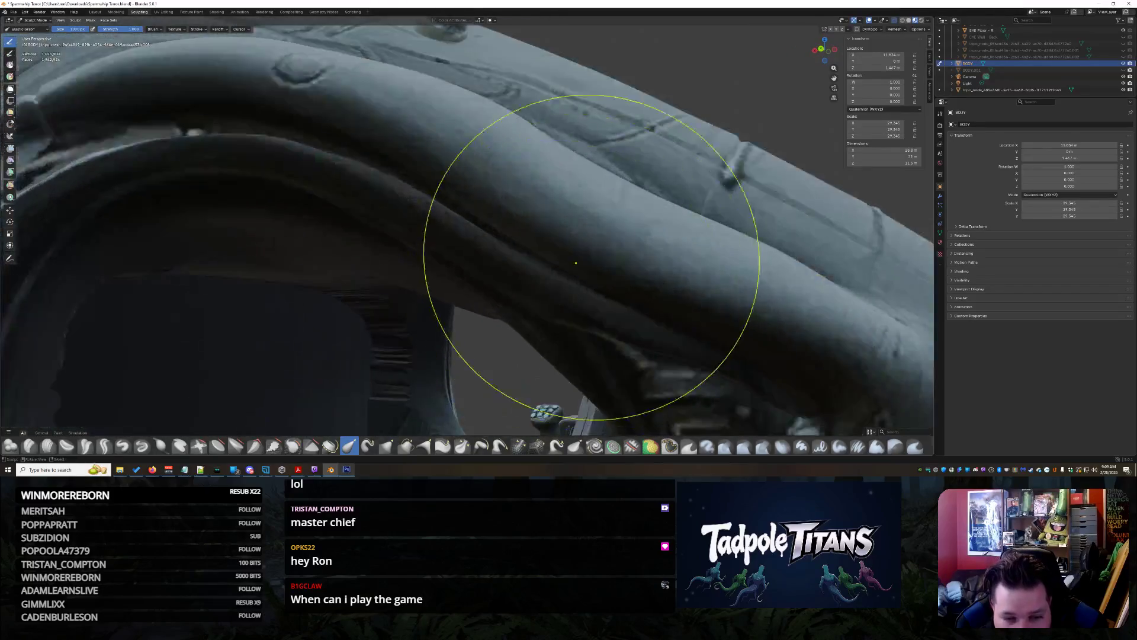
mouse_move(575, 215)
left_mouse_down()
mouse_move(556, 261)
mouse_move(628, 278)
left_mouse_up()
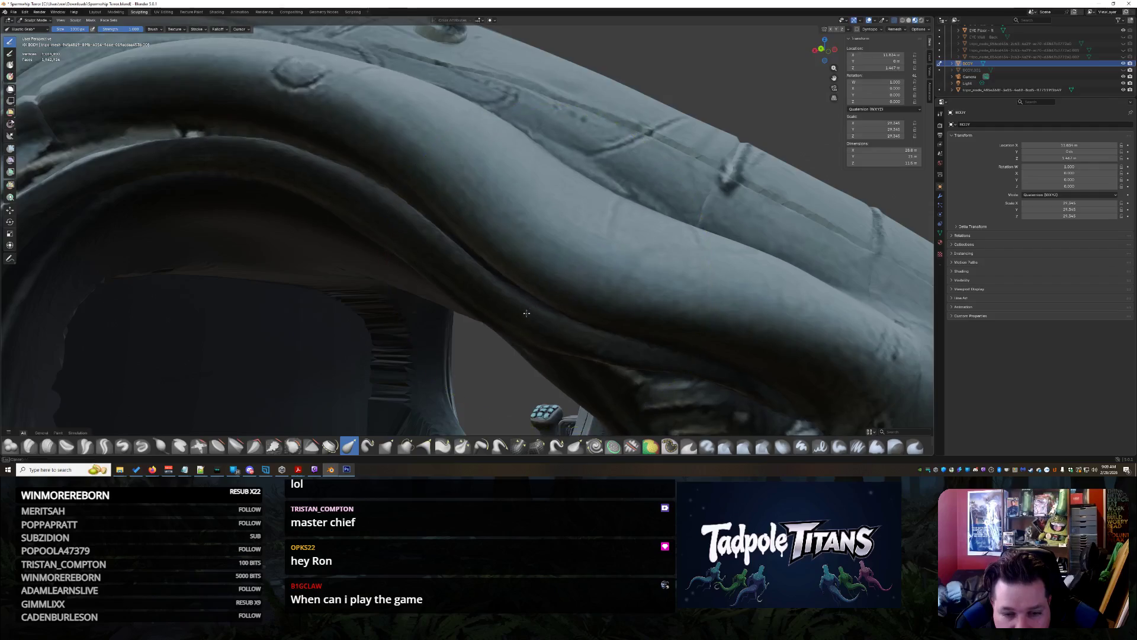
mouse_move(691, 300)
left_mouse_down()
mouse_move(681, 255)
mouse_move(522, 159)
left_mouse_up()
key("Escape")
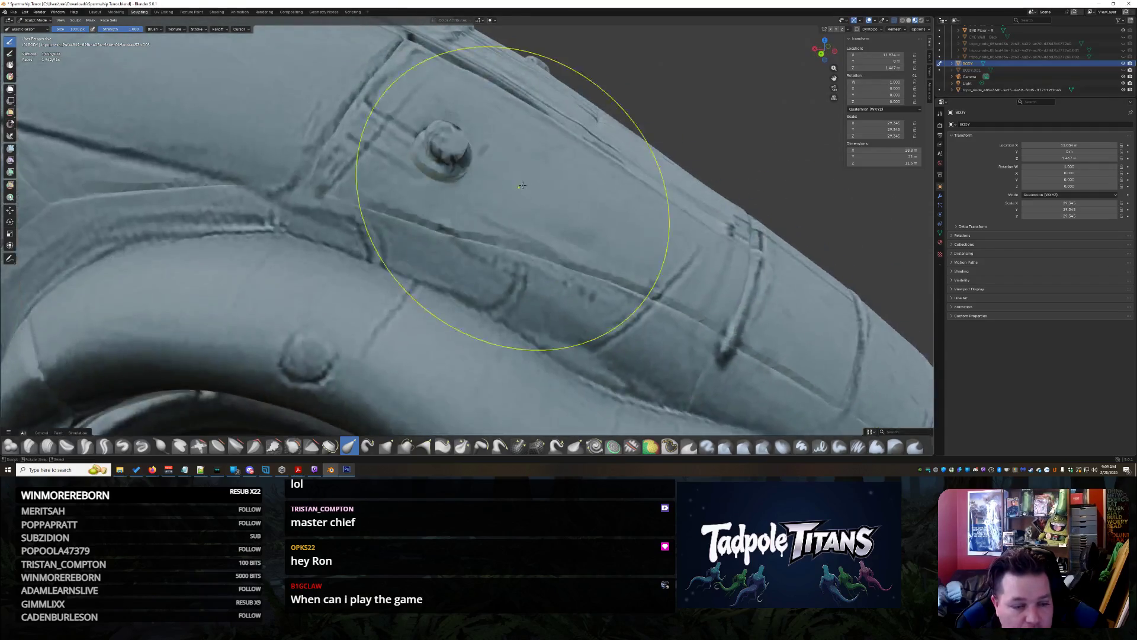
Drag the snout's side panel down-left, then back out to a front view of the head
middle_click_drag(522, 160, 282, 228)
scroll(282, 229, "down", 10)
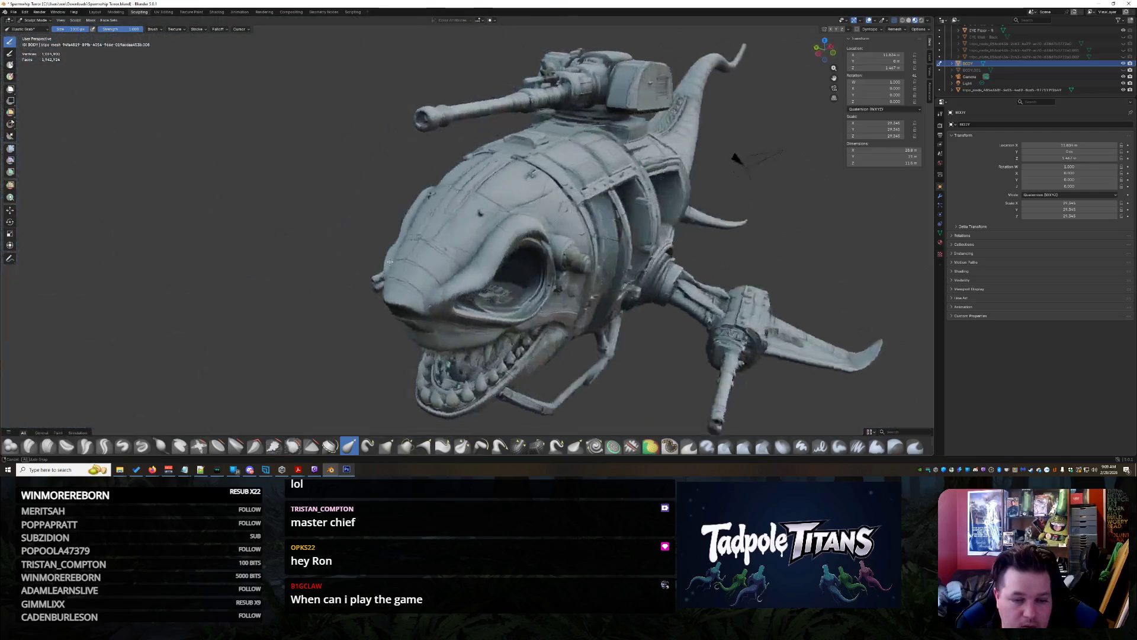
mouse_move(389, 261)
middle_mouse_down()
mouse_move(450, 256)
mouse_move(367, 258)
mouse_move(485, 254)
middle_mouse_up()
scroll(484, 253, "up", 6)
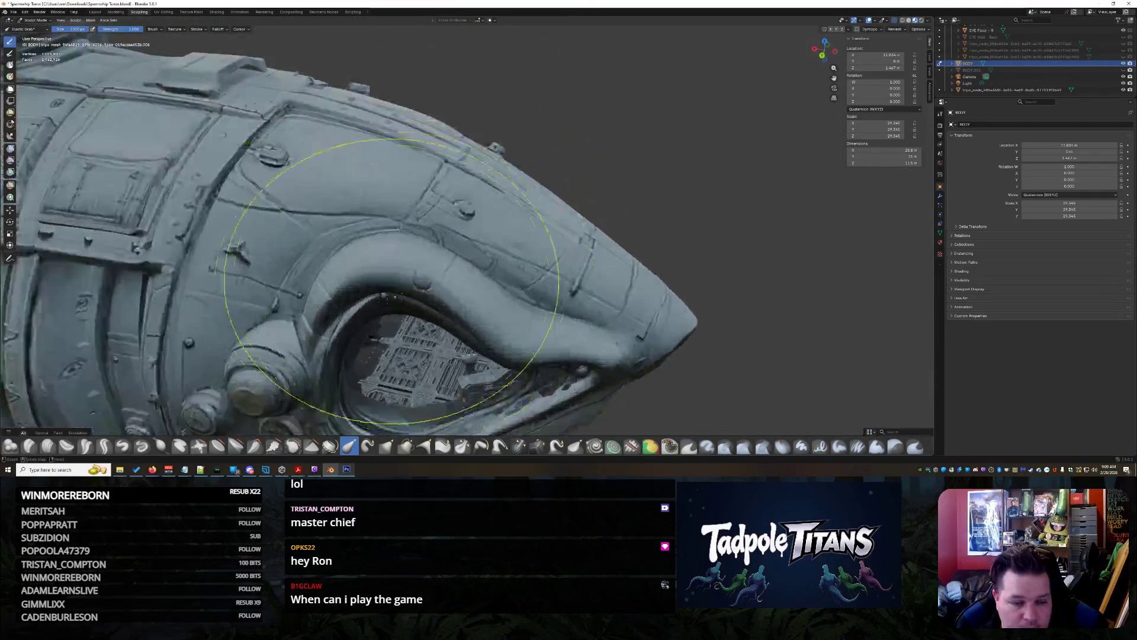
left_click_drag(275, 301, 220, 319)
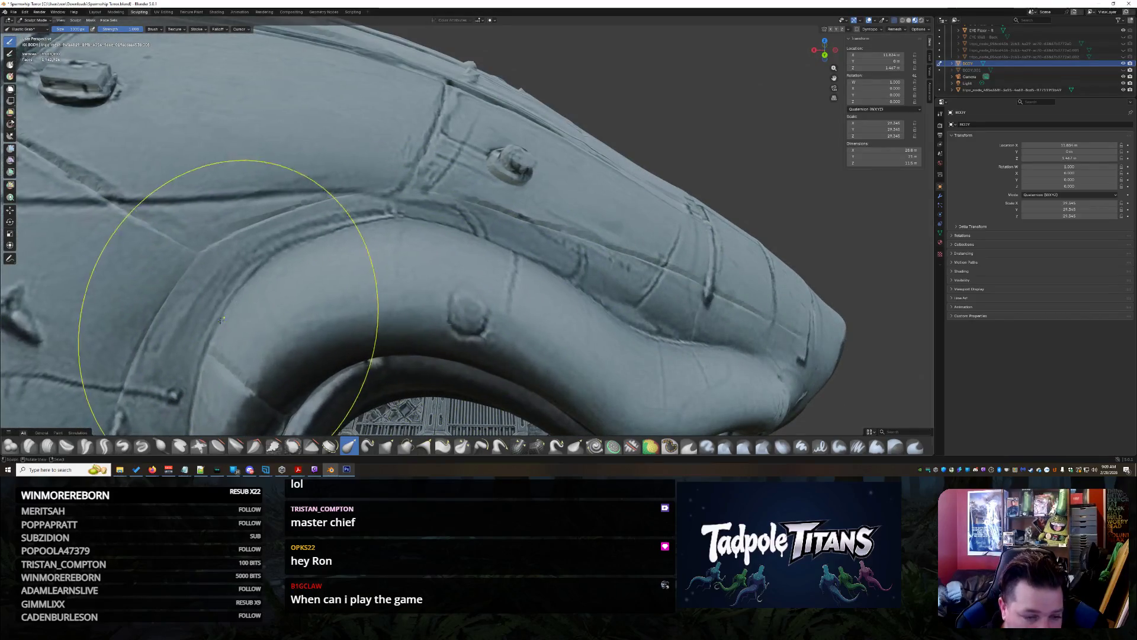
scroll(204, 335, "down", 8)
mouse_move(533, 291)
middle_mouse_down()
mouse_move(452, 284)
mouse_move(495, 355)
mouse_move(656, 247)
mouse_move(604, 148)
mouse_move(580, 195)
mouse_move(551, 355)
mouse_move(568, 331)
mouse_move(651, 325)
mouse_move(556, 279)
mouse_move(495, 203)
mouse_move(483, 158)
mouse_move(412, 174)
mouse_move(450, 308)
middle_mouse_up()
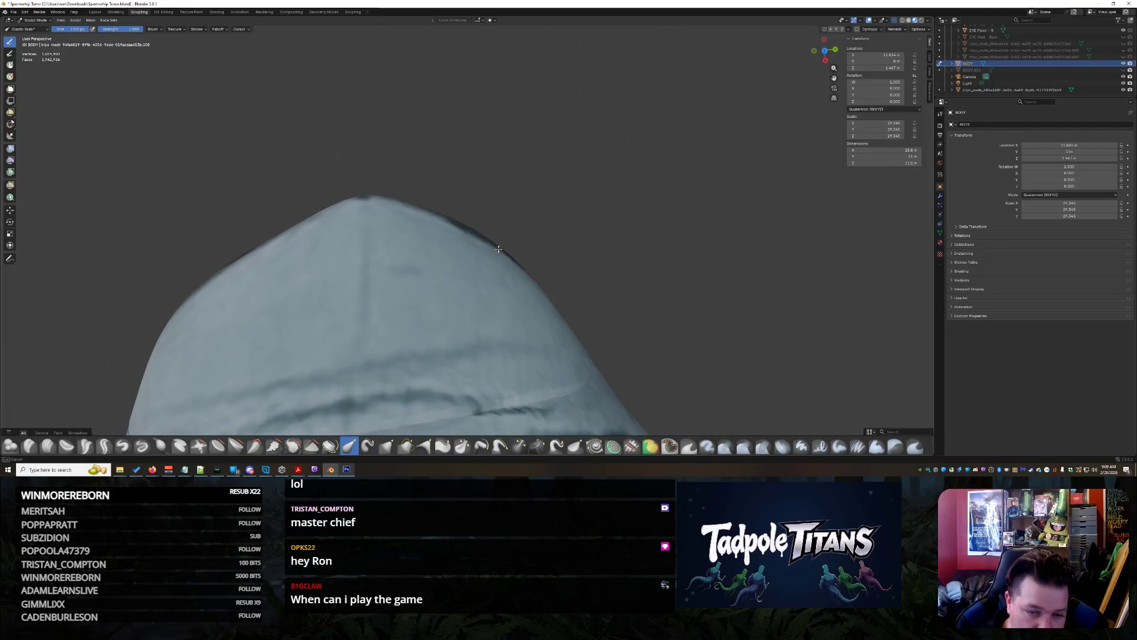
mouse_move(598, 203)
middle_mouse_down()
mouse_move(514, 201)
mouse_move(534, 215)
mouse_move(533, 255)
mouse_move(563, 302)
middle_mouse_up()
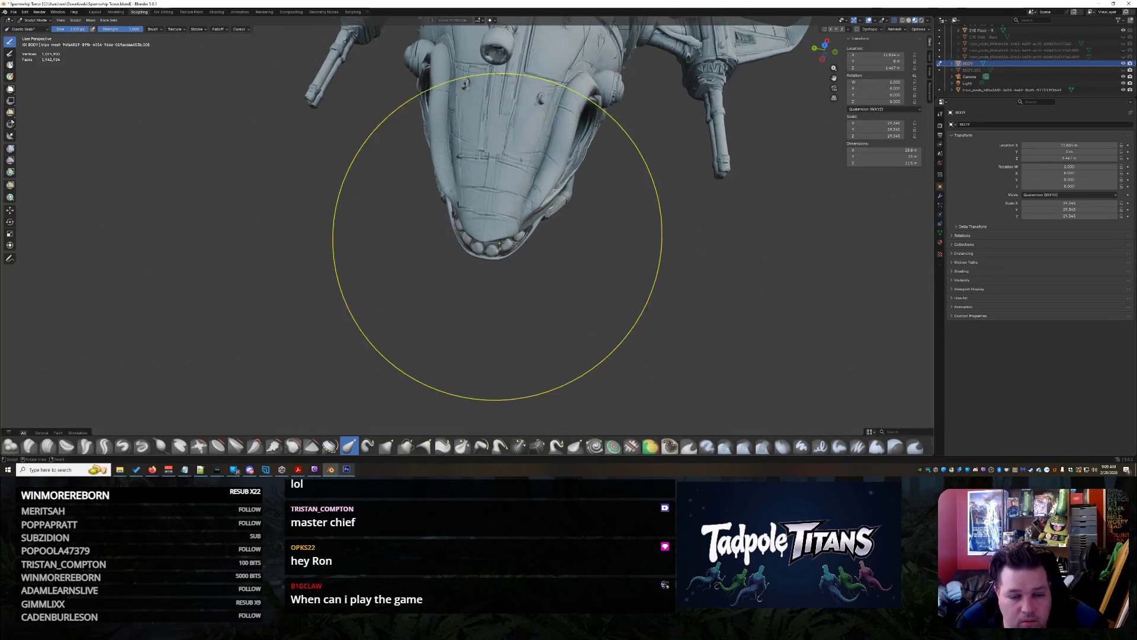
mouse_move(597, 262)
middle_mouse_down()
mouse_move(699, 271)
mouse_move(604, 277)
mouse_move(627, 268)
mouse_move(618, 311)
mouse_move(622, 292)
mouse_move(571, 279)
middle_mouse_up()
scroll(622, 292, "up", 4)
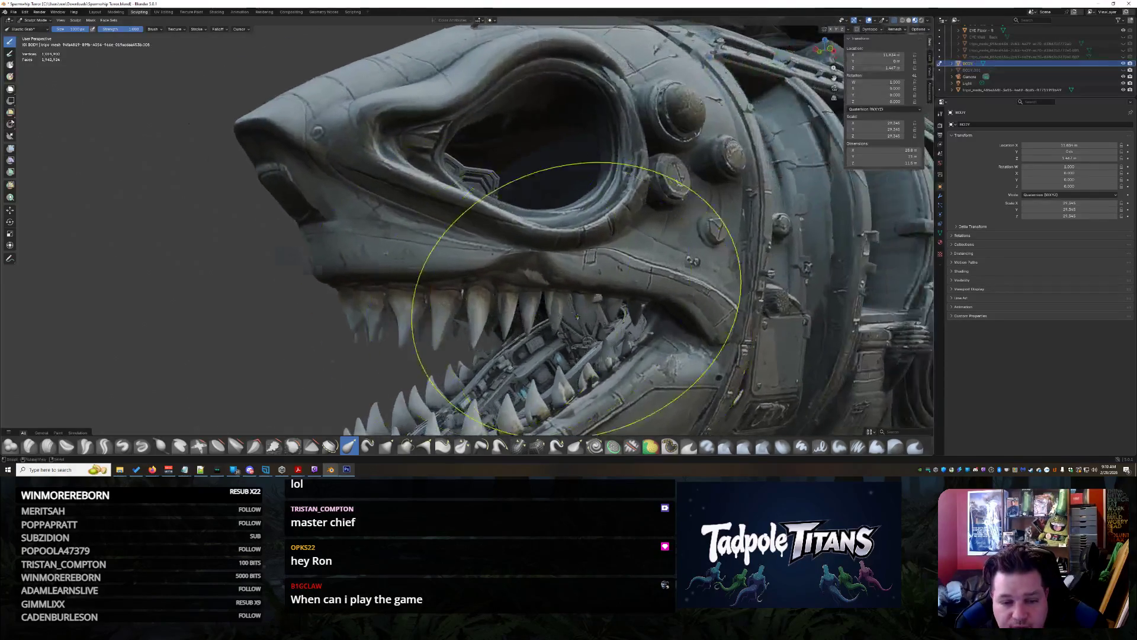
Pull the upper lip surface above the teeth downward in two Elastic Grab strokes
scroll(571, 279, "up", 5)
scroll(614, 297, "down", 2)
scroll(533, 272, "up", 2)
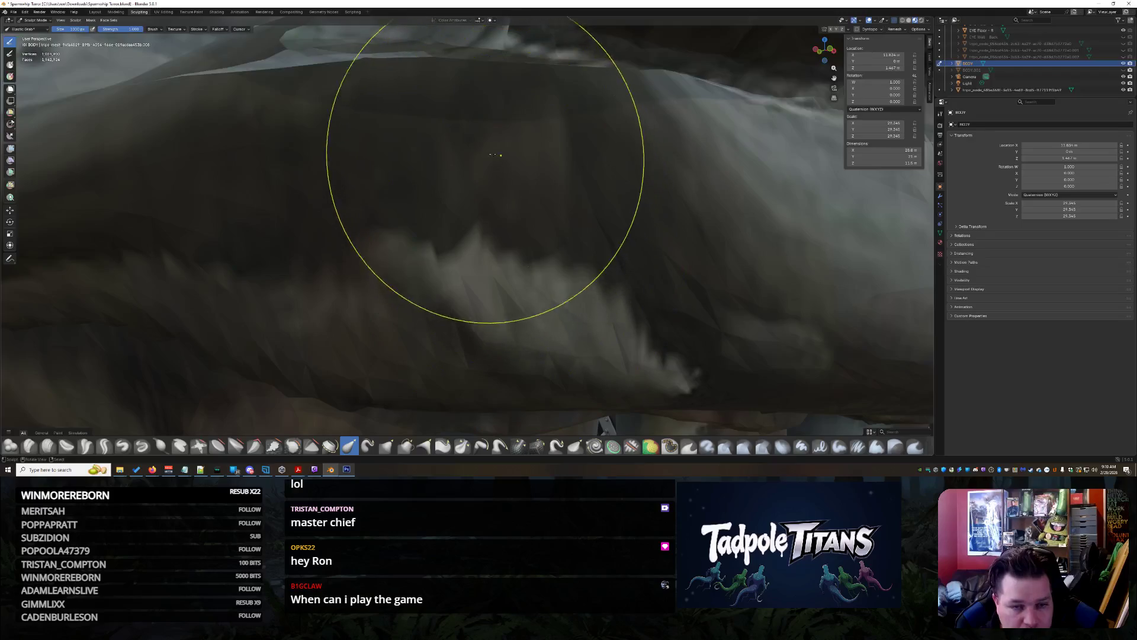
mouse_move(364, 58)
left_mouse_down()
mouse_move(384, 180)
mouse_move(410, 194)
left_mouse_up()
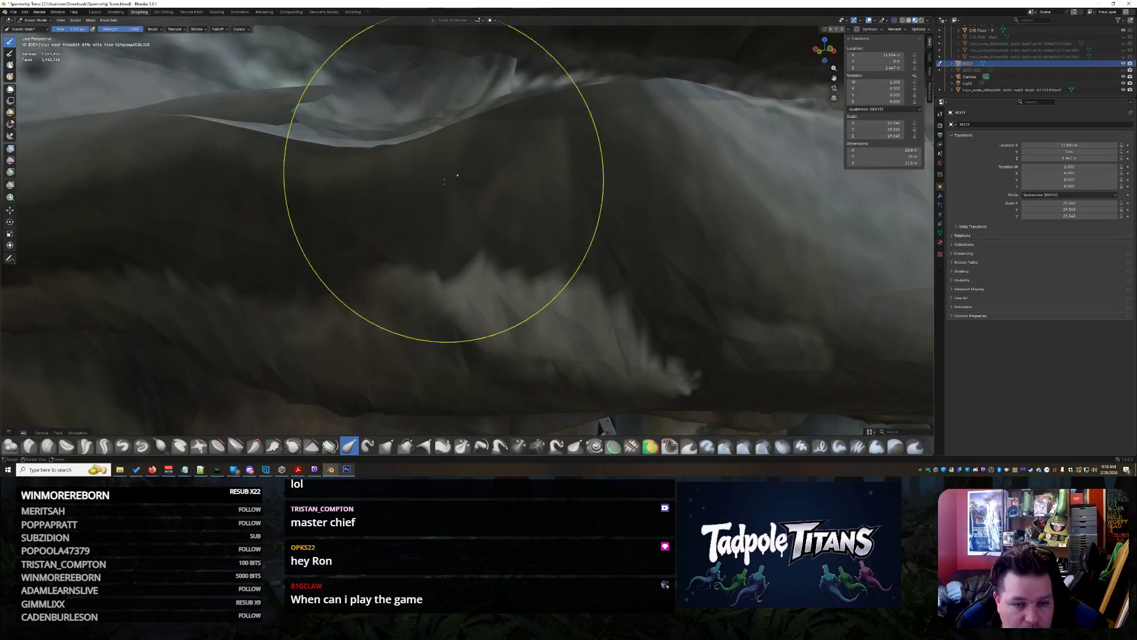
left_click_drag(552, 160, 518, 260)
scroll(643, 227, "down", 10)
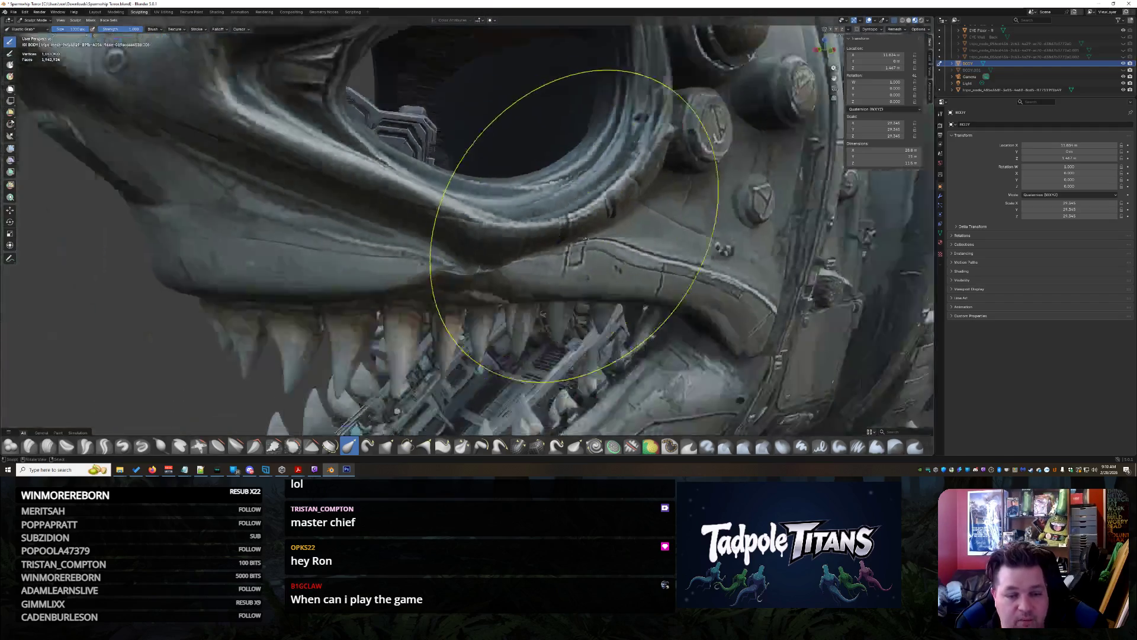
scroll(575, 226, "down", 5)
Orbit into the mouth interior, drag the mesh near the lip down, then undo it
mouse_move(574, 226)
middle_mouse_down()
mouse_move(621, 225)
mouse_move(498, 237)
middle_mouse_up()
scroll(522, 291, "up", 10)
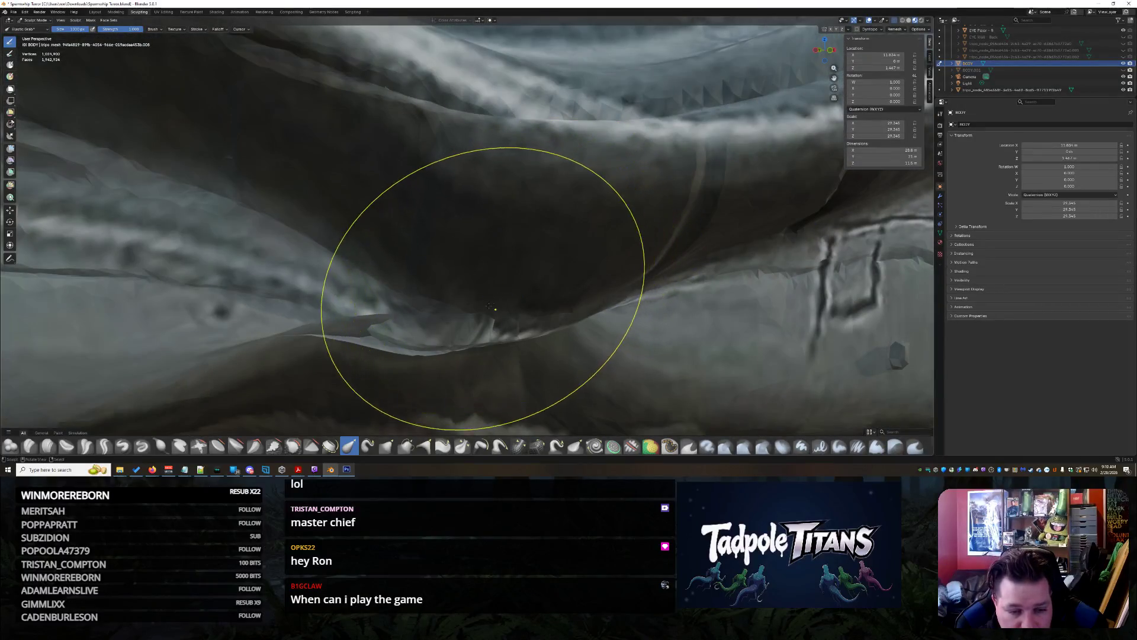
mouse_move(483, 305)
middle_mouse_down()
mouse_move(504, 292)
mouse_move(515, 249)
middle_mouse_up()
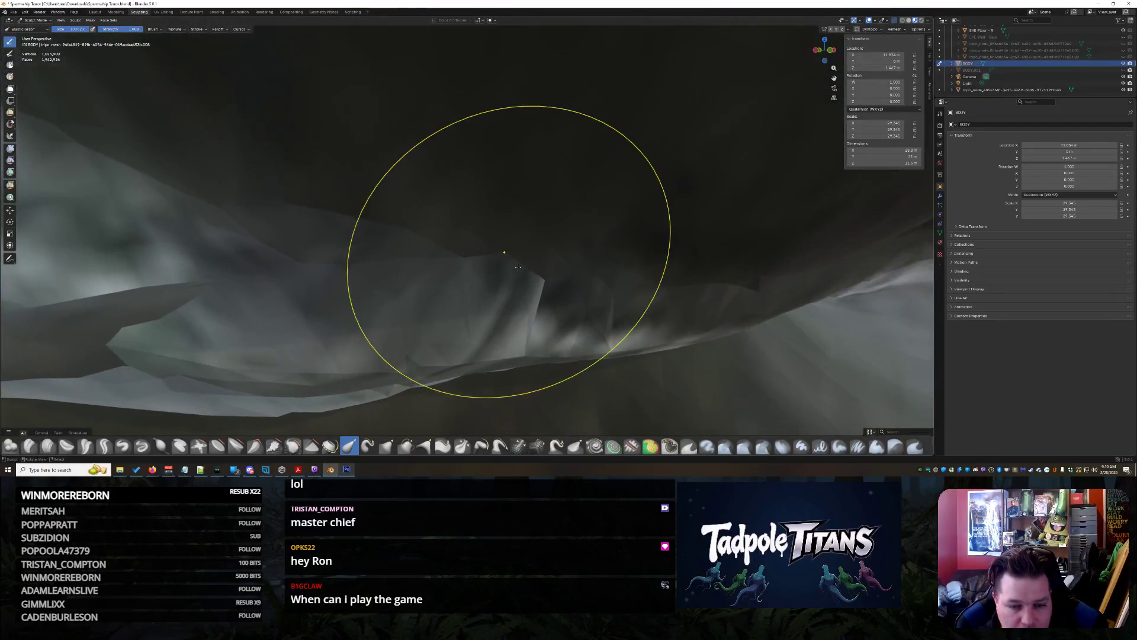
mouse_move(572, 217)
middle_mouse_down()
mouse_move(660, 216)
mouse_move(686, 229)
mouse_move(731, 183)
mouse_move(767, 169)
mouse_move(427, 203)
mouse_move(503, 292)
mouse_move(556, 270)
mouse_move(477, 253)
mouse_move(500, 220)
mouse_move(490, 337)
mouse_move(517, 355)
mouse_move(635, 350)
mouse_move(578, 227)
middle_mouse_up()
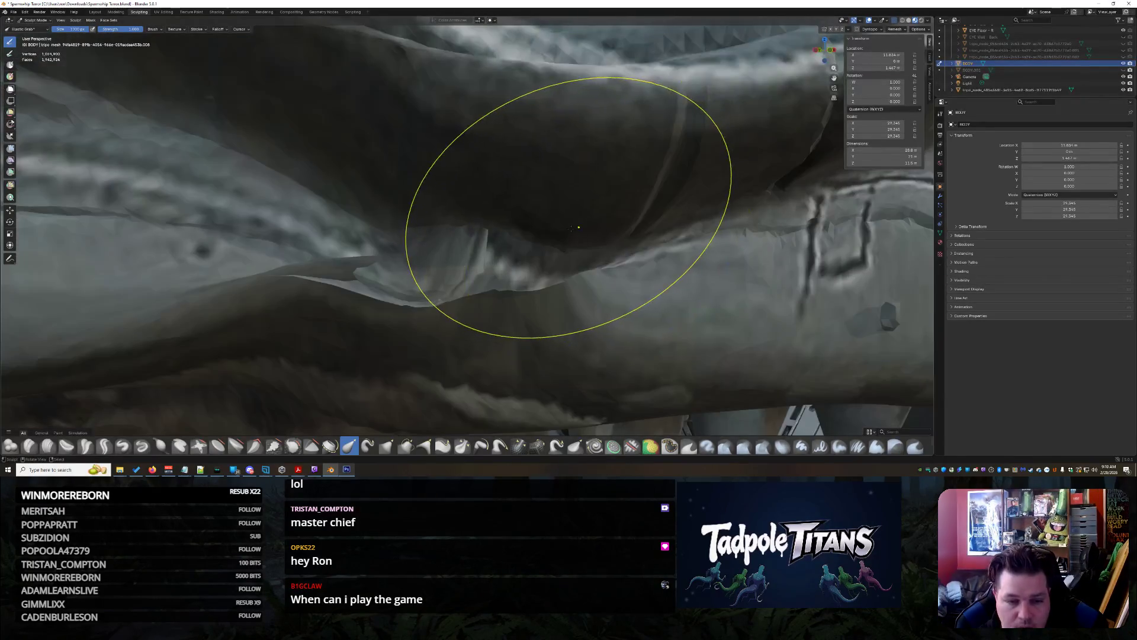
mouse_move(560, 176)
middle_mouse_down()
mouse_move(419, 190)
mouse_move(381, 102)
mouse_move(356, 279)
middle_mouse_up()
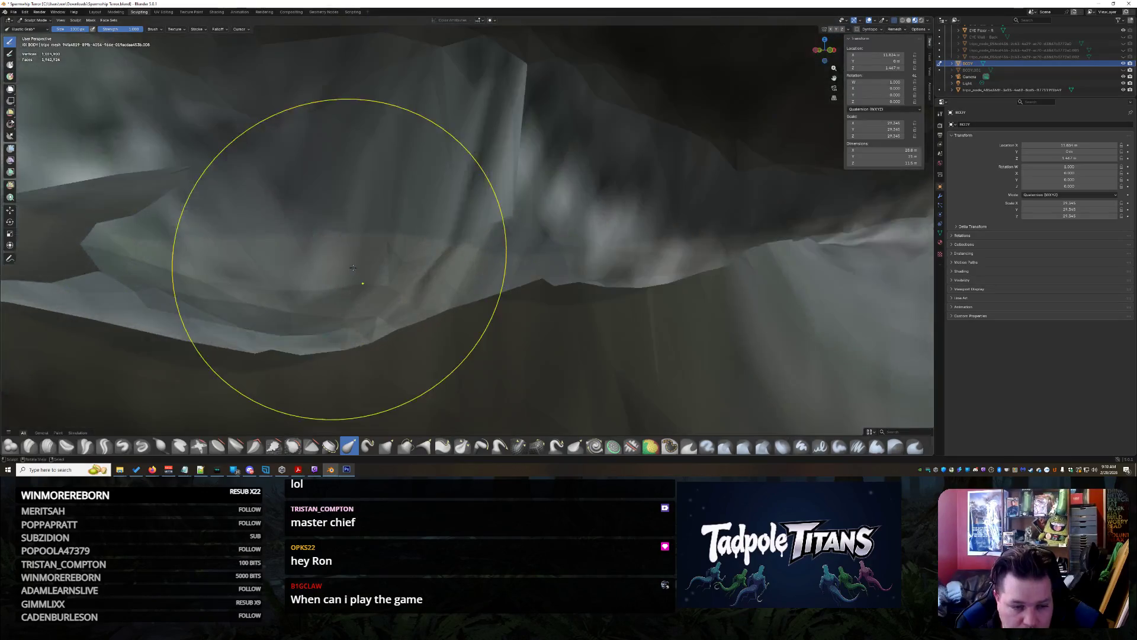
middle_click_drag(262, 232, 316, 217)
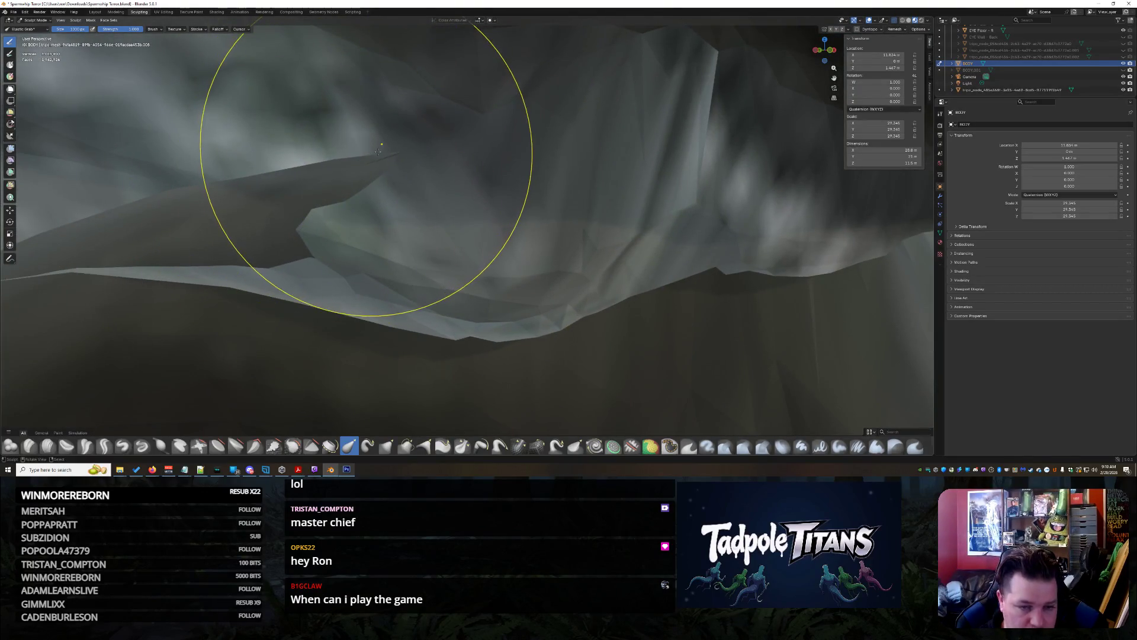
mouse_move(367, 183)
left_mouse_down()
mouse_move(359, 322)
mouse_move(338, 298)
left_mouse_up()
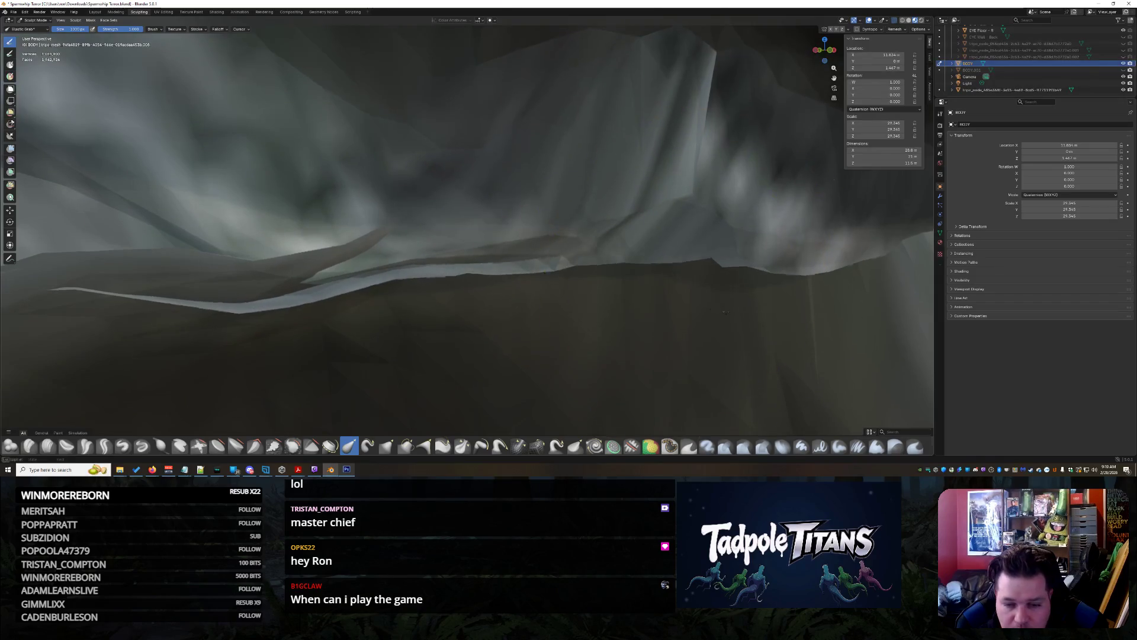
key("ctrl+z")
Inspect the jaw, lip and eye rim from several angles, then switch to Texture Paint
mouse_move(622, 296)
middle_mouse_down()
mouse_move(664, 280)
mouse_move(443, 263)
mouse_move(460, 345)
mouse_move(380, 387)
middle_mouse_up()
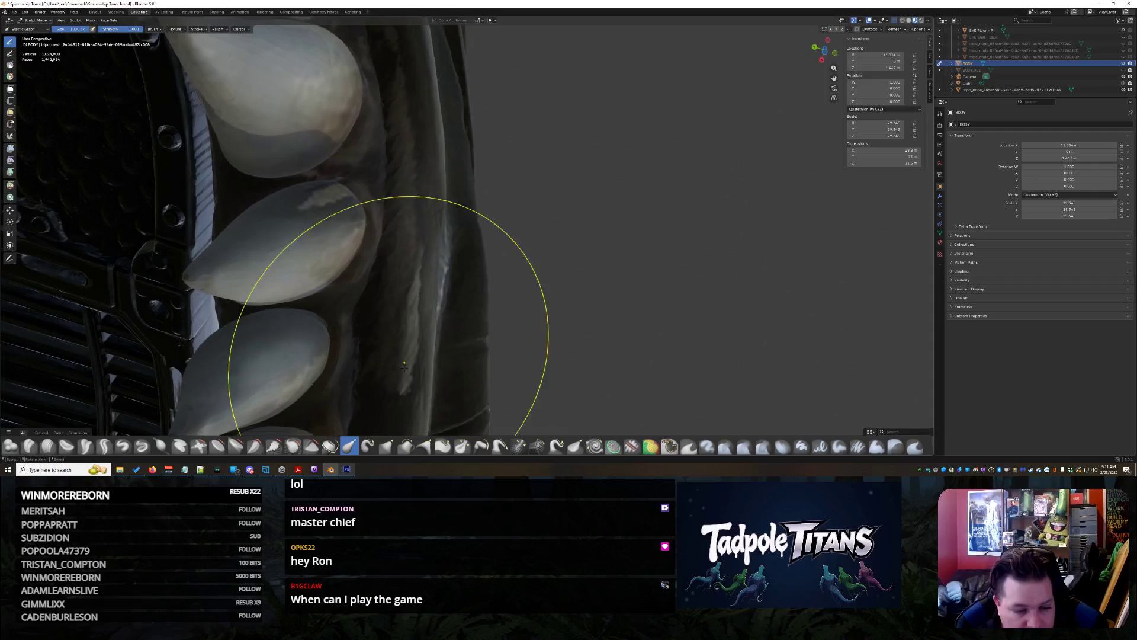
middle_click_drag(446, 226, 472, 288)
scroll(472, 287, "up", 10)
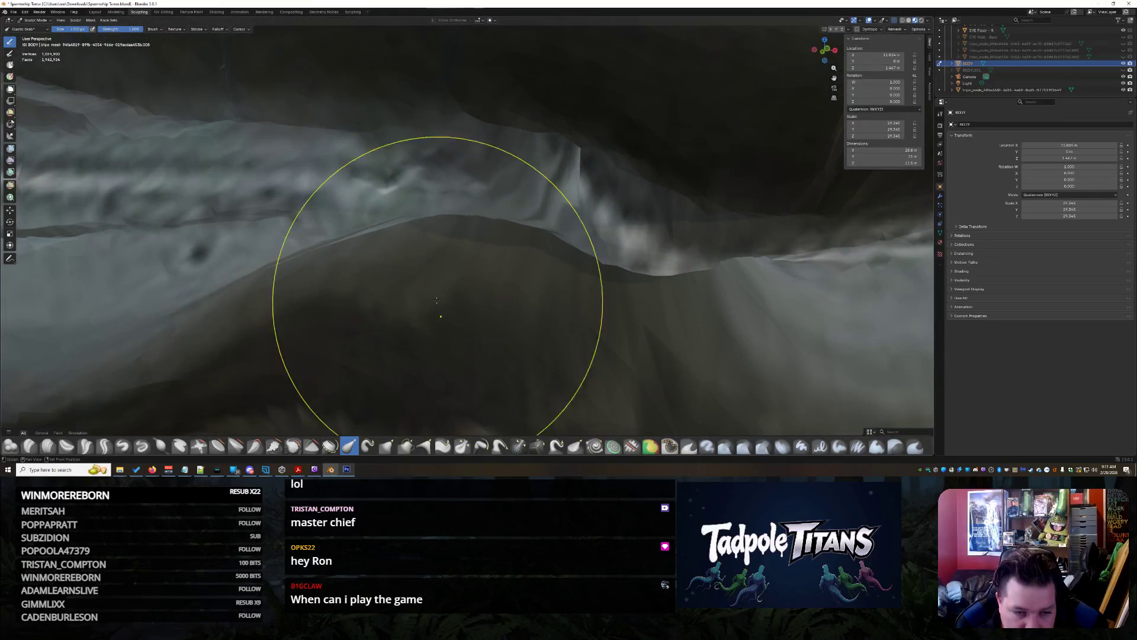
mouse_move(376, 290)
middle_mouse_down("ctrl")
mouse_move(436, 293)
mouse_move(413, 325)
mouse_move(475, 324)
middle_mouse_up("ctrl")
middle_click_drag(567, 343, 655, 308)
mouse_move(533, 225)
middle_mouse_down()
mouse_move(584, 158)
mouse_move(592, 195)
mouse_move(535, 331)
mouse_move(627, 306)
middle_mouse_up()
middle_click_drag(674, 393, 652, 348)
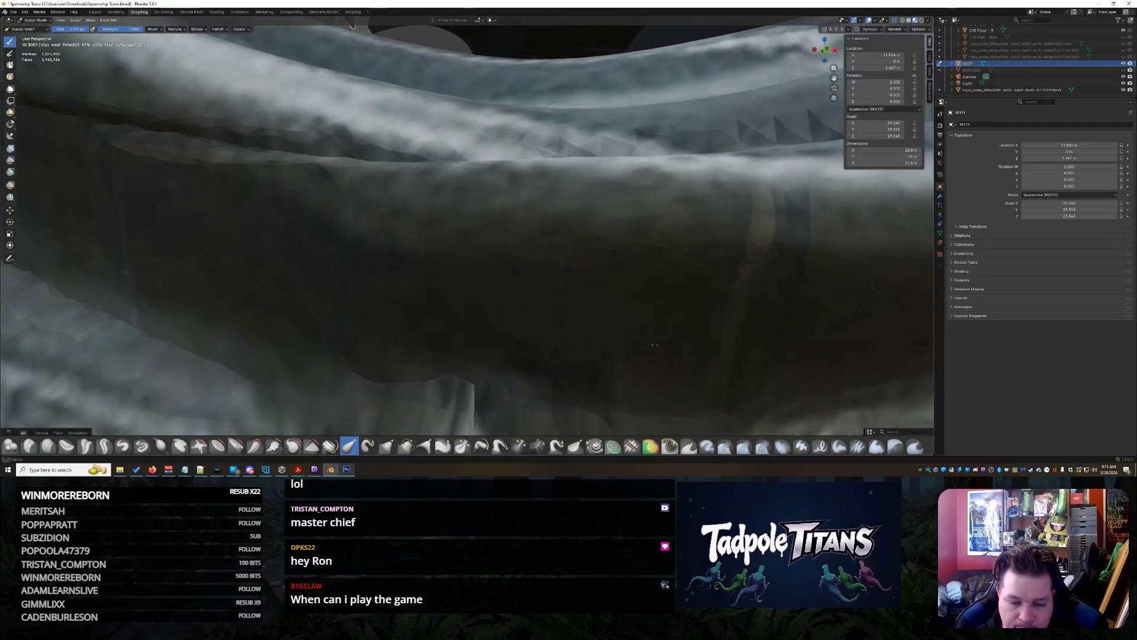
scroll(652, 348, "down", 5)
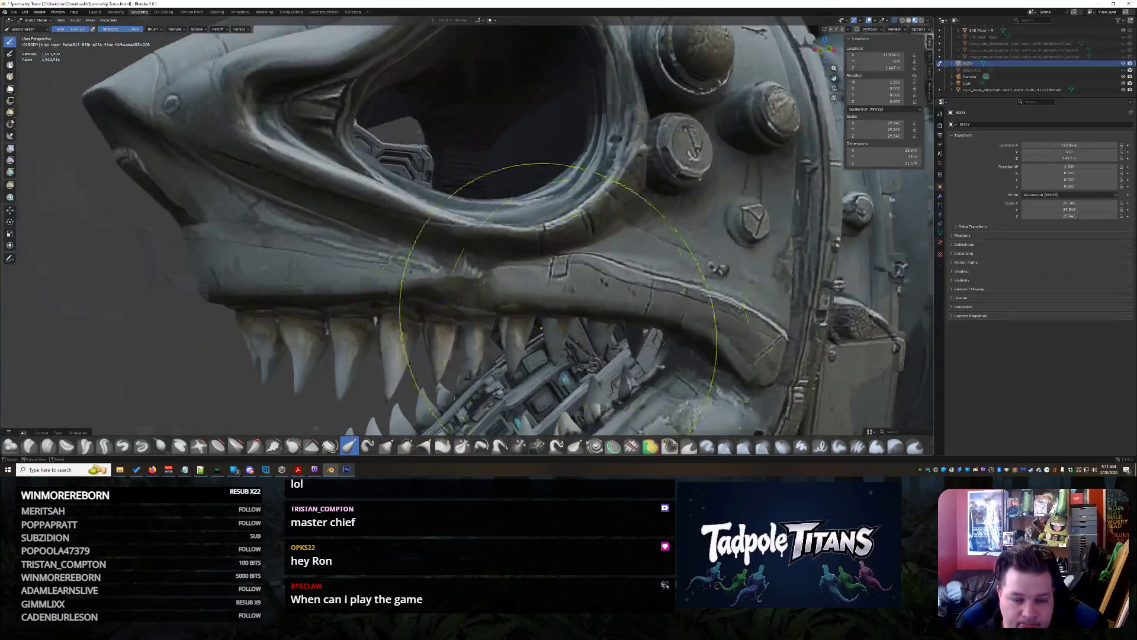
scroll(495, 330, "up", 5)
mouse_move(495, 330)
middle_mouse_down()
mouse_move(515, 379)
mouse_move(517, 310)
middle_mouse_up()
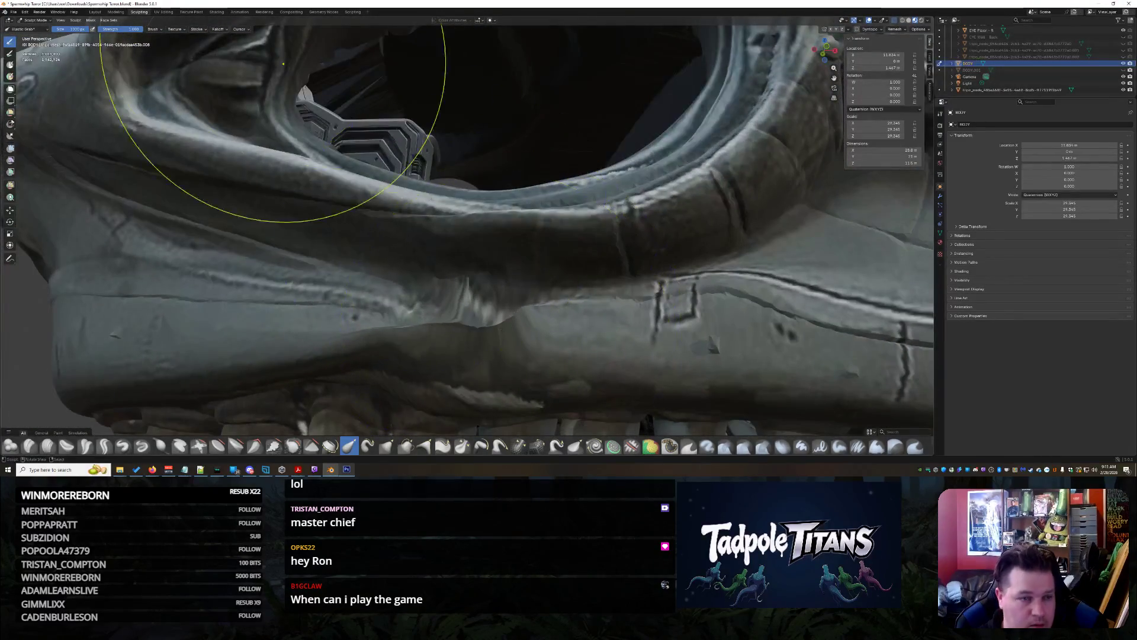
left_click(203, 13)
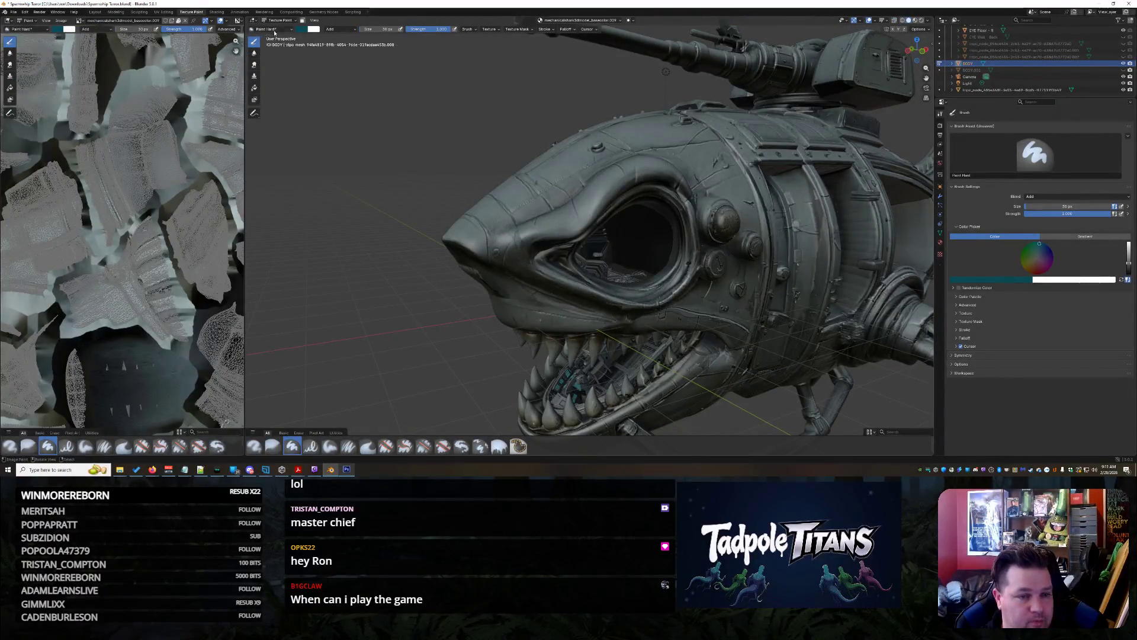
Pick the Smear brush and orbit toward the eye socket and teeth
left_click(254, 68)
scroll(681, 266, "up", 5)
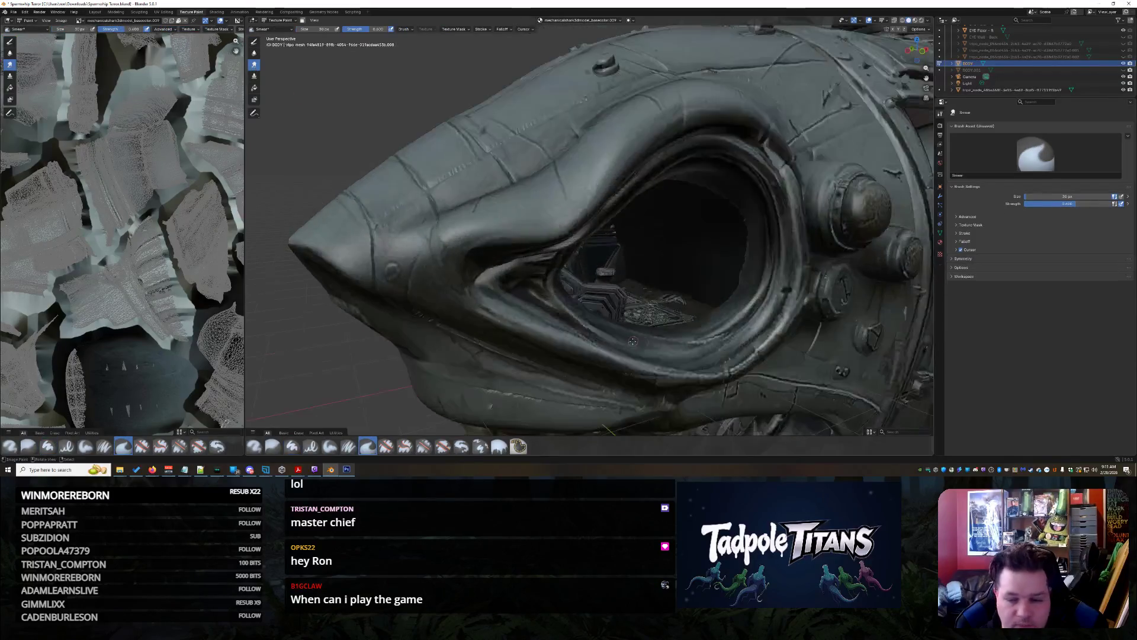
middle_click_drag(681, 266, 690, 317)
scroll(690, 317, "up", 5)
scroll(690, 317, "down", 5)
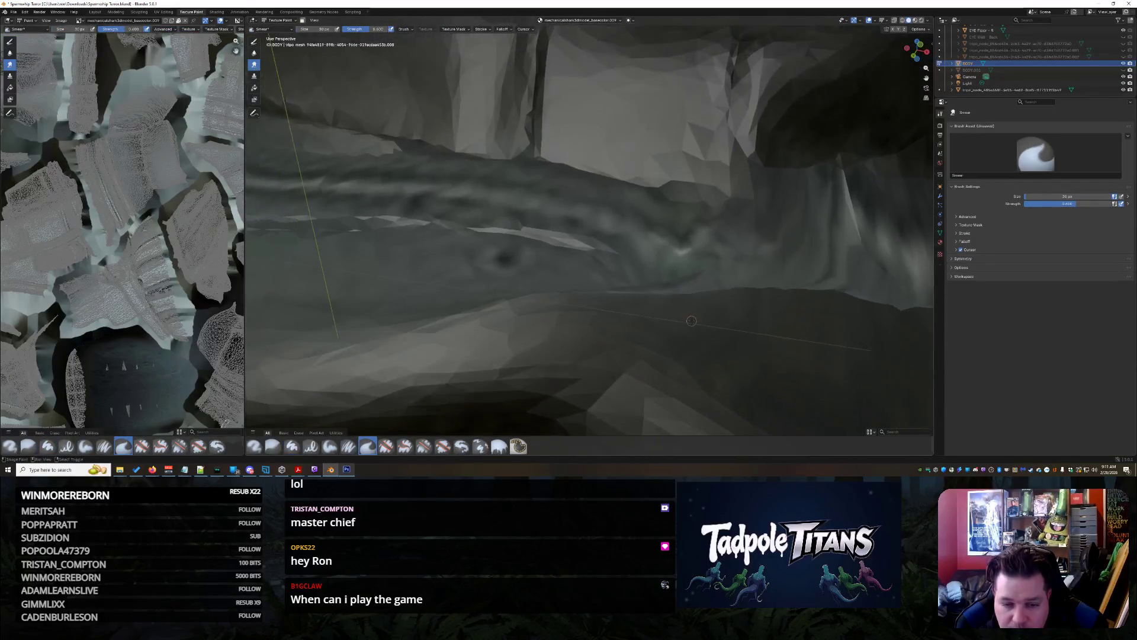
scroll(656, 280, "down", 4)
middle_click_drag(656, 280, 627, 293)
scroll(628, 293, "up", 5)
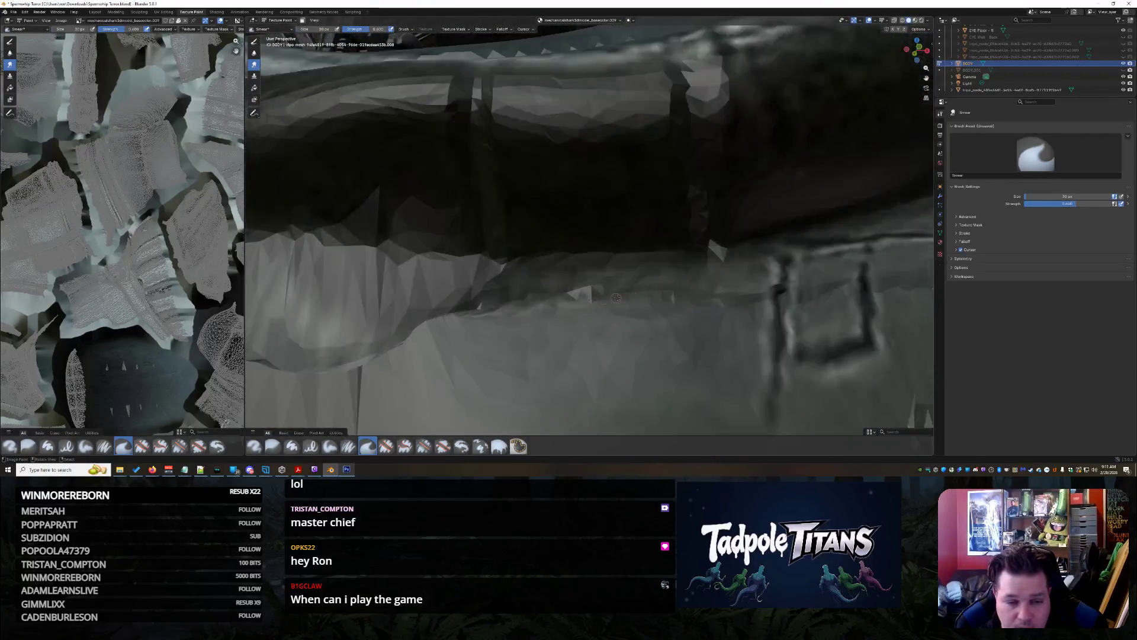
scroll(604, 300, "down", 4)
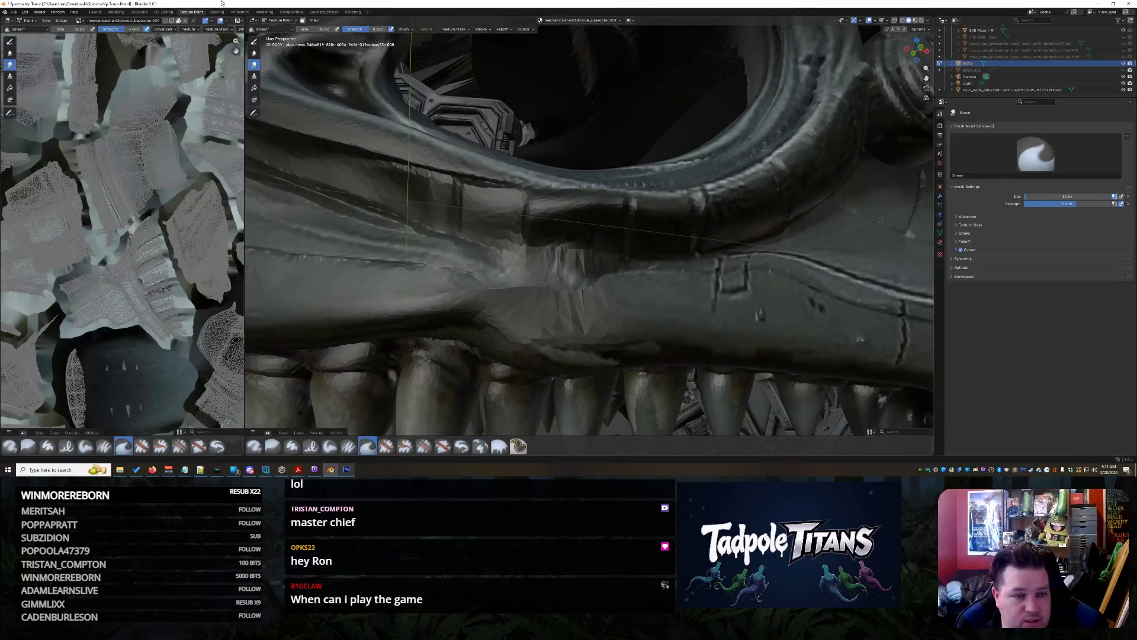
Switch the paint brush to Blur and zoom in on the upper jaw
left_click(269, 29)
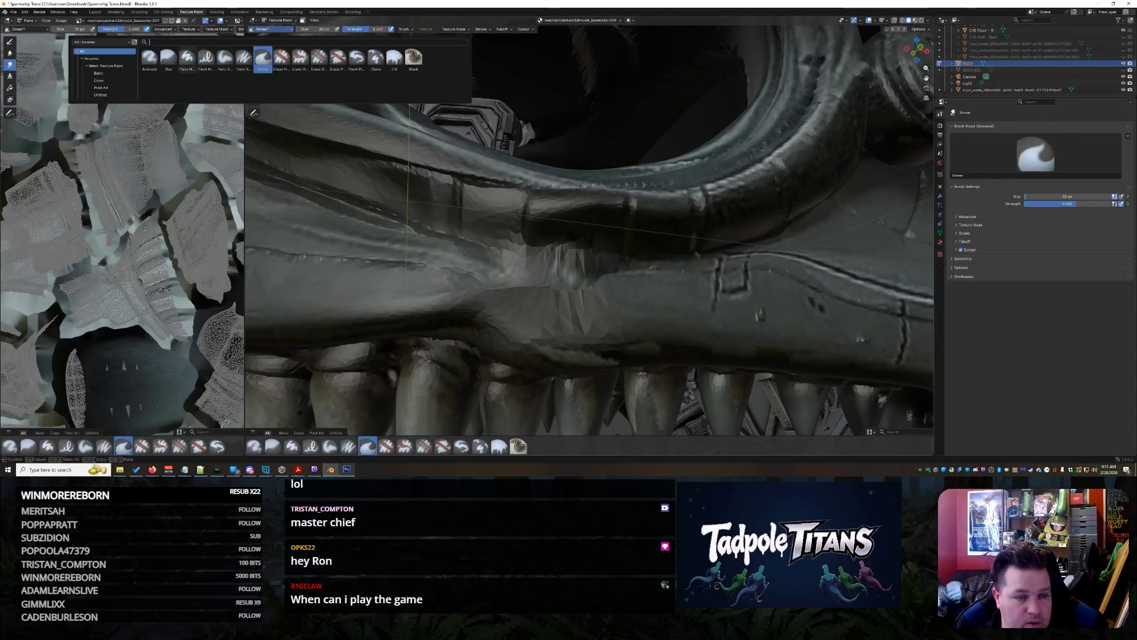
left_click(168, 56)
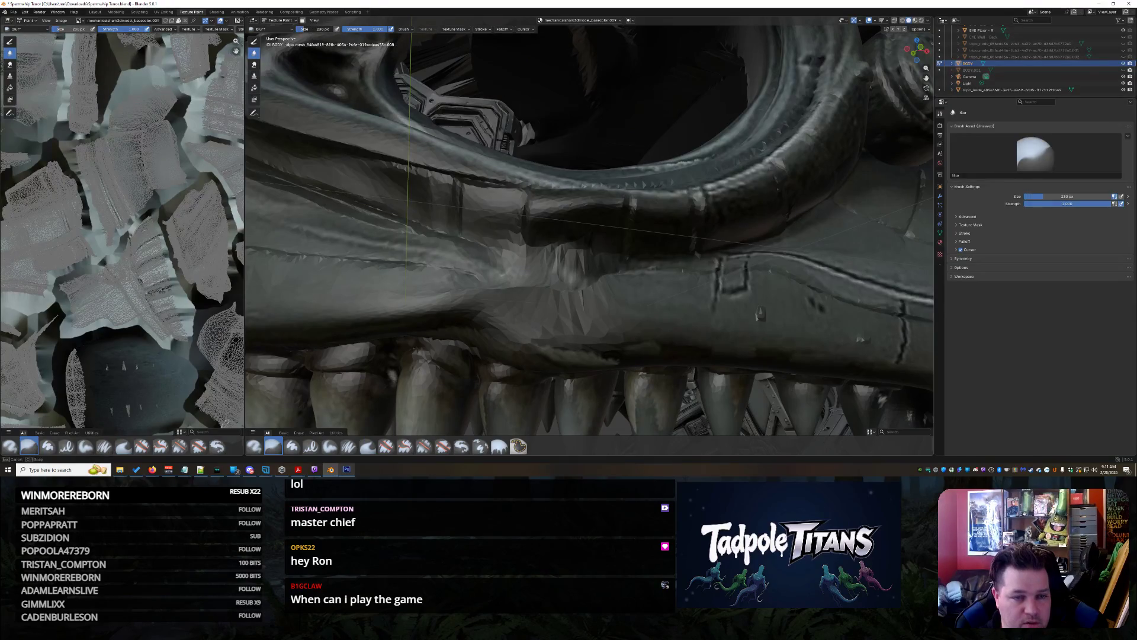
scroll(589, 262, "up", 5)
scroll(644, 340, "down", 6)
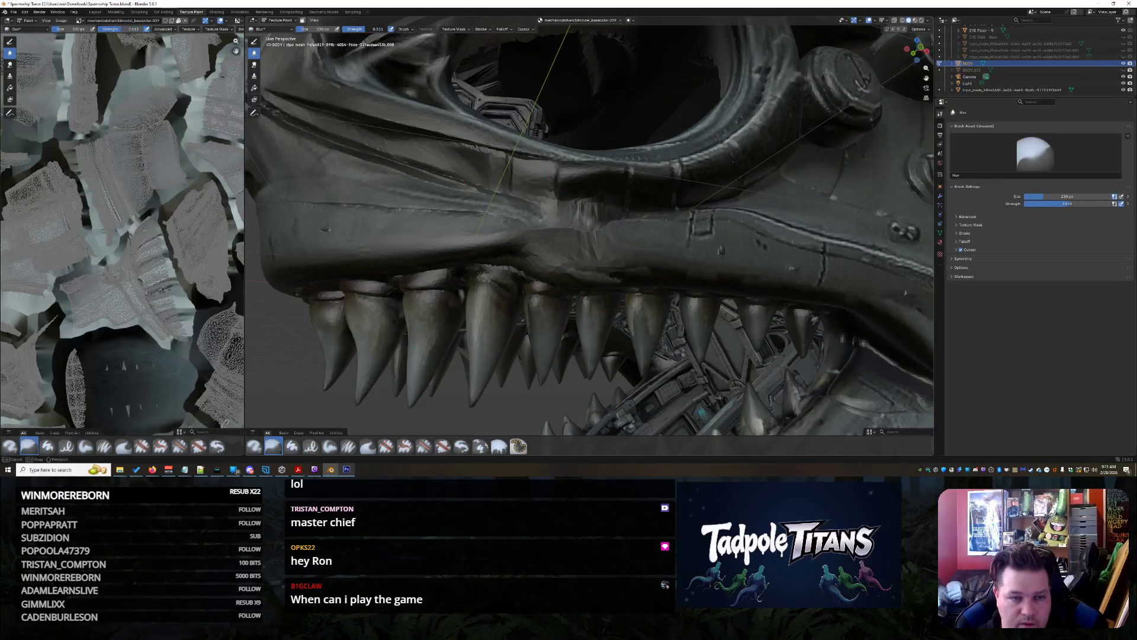
scroll(580, 252, "up", 3)
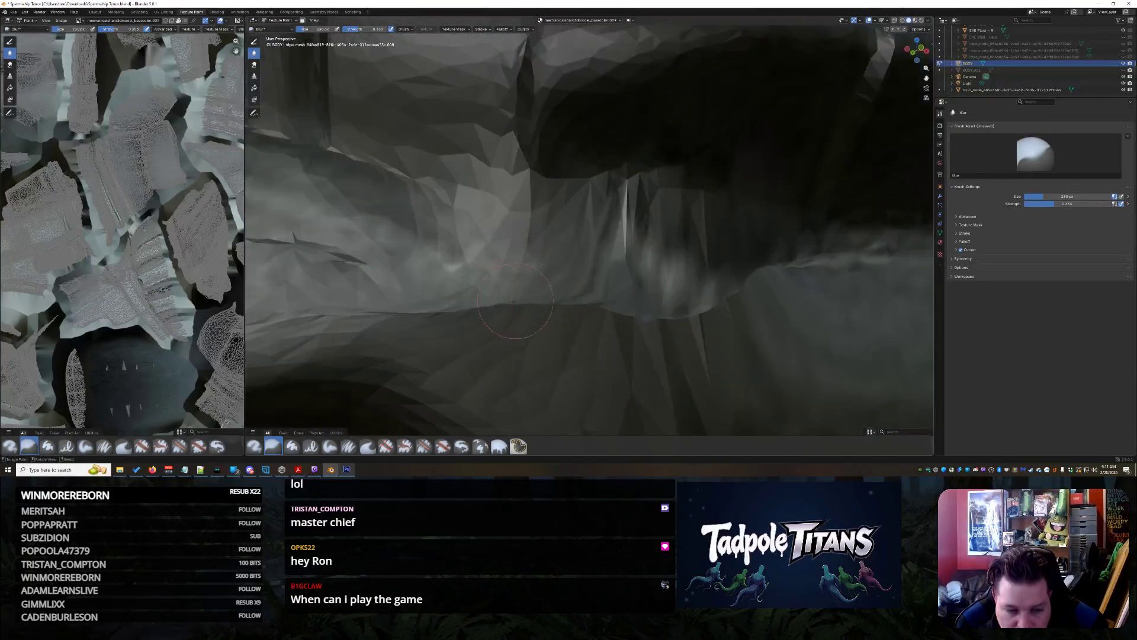
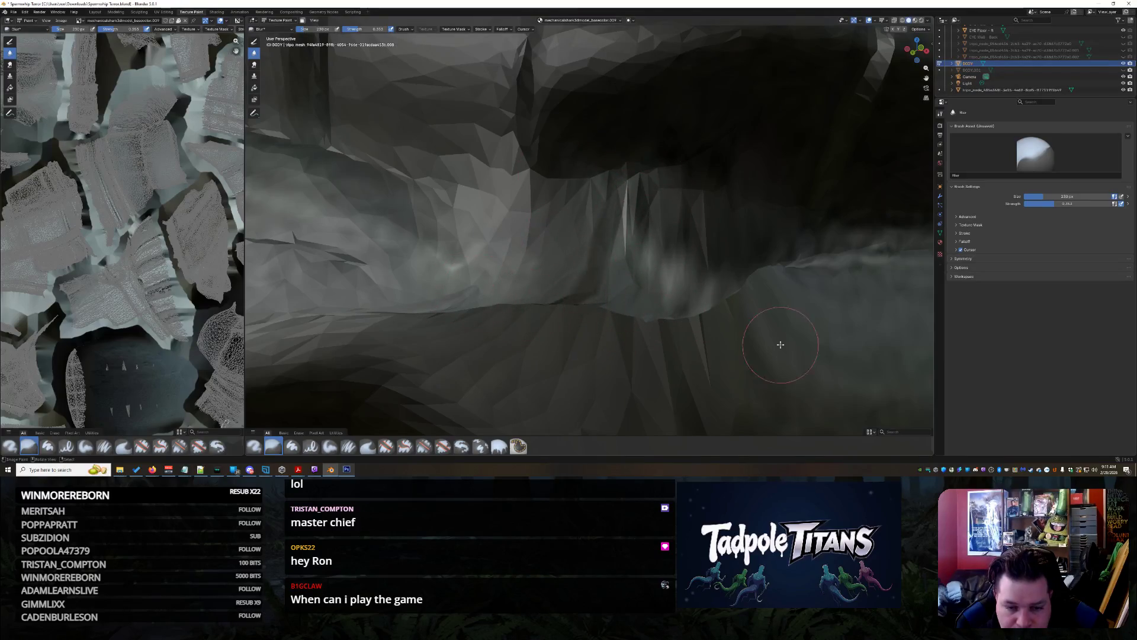
Switch the shark to Sculpt Mode, try an Elastic Grab pull on the upper jaw, then undo it
scroll(619, 334, "down", 5)
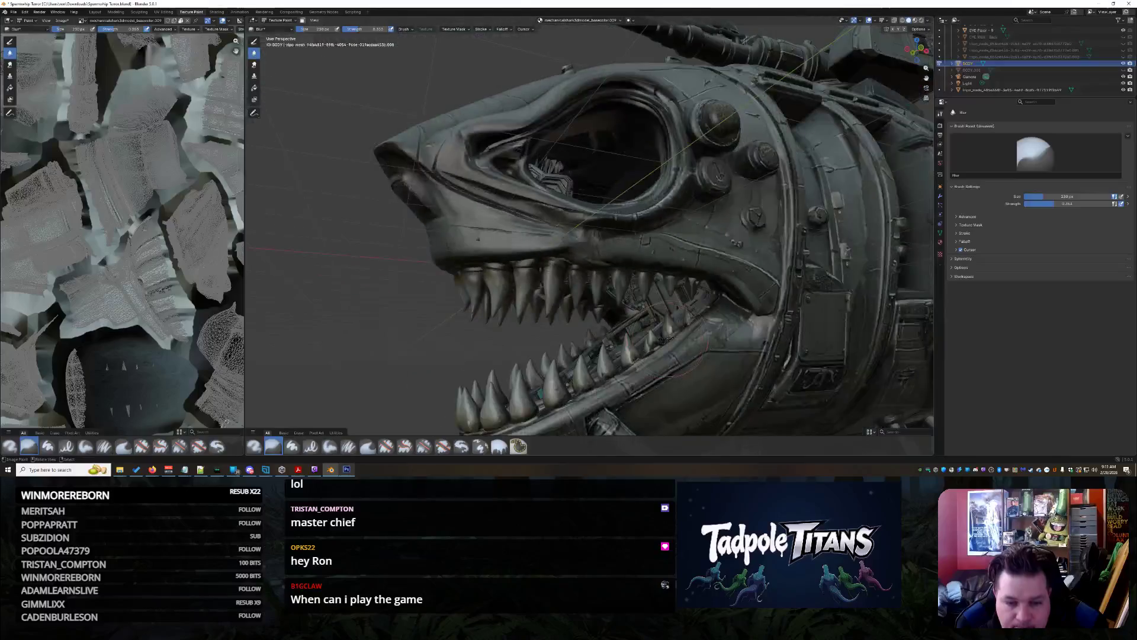
scroll(622, 320, "up", 6)
scroll(623, 311, "down", 3)
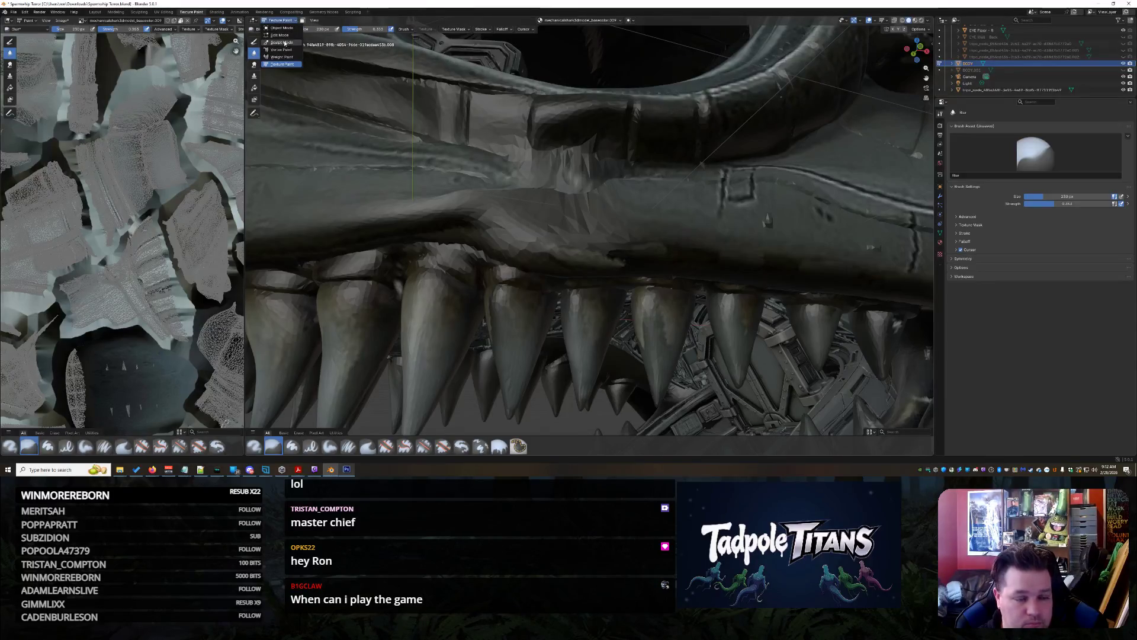
key("s")
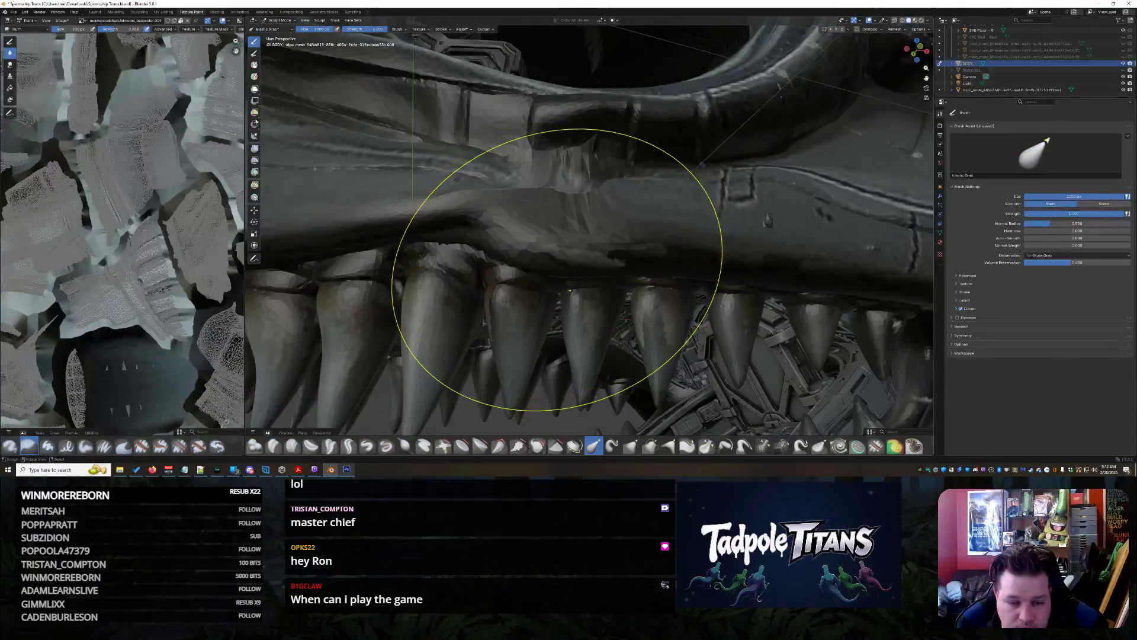
mouse_move(557, 269)
left_mouse_down()
mouse_move(521, 279)
mouse_move(483, 318)
mouse_move(537, 322)
mouse_move(533, 279)
mouse_move(538, 318)
mouse_move(491, 284)
left_mouse_up()
left_click_drag(497, 236, 457, 275)
key("ctrl+z")
Orbit to a wider angled view of the upper jaw and pick the Smooth brush
mouse_move(585, 295)
middle_mouse_down()
mouse_move(603, 294)
mouse_move(597, 364)
mouse_move(558, 254)
mouse_move(566, 236)
mouse_move(571, 254)
middle_mouse_up()
scroll(602, 294, "up", 3)
scroll(571, 254, "up", 3)
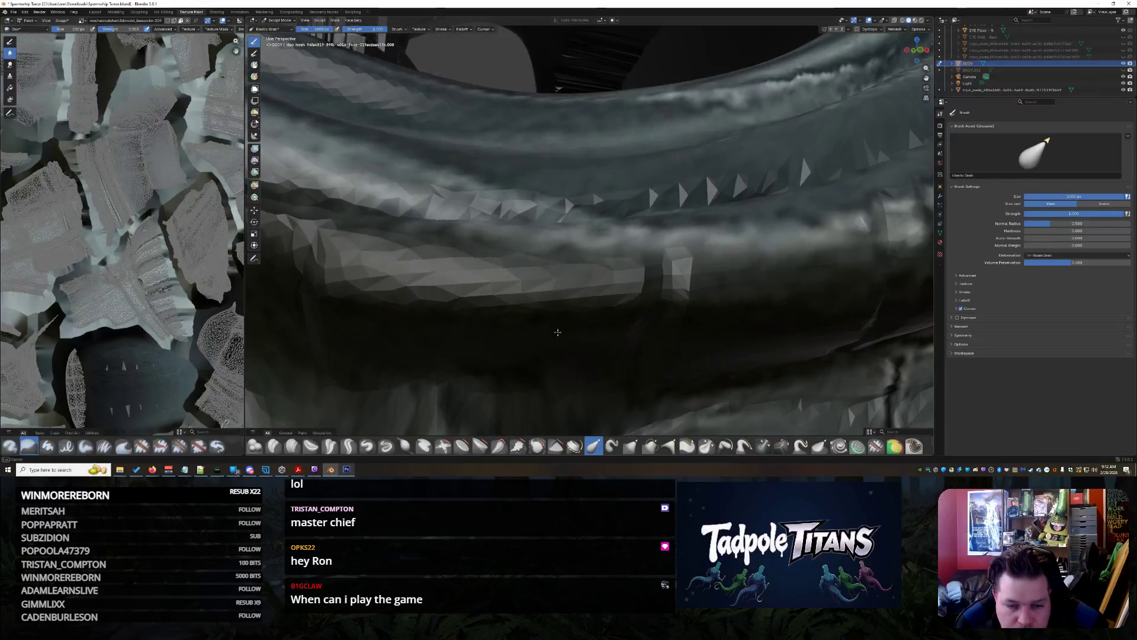
mouse_move(569, 263)
middle_mouse_down()
mouse_move(533, 330)
mouse_move(631, 348)
mouse_move(587, 290)
middle_mouse_up()
scroll(583, 280, "up", 4)
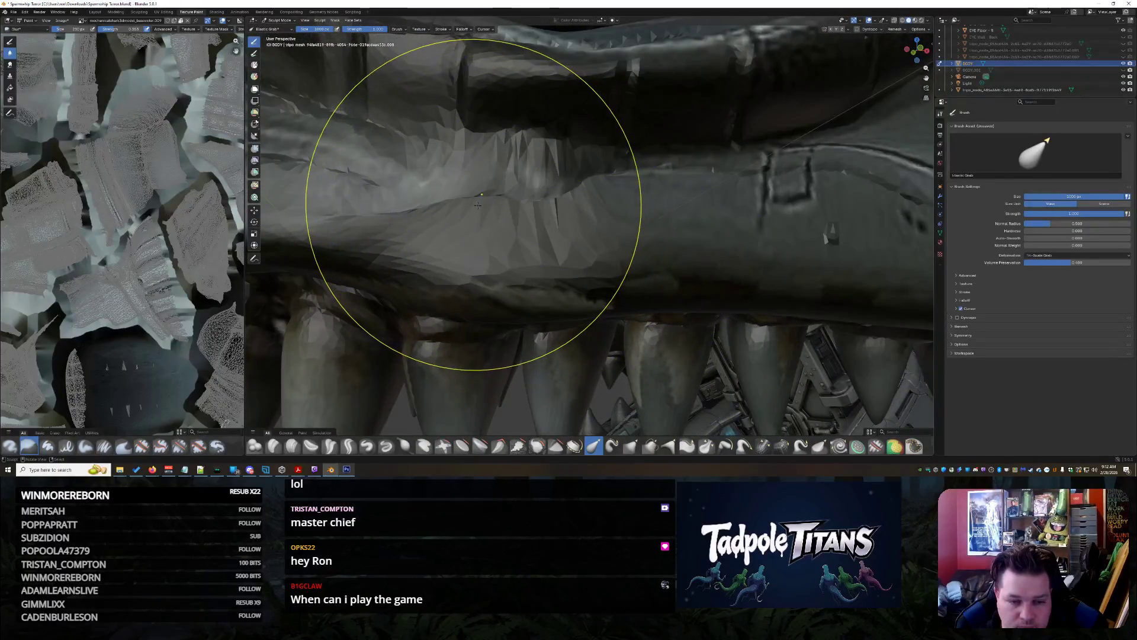
left_click(541, 449)
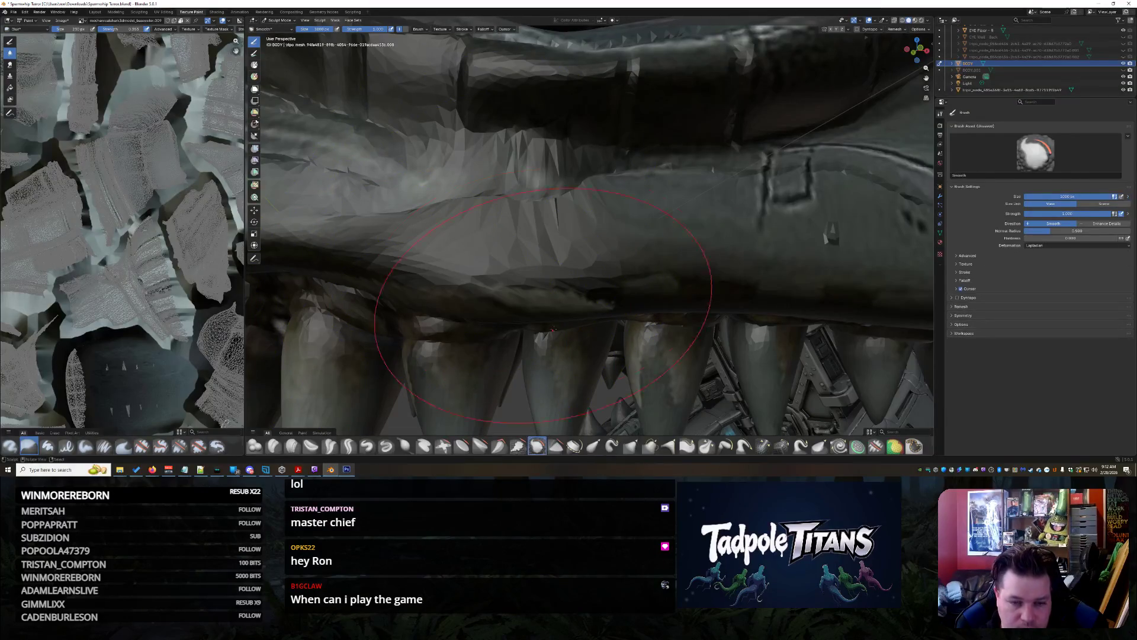
Flatten the upper jaw surface above the teeth with the Flatten/Contrast brush
left_click(460, 448)
left_click_drag(483, 203, 491, 193)
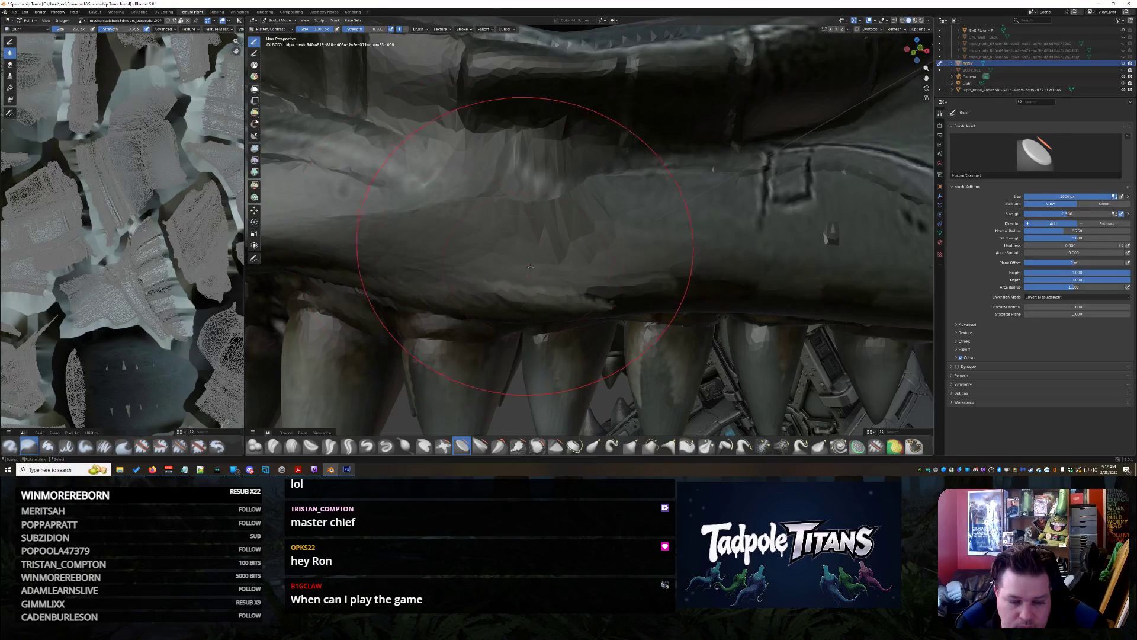
scroll(406, 242, "down", 5)
mouse_move(406, 242)
middle_mouse_down()
mouse_move(644, 267)
mouse_move(592, 265)
middle_mouse_up()
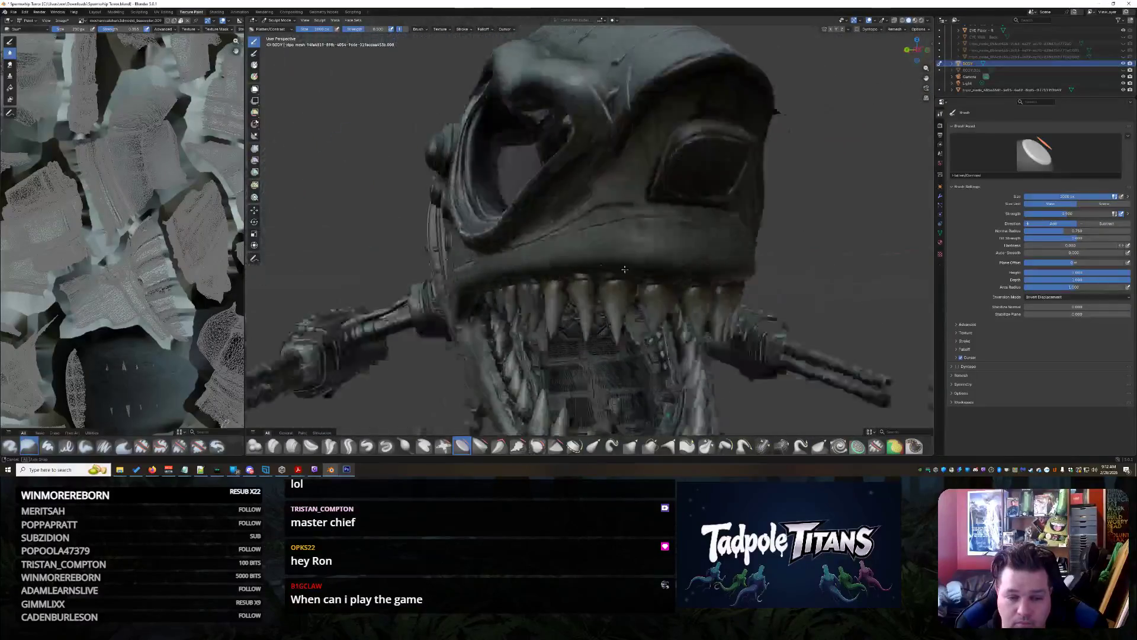
scroll(552, 264, "up", 6)
scroll(552, 264, "up", 6)
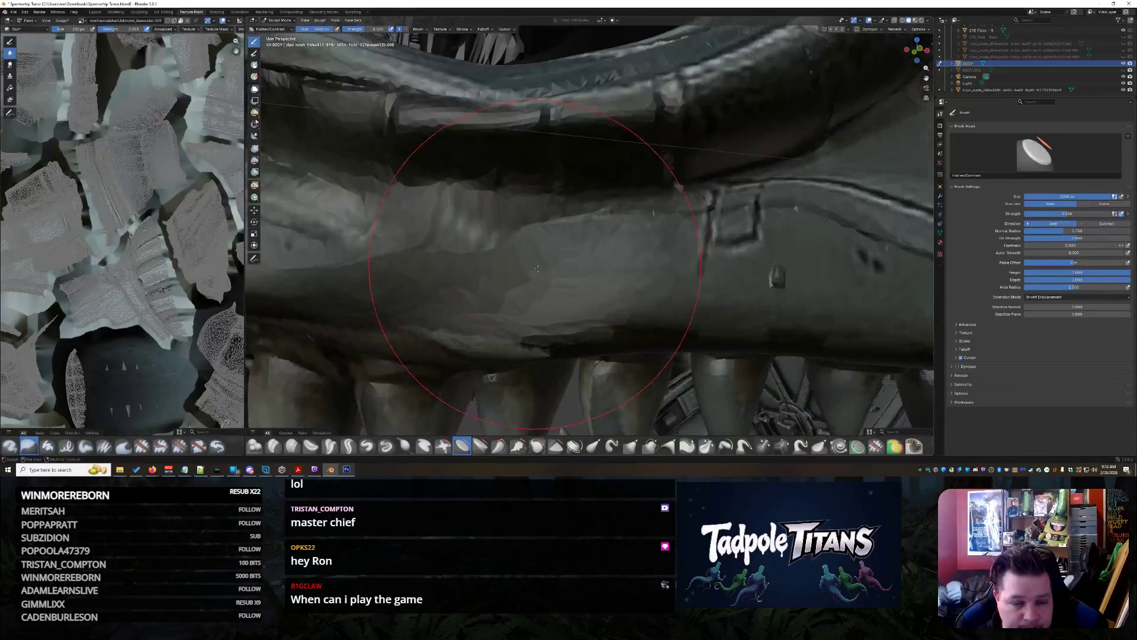
scroll(605, 316, "down", 8)
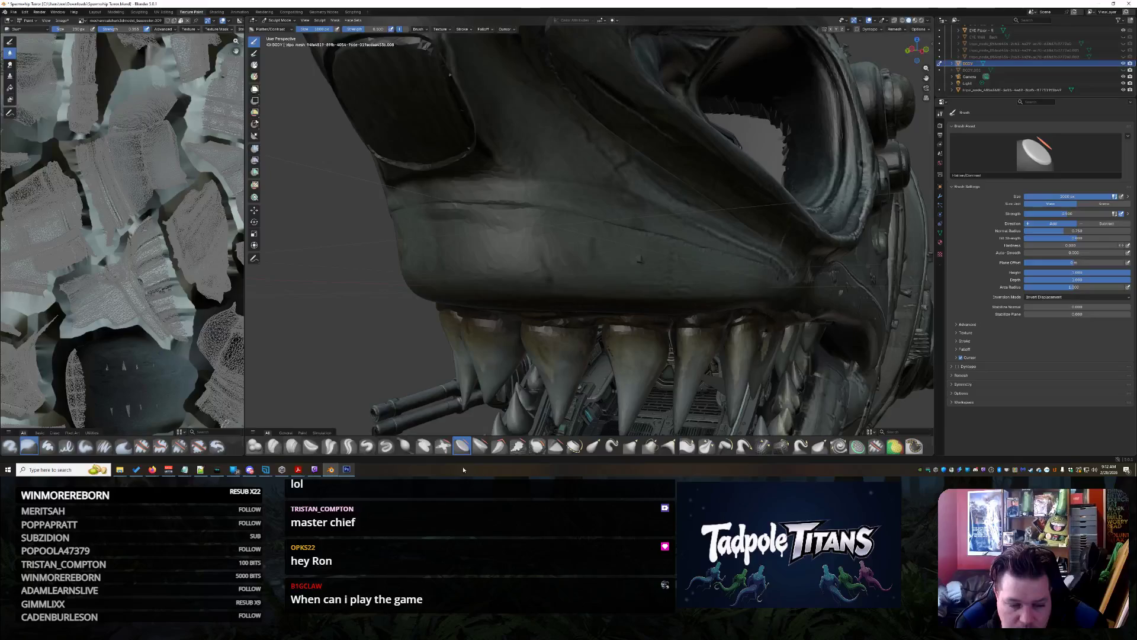
Use Elastic Grab to nudge and pull the upper jaw mesh leftward into shape
left_click(593, 446)
mouse_move(675, 319)
left_mouse_down()
mouse_move(699, 249)
mouse_move(675, 333)
left_mouse_up()
mouse_move(676, 333)
middle_mouse_down()
mouse_move(584, 336)
mouse_move(654, 294)
middle_mouse_up()
scroll(503, 248, "up", 3)
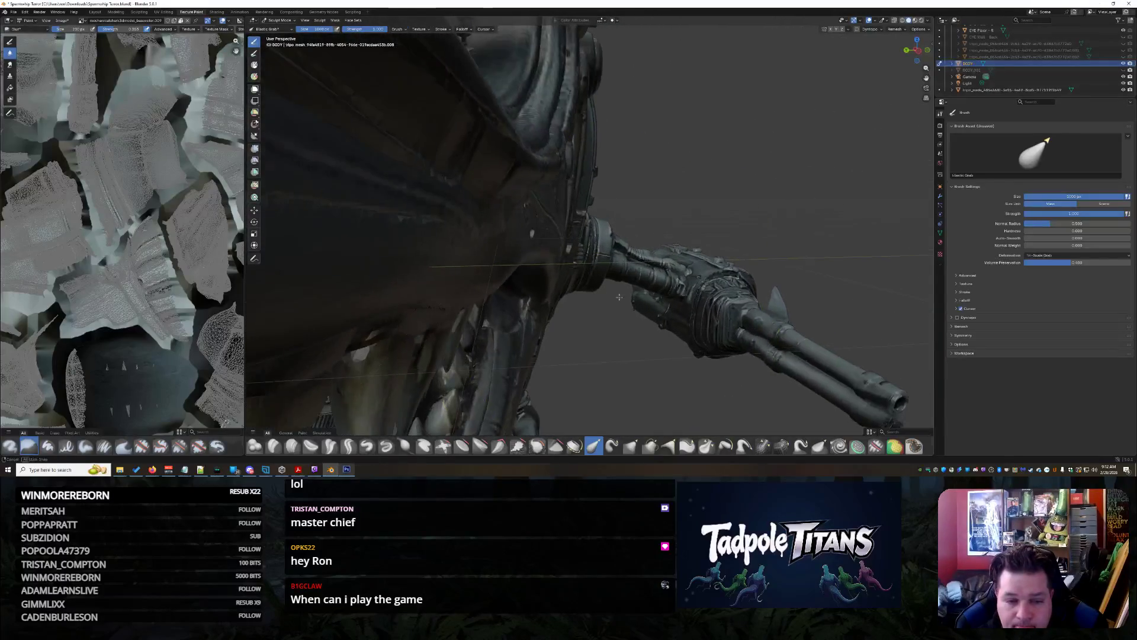
scroll(533, 266, "down", 3)
middle_click_drag(559, 279, 582, 280)
scroll(582, 280, "up", 5)
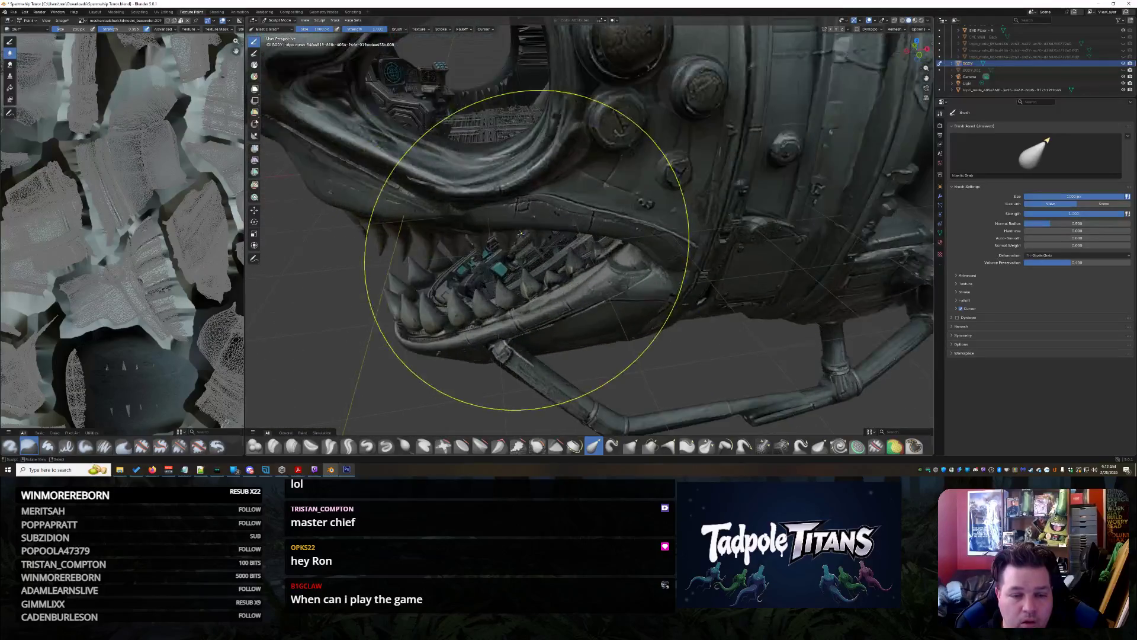
scroll(444, 216, "up", 6)
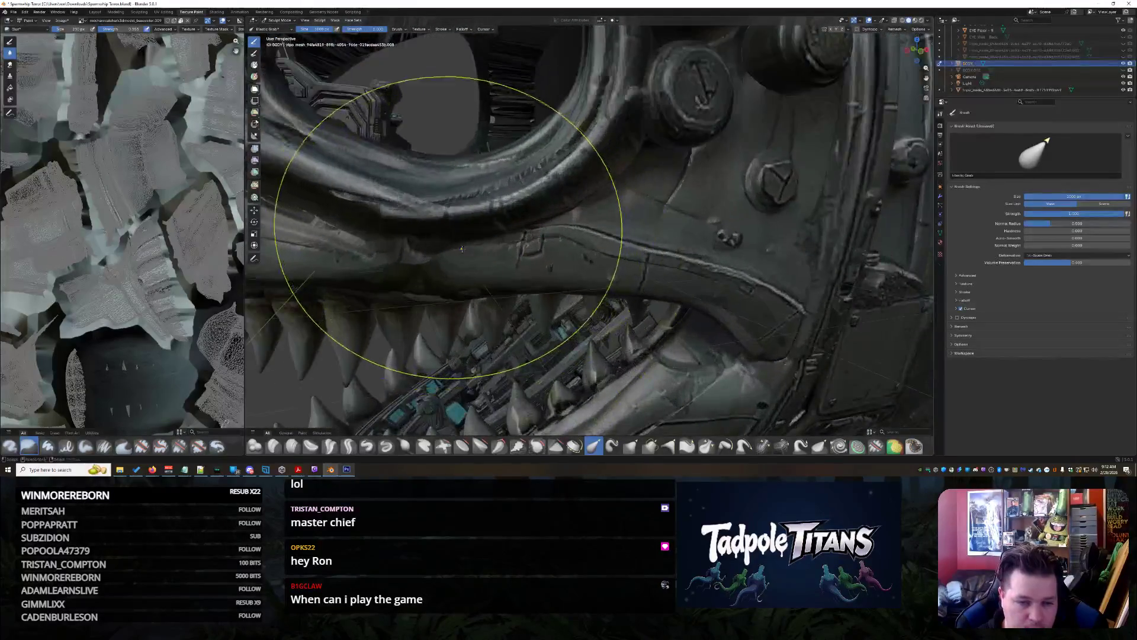
scroll(421, 271, "up", 4)
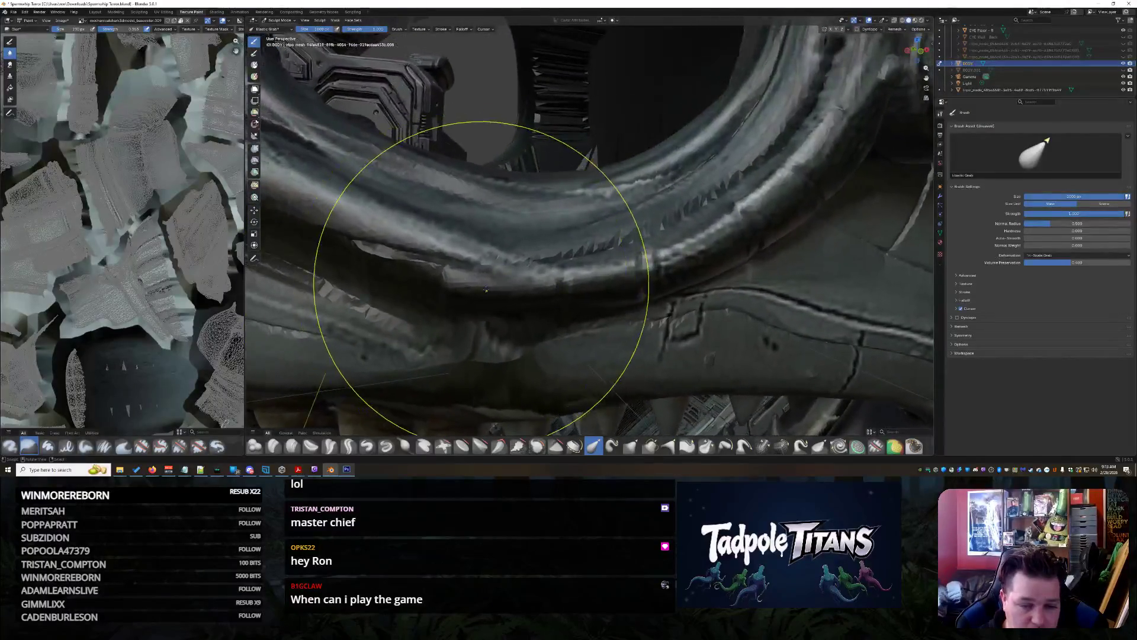
middle_click_drag(385, 305, 483, 316)
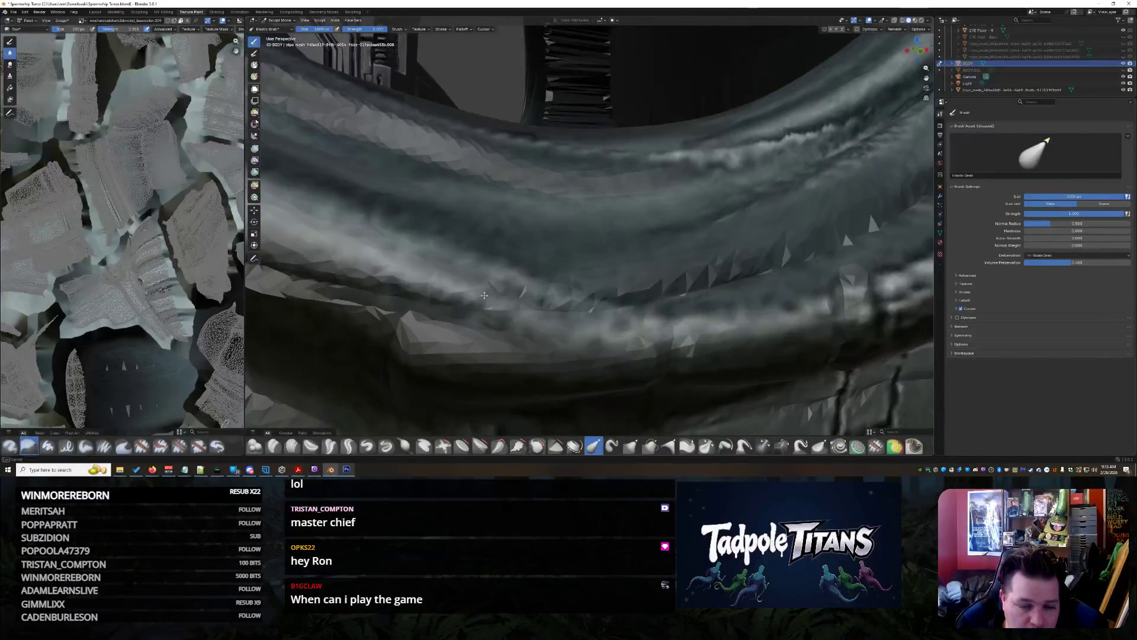
middle_click_drag(450, 271, 459, 280, "ctrl")
left_click_drag(602, 321, 395, 327)
mouse_move(415, 323)
middle_mouse_down()
mouse_move(452, 300)
mouse_move(593, 333)
mouse_move(557, 309)
mouse_move(563, 375)
mouse_move(559, 361)
mouse_move(672, 312)
mouse_move(533, 195)
mouse_move(463, 157)
middle_mouse_up()
Orbit the whole shark from one side to the other to review the sculpt
scroll(571, 211, "down", 8)
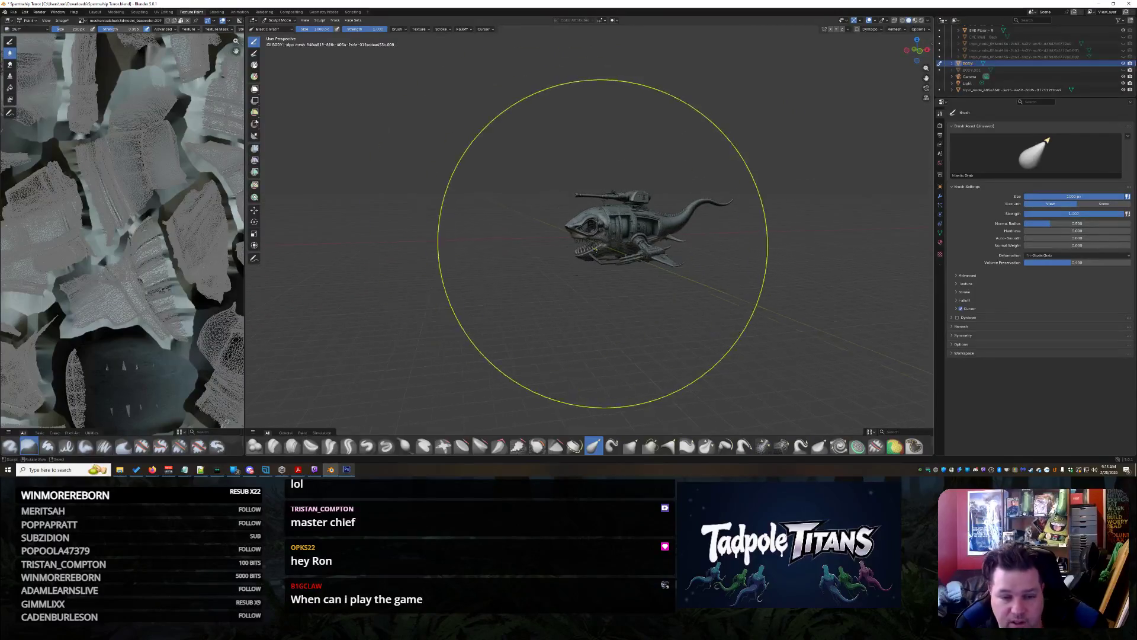
scroll(596, 250, "up", 10)
scroll(610, 238, "down", 2)
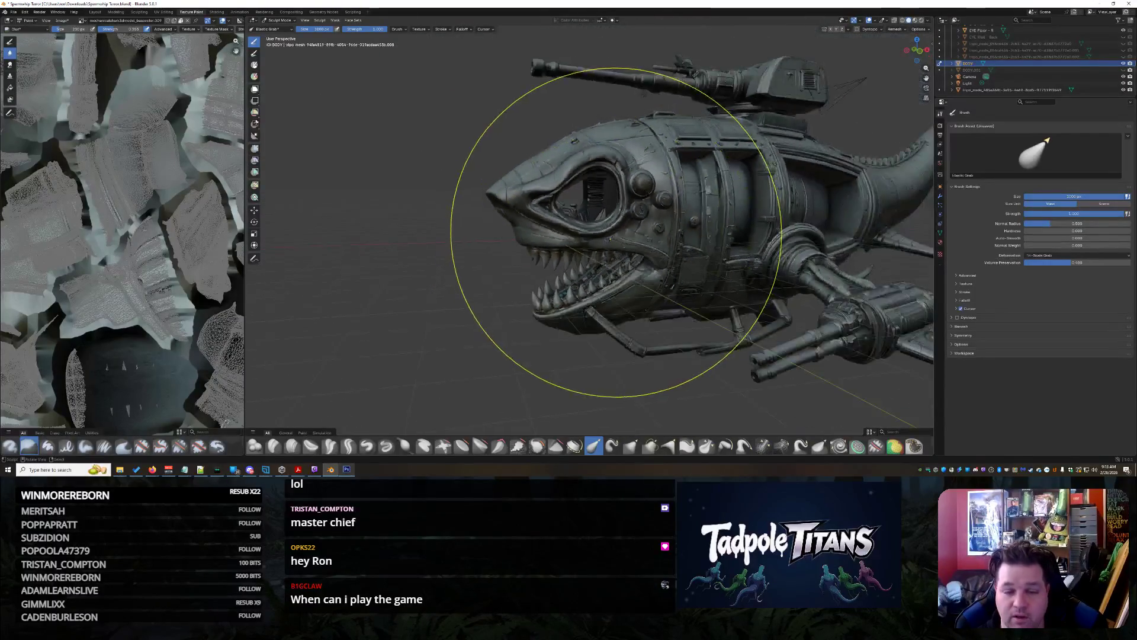
middle_click_drag(695, 246, 644, 248)
scroll(607, 240, "up", 6)
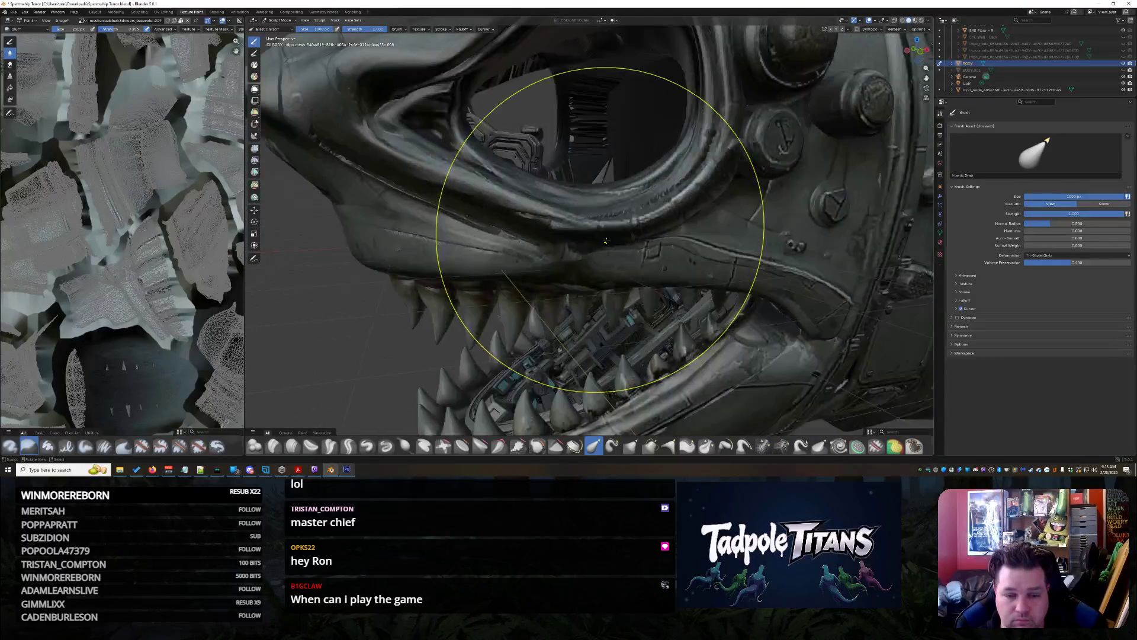
scroll(508, 229, "up", 3)
scroll(1086, 83, "up", 5)
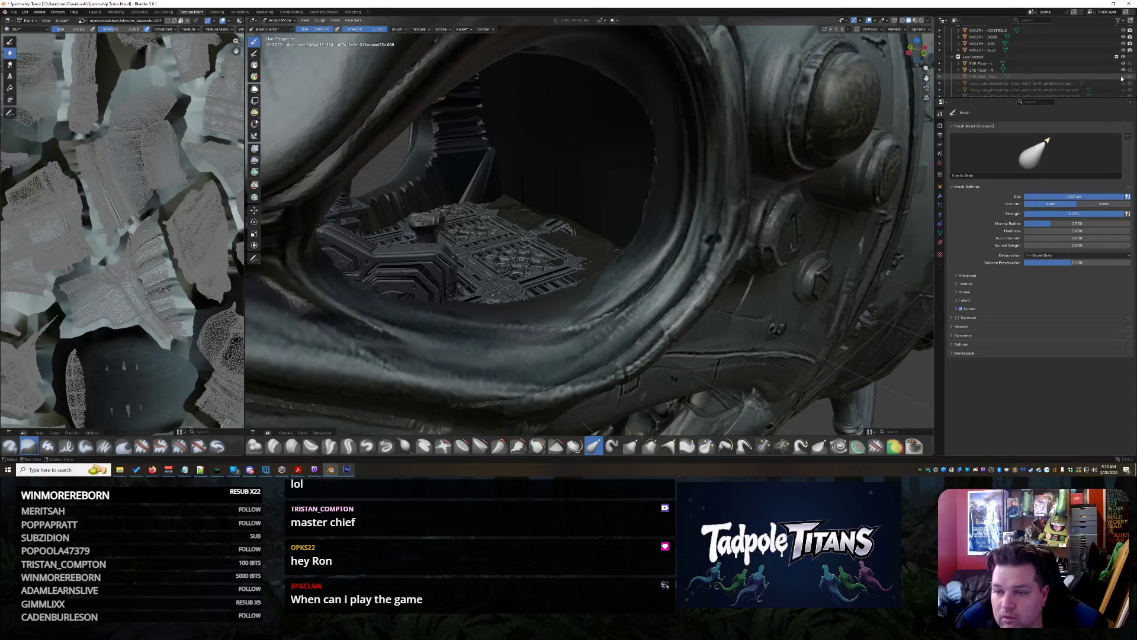
scroll(703, 292, "down", 8)
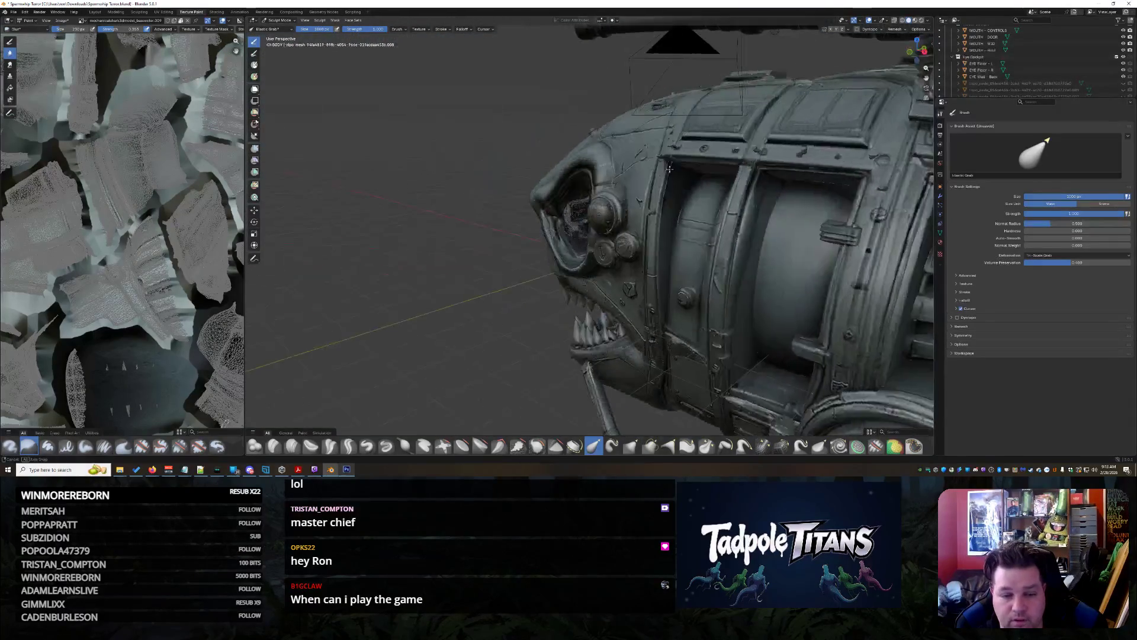
Zoom in side-on on the eye socket, then switch the shark to Texture Paint mode
mouse_move(889, 79)
middle_mouse_down()
mouse_move(770, 148)
mouse_move(635, 201)
mouse_move(687, 213)
mouse_move(699, 213)
mouse_move(578, 197)
mouse_move(597, 171)
mouse_move(637, 162)
mouse_move(640, 77)
middle_mouse_up()
scroll(636, 201, "up", 6)
scroll(589, 199, "up", 4)
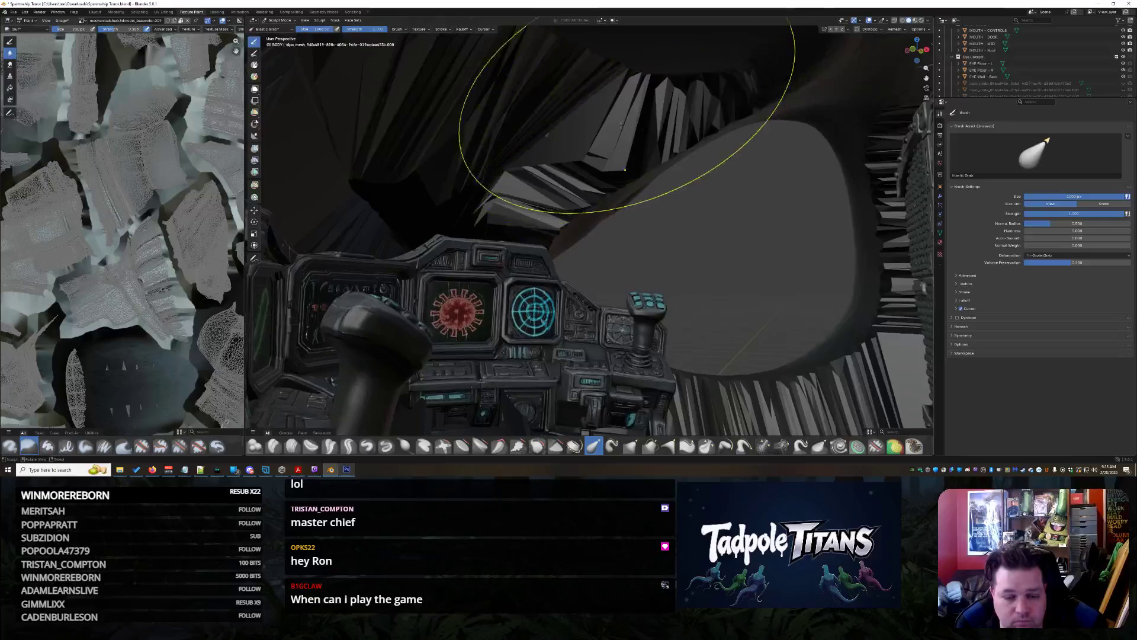
left_click(279, 21)
left_click(283, 64)
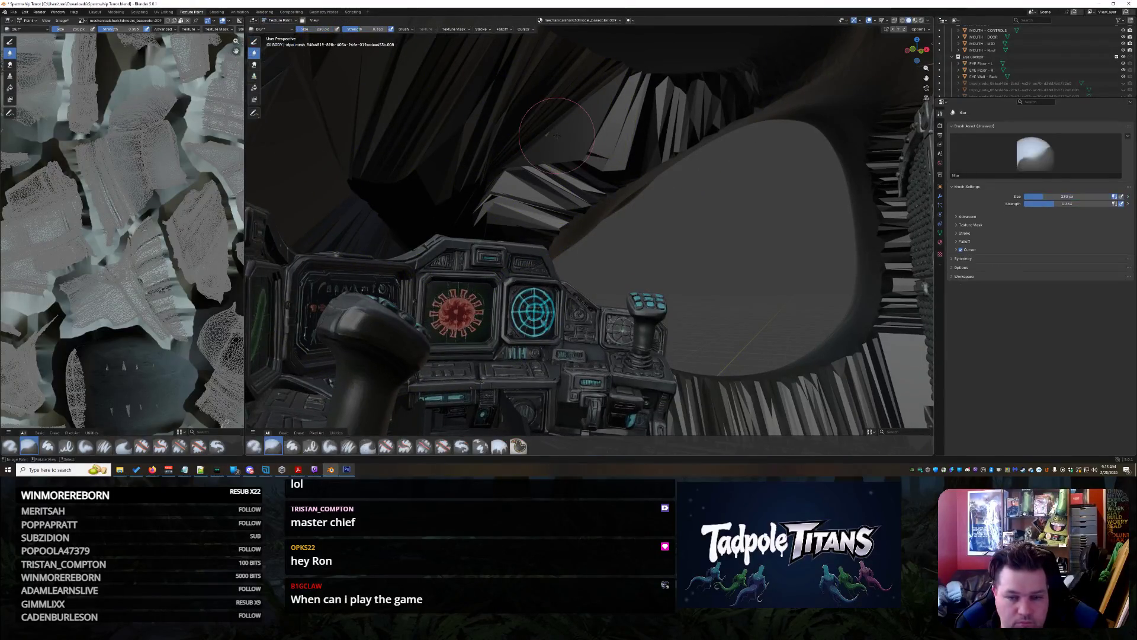
Select the Draw tool with the Paint Hard brush and set the colour to black (value 0)
left_click(273, 446)
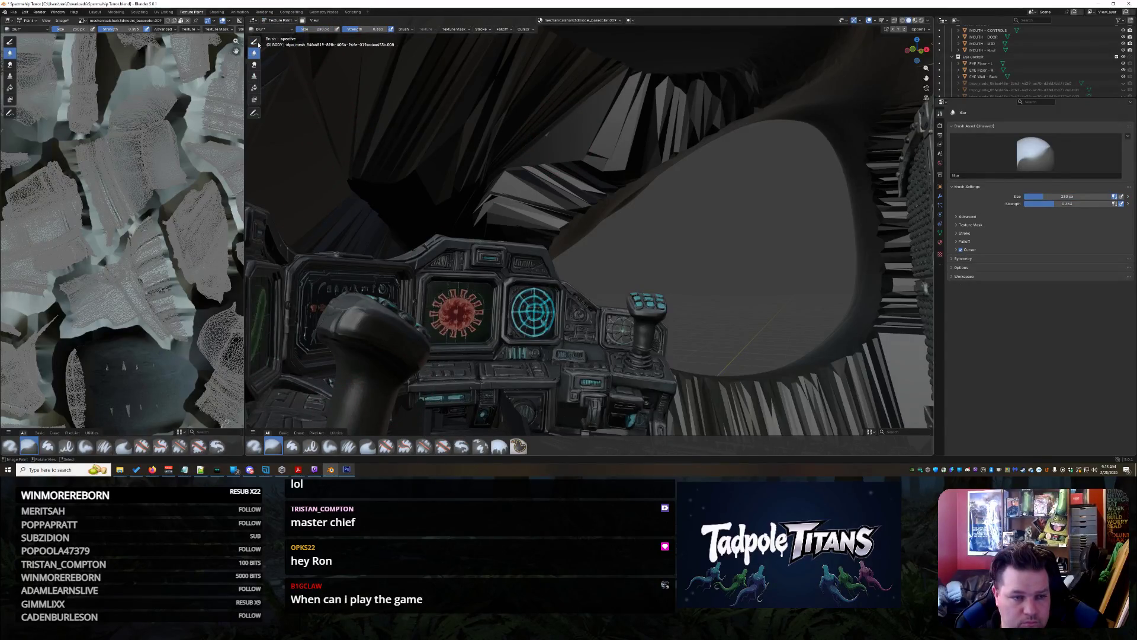
left_click(255, 41)
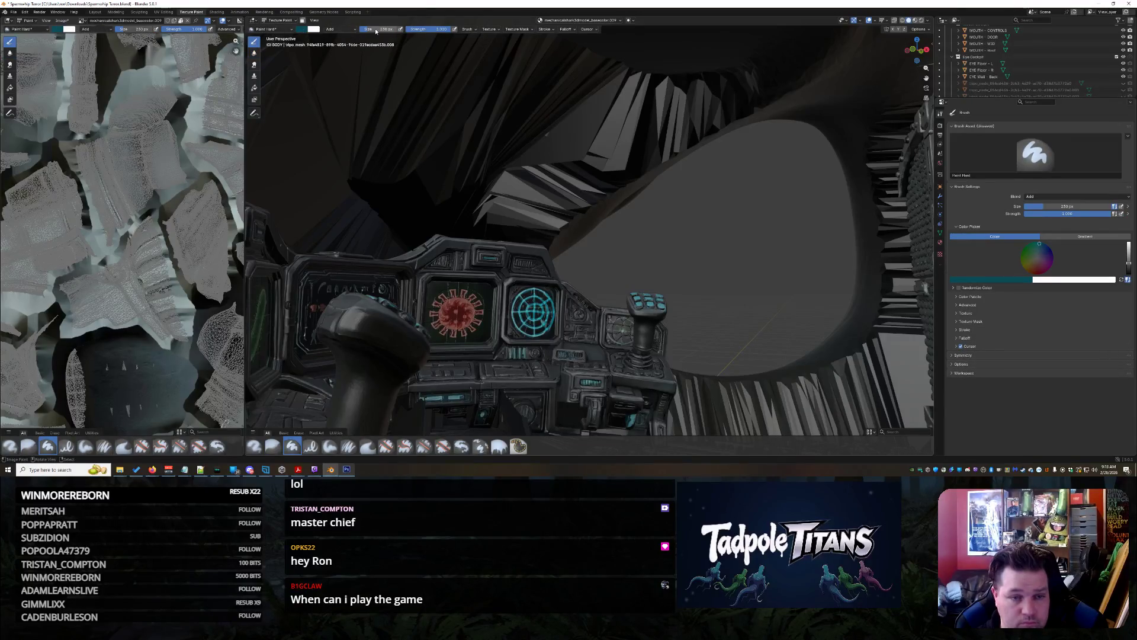
left_click(300, 30)
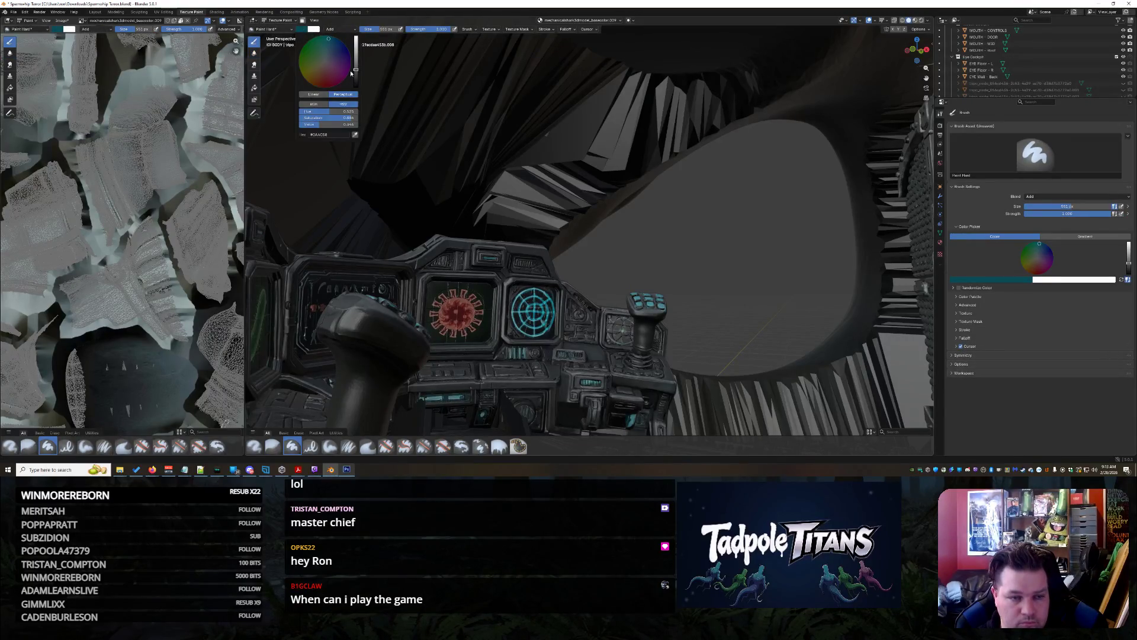
left_click_drag(356, 66, 356, 75)
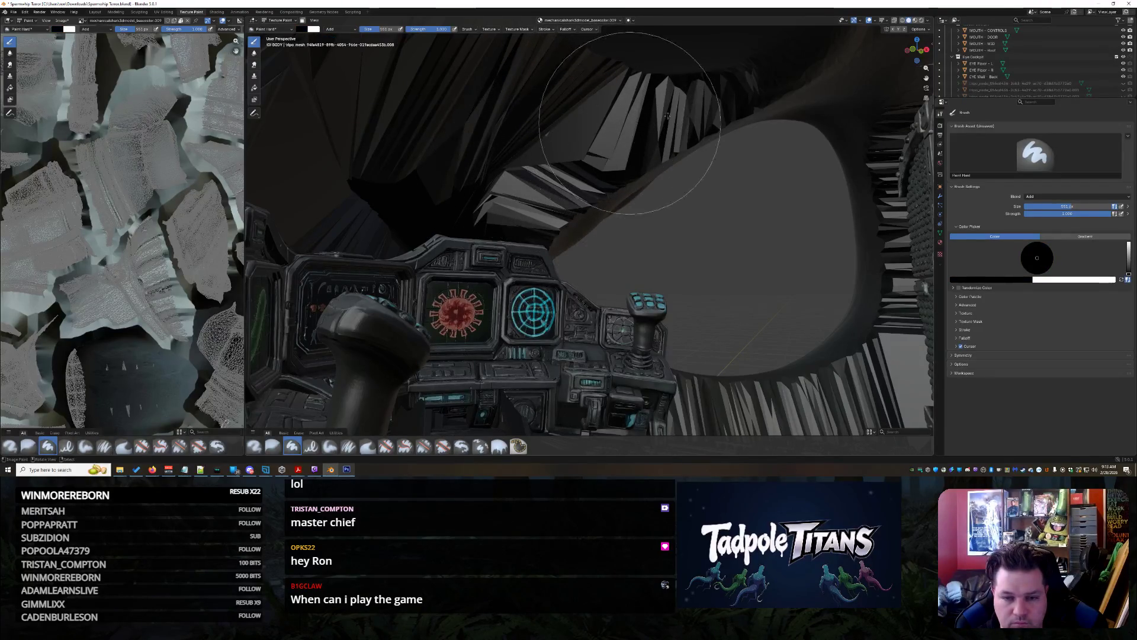
Orbit closely around the eye opening to look inside the cockpit
middle_click_drag(511, 198, 655, 237)
mouse_move(518, 319)
middle_mouse_down()
mouse_move(504, 282)
mouse_move(413, 294)
middle_mouse_up()
scroll(413, 293, "up", 3)
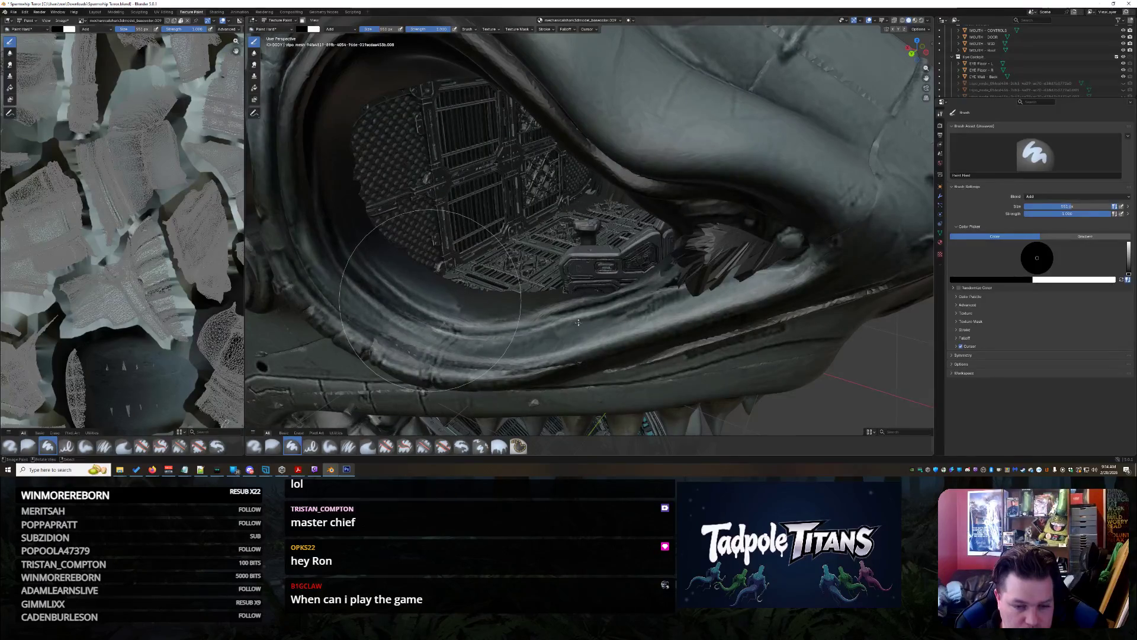
mouse_move(704, 276)
middle_mouse_down()
mouse_move(787, 267)
mouse_move(687, 263)
mouse_move(797, 259)
middle_mouse_up()
scroll(787, 267, "down", 5)
scroll(736, 247, "up", 8)
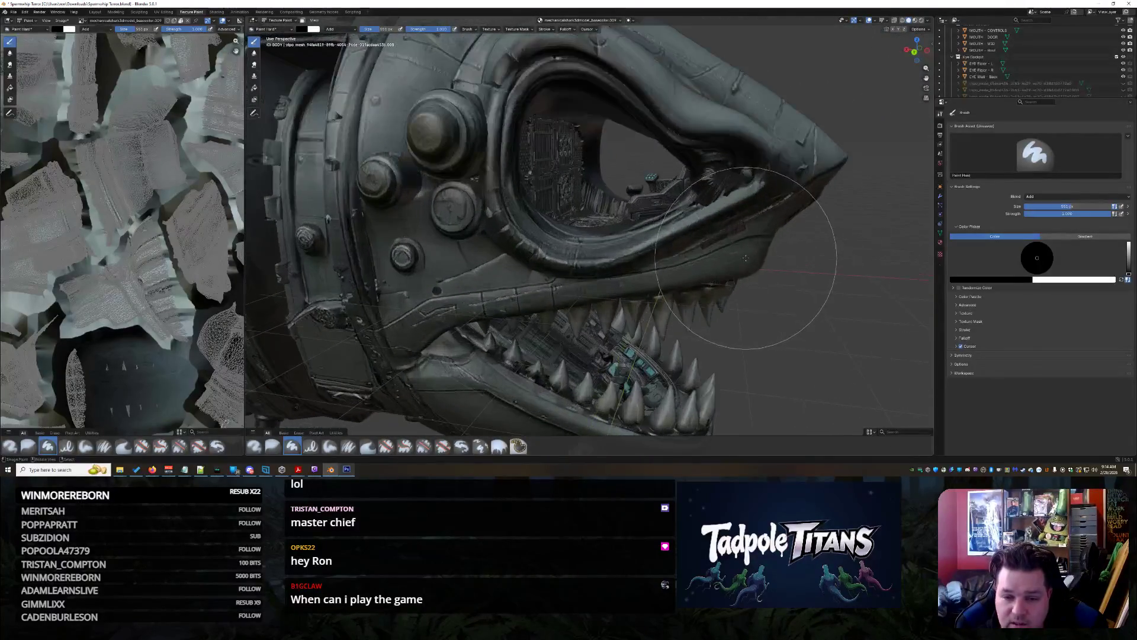
middle_click_drag(660, 297, 682, 296)
scroll(684, 290, "down", 6)
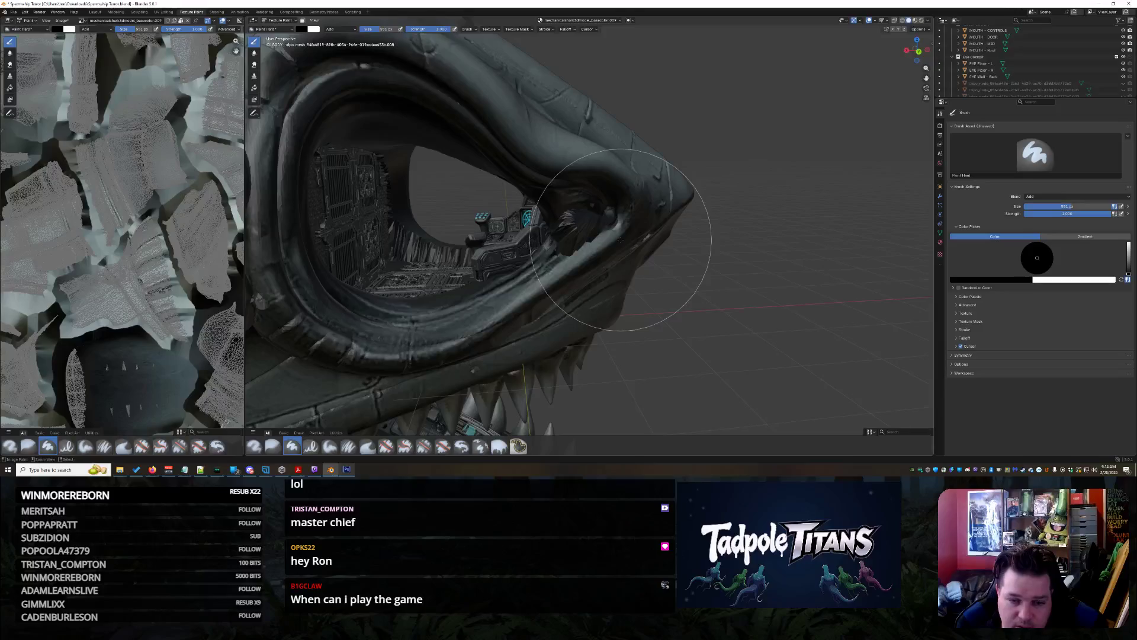
scroll(622, 240, "down", 5)
mouse_move(710, 264)
middle_mouse_down()
mouse_move(668, 262)
mouse_move(681, 267)
middle_mouse_up()
scroll(610, 291, "up", 8)
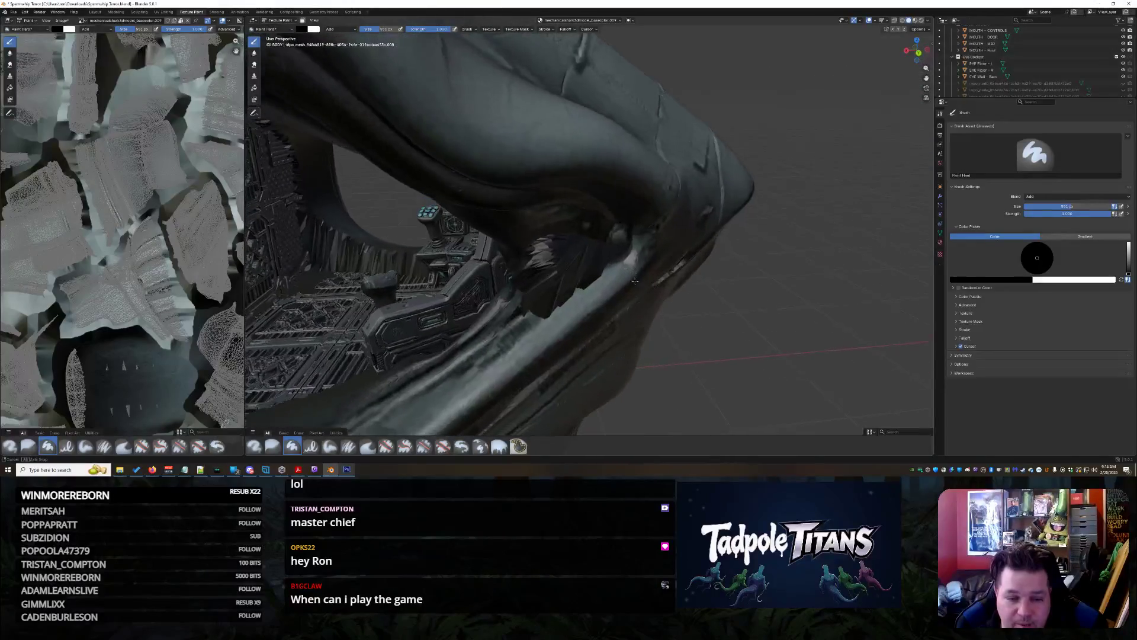
left_click(280, 20)
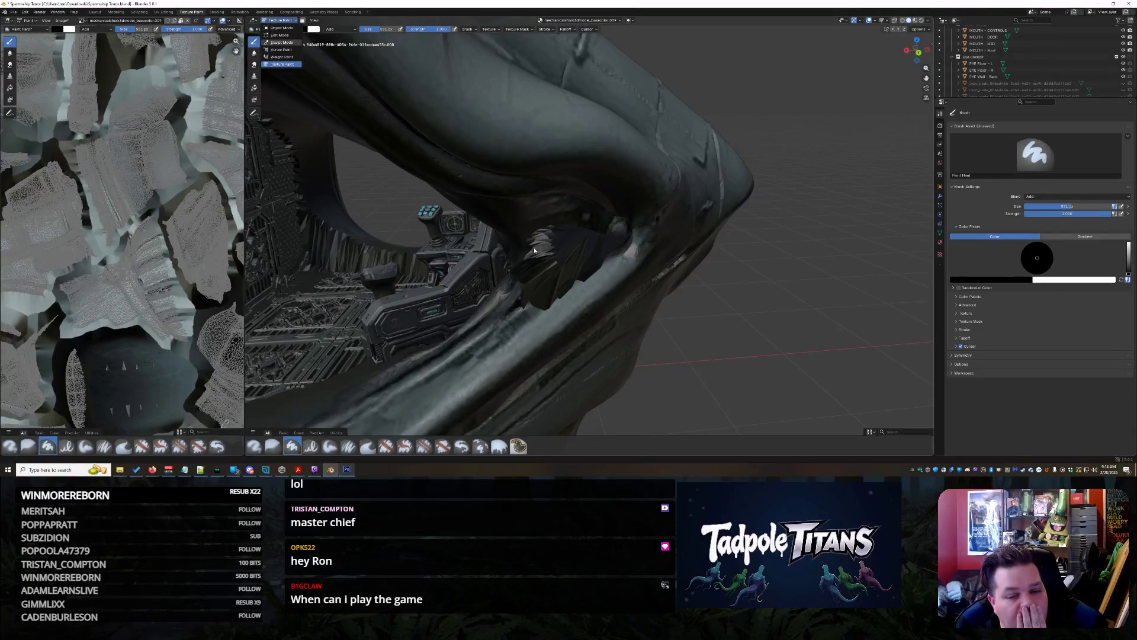
Switch the shark to Sculpt Mode with the Clay Thumb brush, framing the mouth's outer lip
left_click(282, 43)
scroll(546, 260, "up", 2)
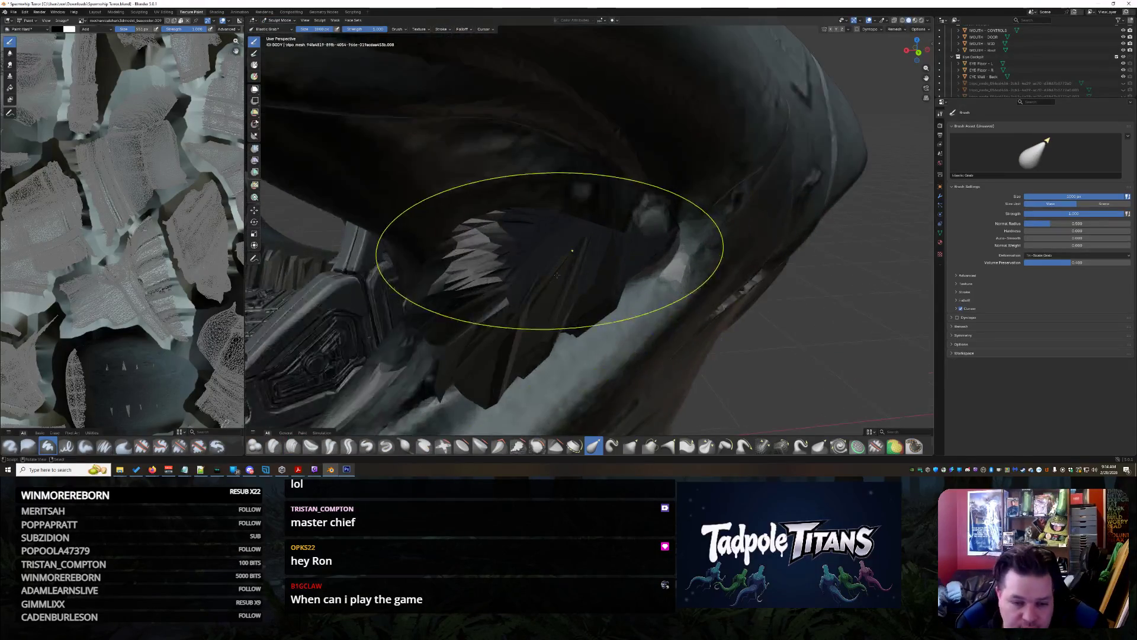
left_click(316, 451)
middle_click_drag(474, 355, 605, 340)
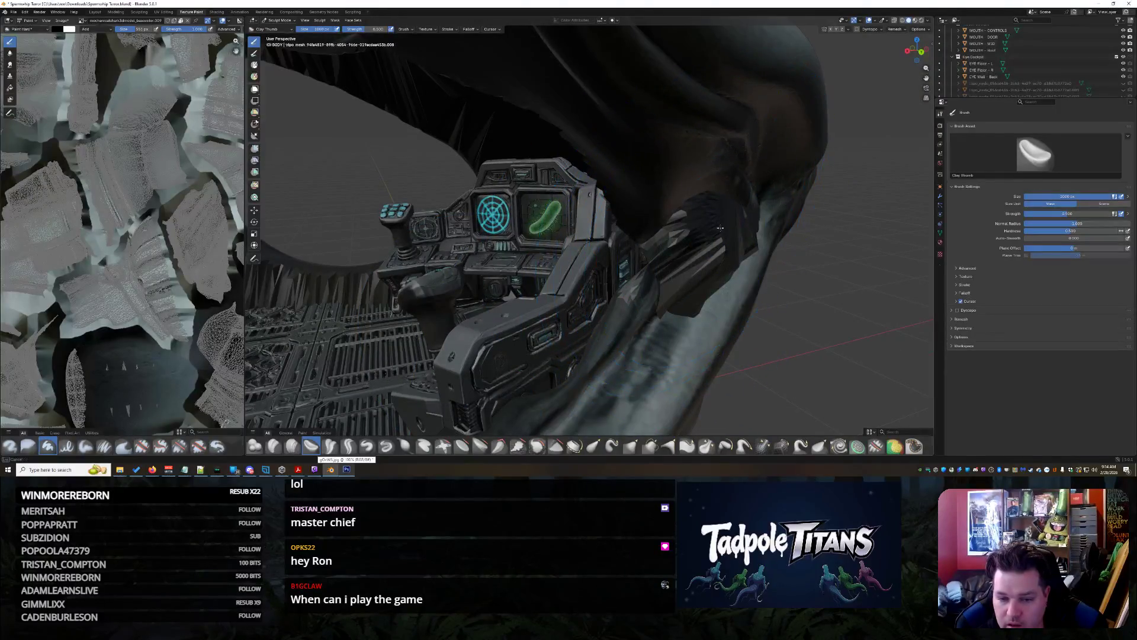
middle_click_drag(693, 250, 551, 281)
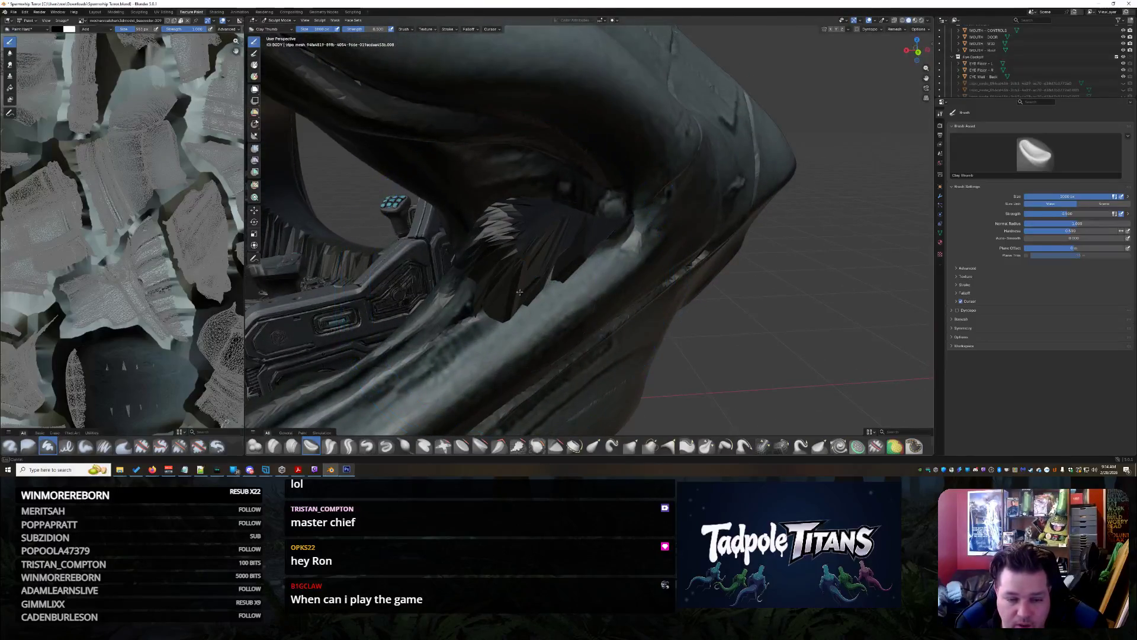
Press the jagged dark shards inside the mouth into softer shapes with Clay Thumb strokes
mouse_move(511, 280)
left_mouse_down()
mouse_move(509, 261)
mouse_move(547, 215)
left_mouse_up()
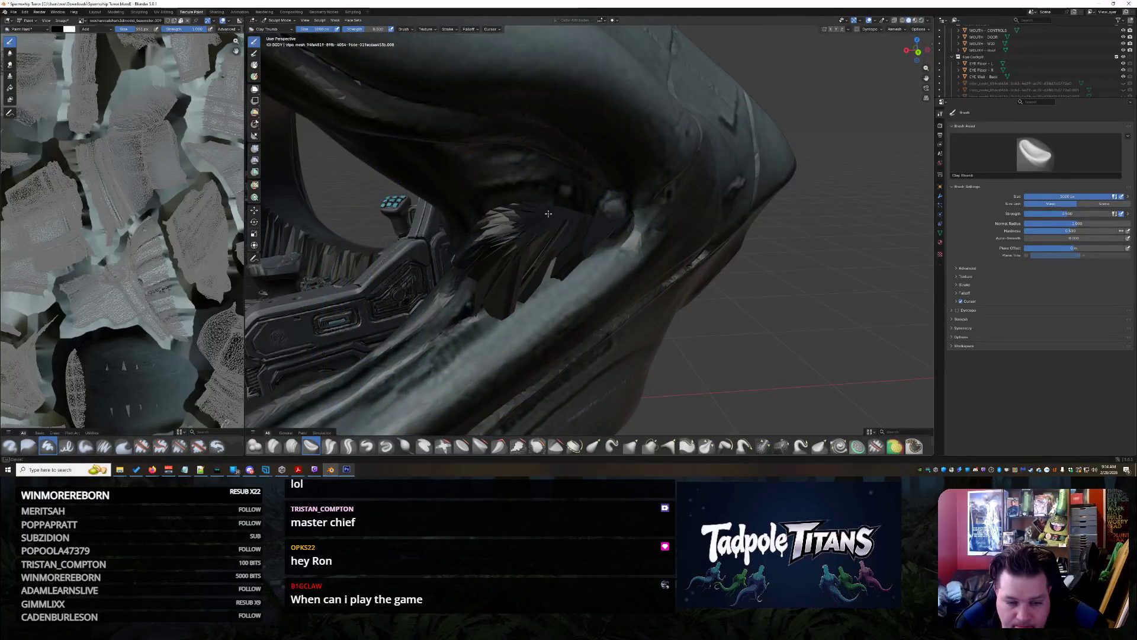
left_click_drag(484, 301, 518, 216)
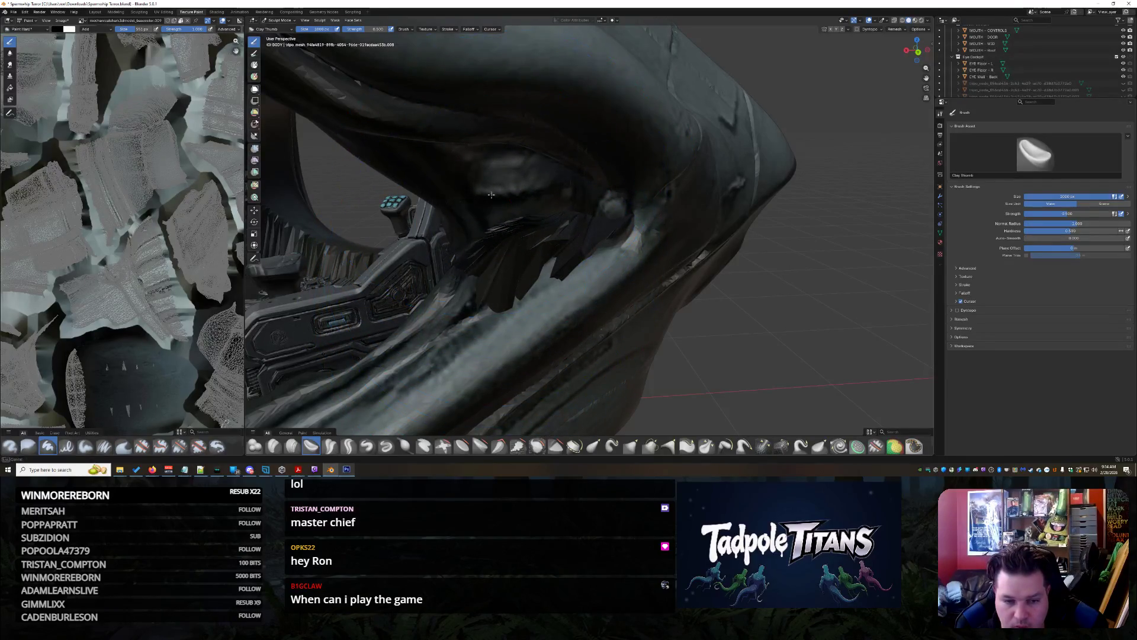
mouse_move(491, 196)
left_mouse_down()
mouse_move(489, 212)
mouse_move(511, 191)
left_mouse_up()
left_click_drag(503, 238, 510, 284)
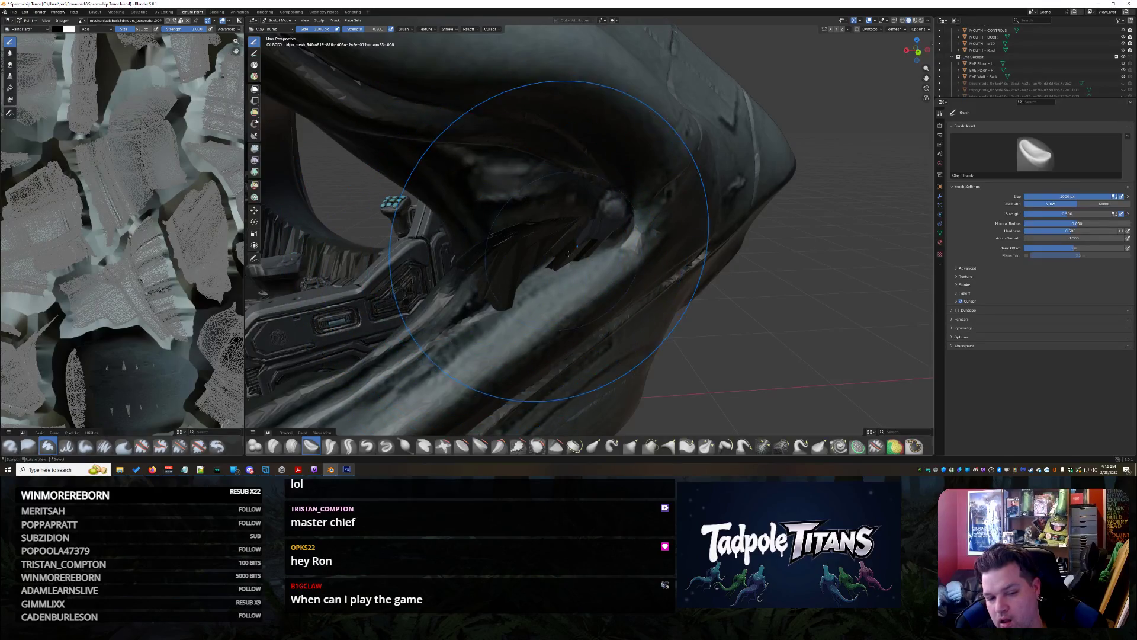
left_click_drag(546, 284, 498, 323)
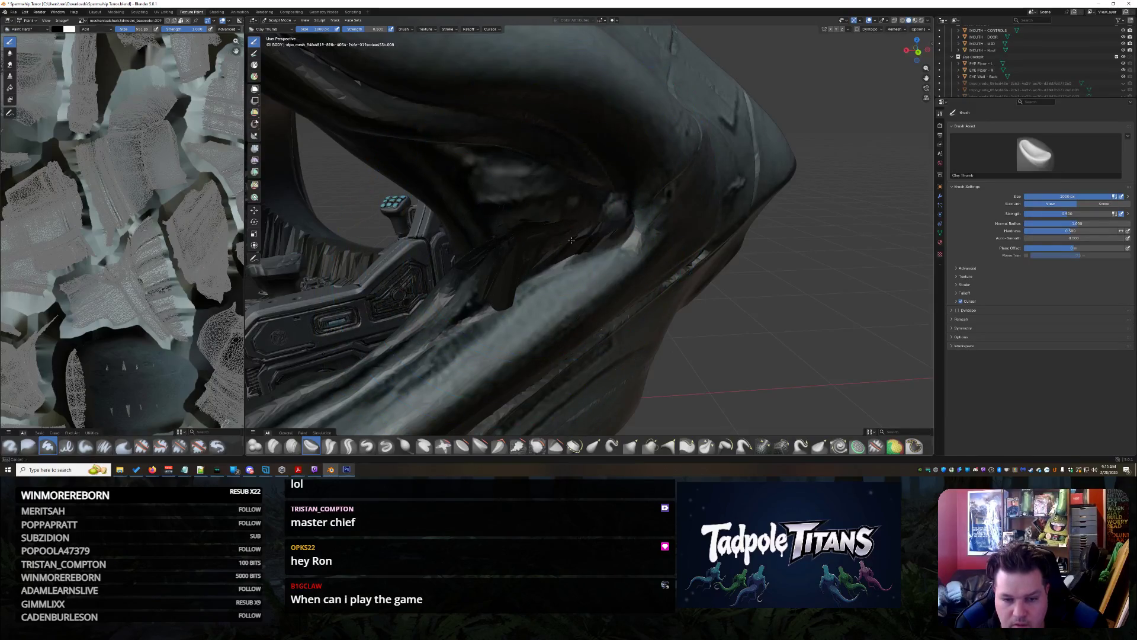
left_click_drag(507, 285, 506, 258)
left_click_drag(487, 294, 472, 326)
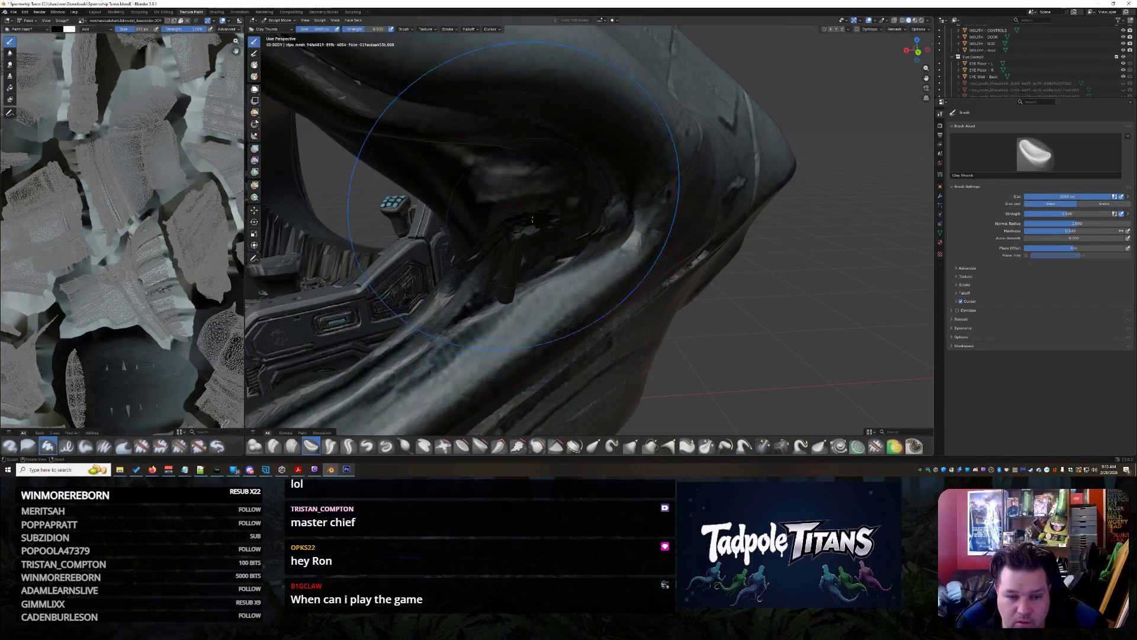
left_click_drag(526, 245, 524, 249)
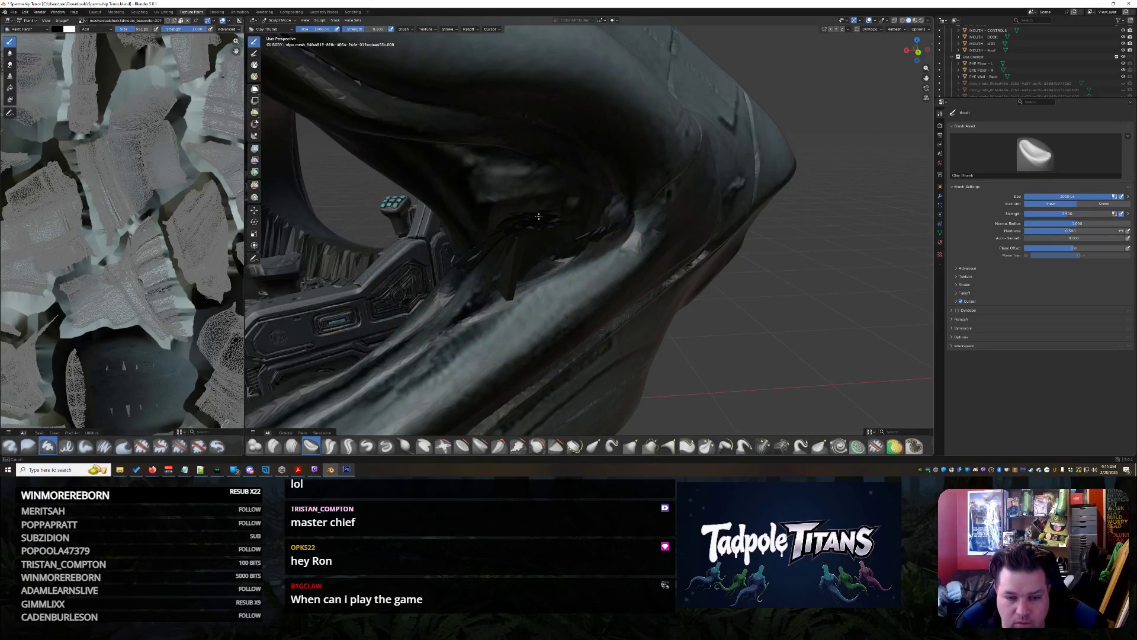
Turn the cockpit toward the camera and reshape the mouth surface beside it
middle_click_drag(490, 246, 663, 240)
middle_click_drag(772, 238, 738, 245)
left_click_drag(634, 263, 504, 282)
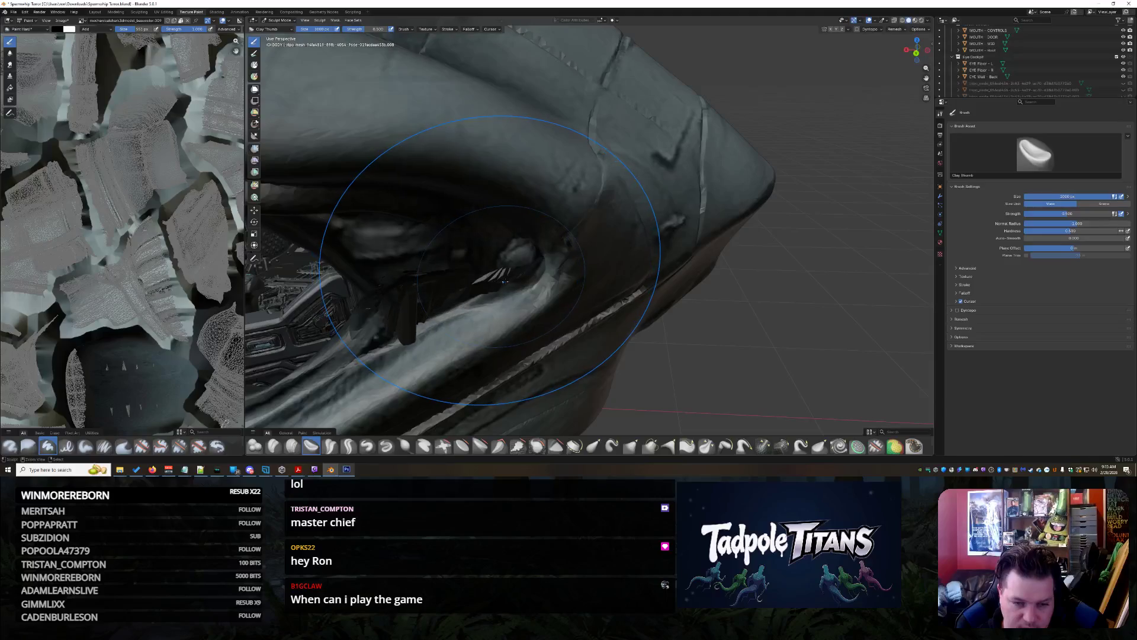
scroll(506, 282, "up", 5)
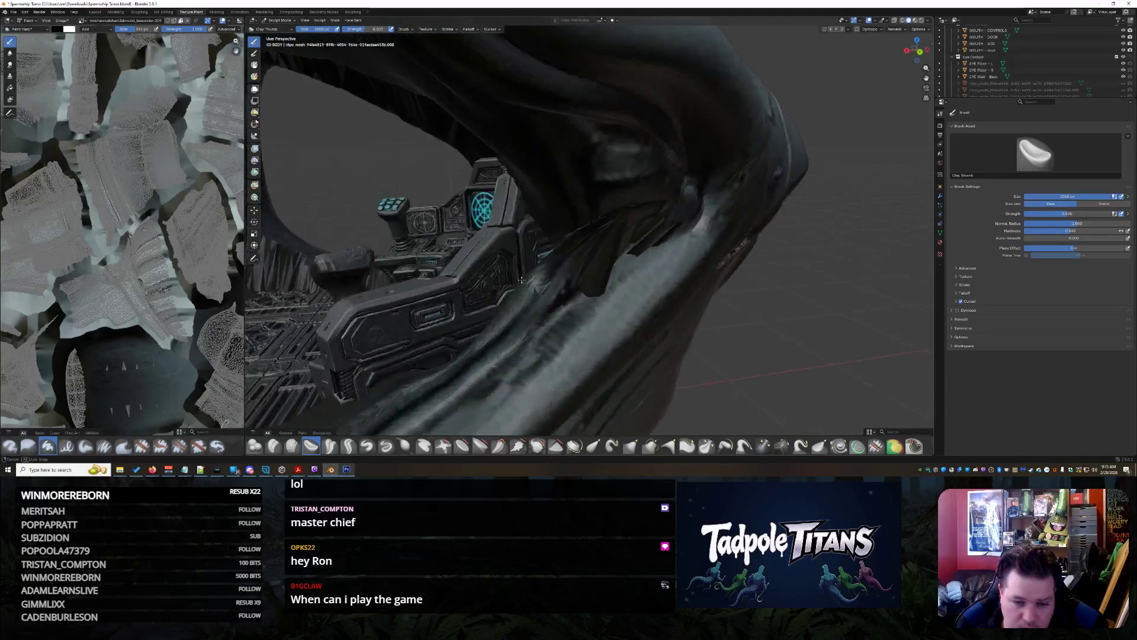
scroll(506, 283, "up", 3)
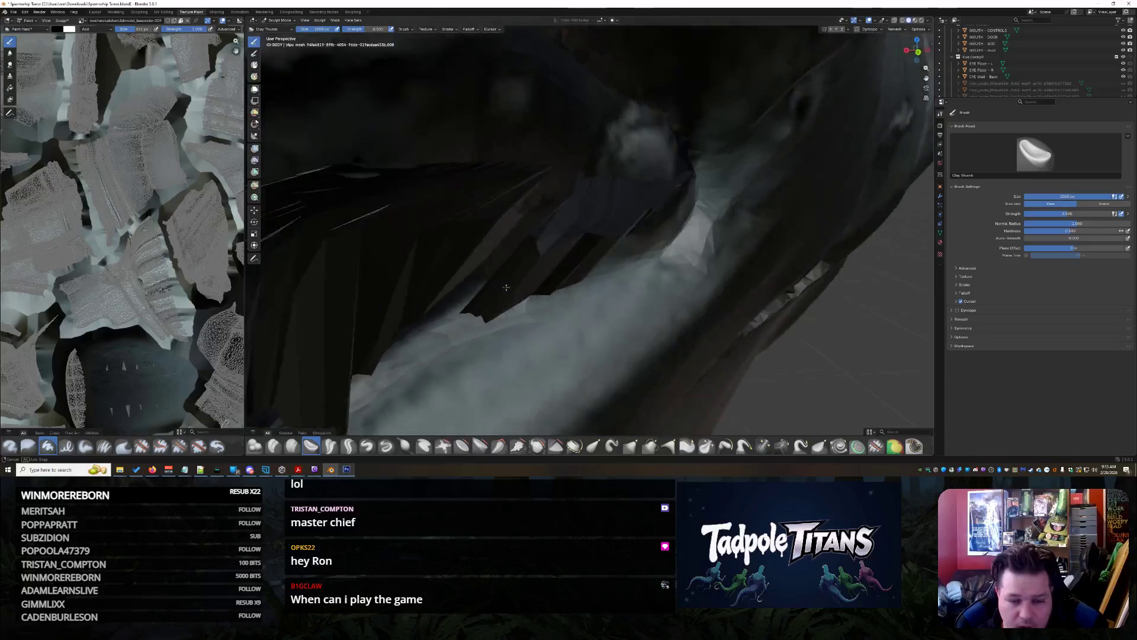
scroll(503, 287, "down", 3)
scroll(524, 358, "down", 3)
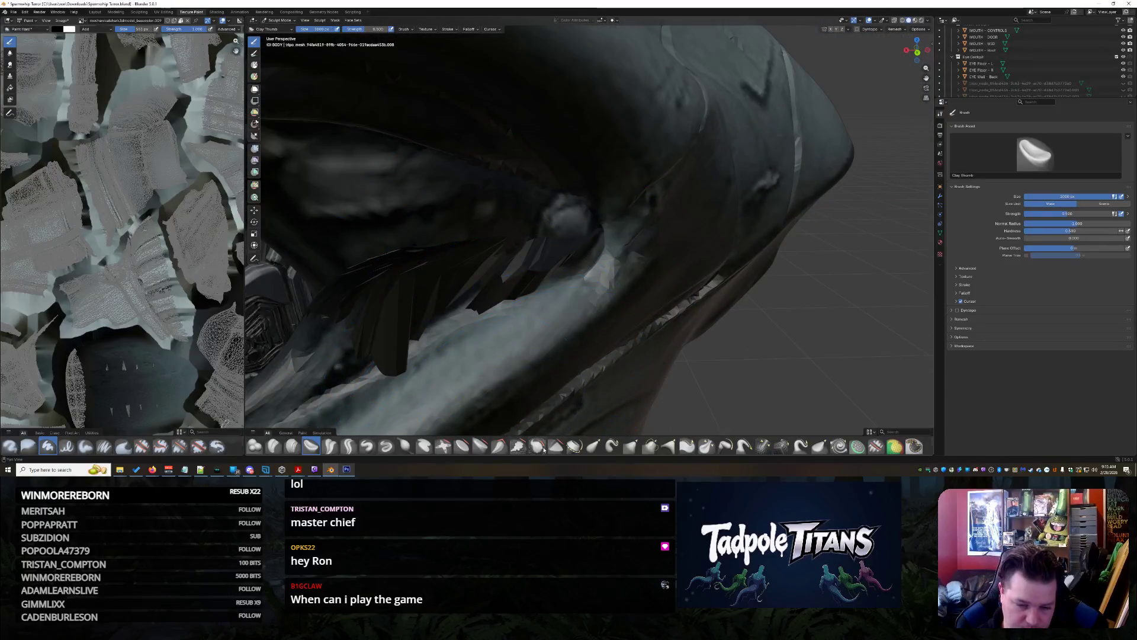
left_click(543, 448)
Smooth the dark spikes inside the mouth, then switch to Elastic Grab and orbit to the mouth
mouse_move(481, 272)
left_mouse_down()
mouse_move(496, 284)
mouse_move(428, 299)
left_mouse_up()
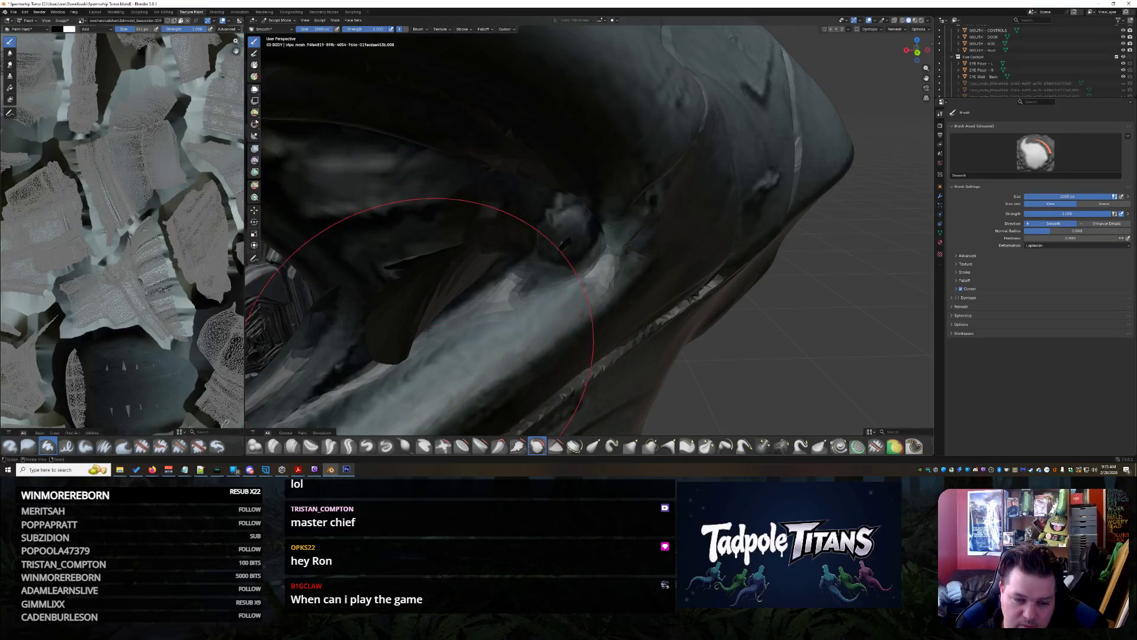
mouse_move(403, 272)
middle_mouse_down()
mouse_move(427, 255)
mouse_move(421, 243)
mouse_move(527, 288)
middle_mouse_up()
left_click(593, 446)
middle_click_drag(682, 296, 748, 320)
mouse_move(709, 288)
middle_mouse_down()
mouse_move(673, 229)
mouse_move(665, 310)
mouse_move(632, 260)
mouse_move(736, 254)
mouse_move(779, 274)
mouse_move(693, 284)
mouse_move(751, 266)
mouse_move(735, 245)
middle_mouse_up()
mouse_move(687, 198)
middle_mouse_down()
mouse_move(701, 221)
mouse_move(732, 223)
mouse_move(660, 231)
mouse_move(674, 238)
mouse_move(570, 225)
middle_mouse_up()
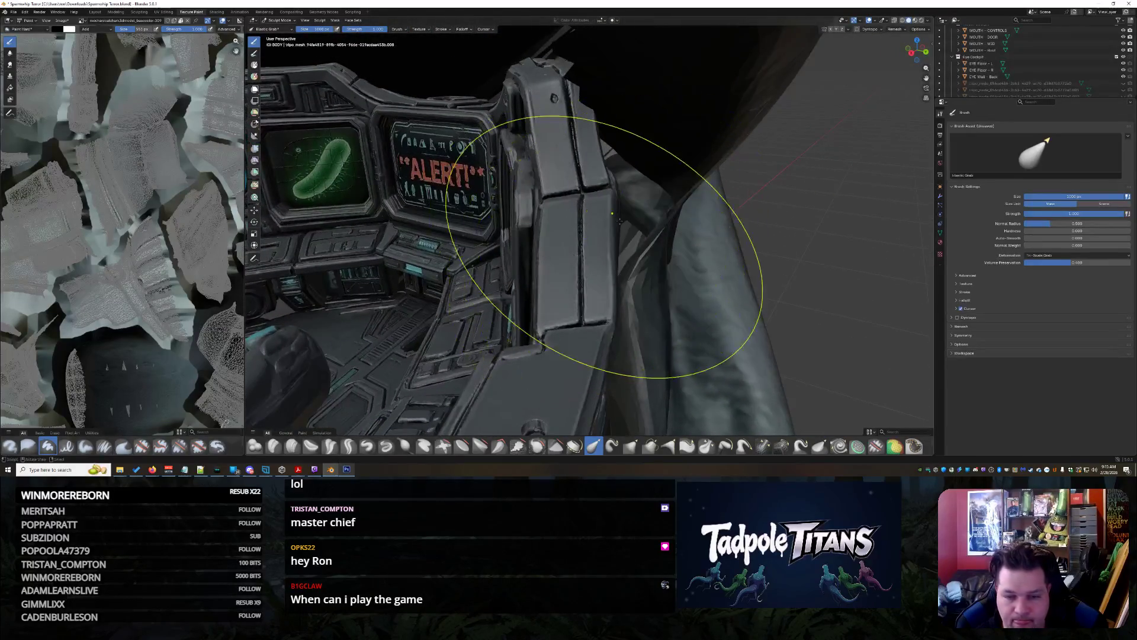
Elastic-grab the hull away from the seat and pull the snout and eye socket rim outward
left_click_drag(665, 215, 557, 174)
middle_click_drag(703, 220, 719, 228)
left_click_drag(719, 229, 614, 232)
middle_click_drag(614, 233, 589, 234)
mouse_move(589, 233)
left_mouse_down()
mouse_move(540, 235)
mouse_move(462, 279)
mouse_move(468, 252)
left_mouse_up()
Check the cockpit dashboard, then zoom out to a side view of the whole ship
scroll(450, 279, "up", 3)
mouse_move(461, 249)
middle_mouse_down()
mouse_move(550, 299)
mouse_move(518, 298)
mouse_move(634, 302)
mouse_move(547, 224)
middle_mouse_up()
scroll(508, 292, "down", 6)
scroll(635, 302, "down", 4)
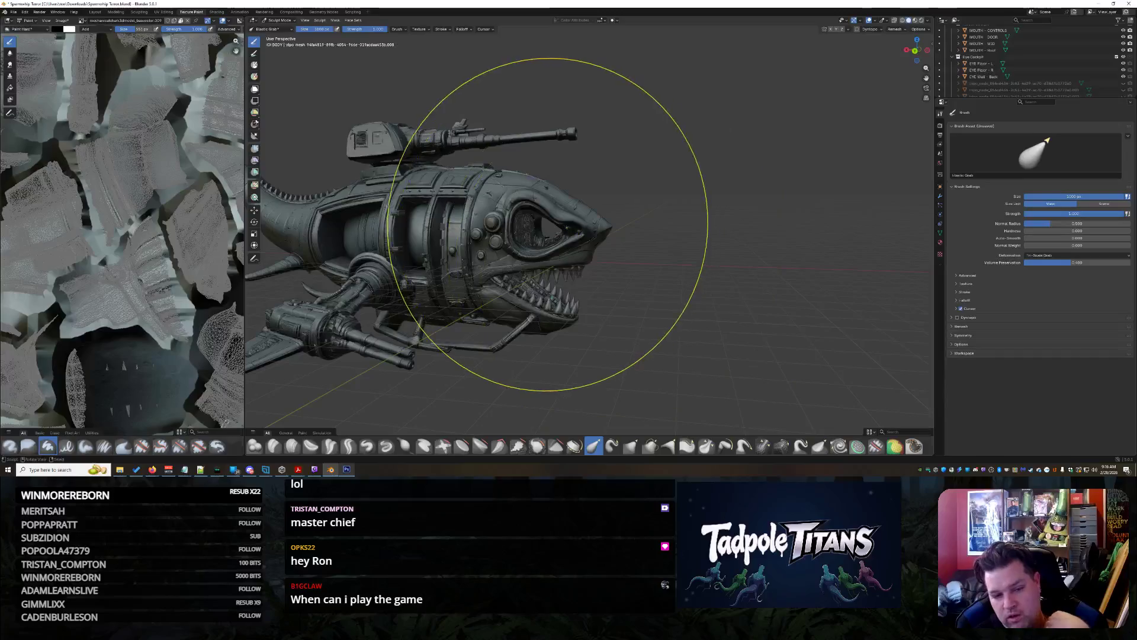
scroll(623, 268, "up", 6)
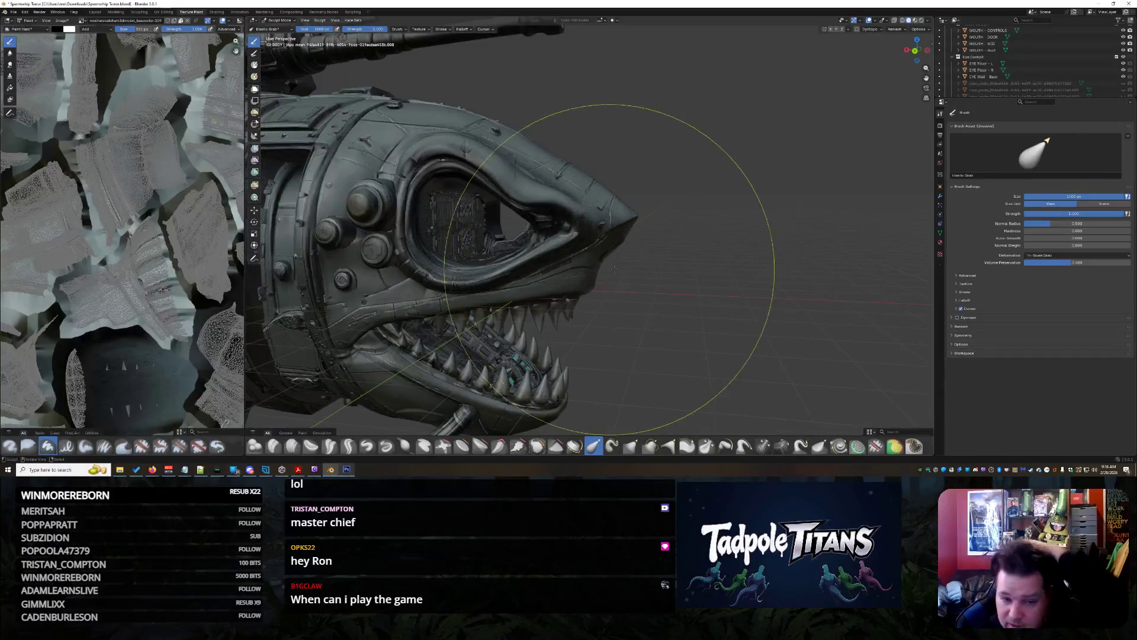
scroll(639, 282, "down", 1)
scroll(629, 280, "down", 3)
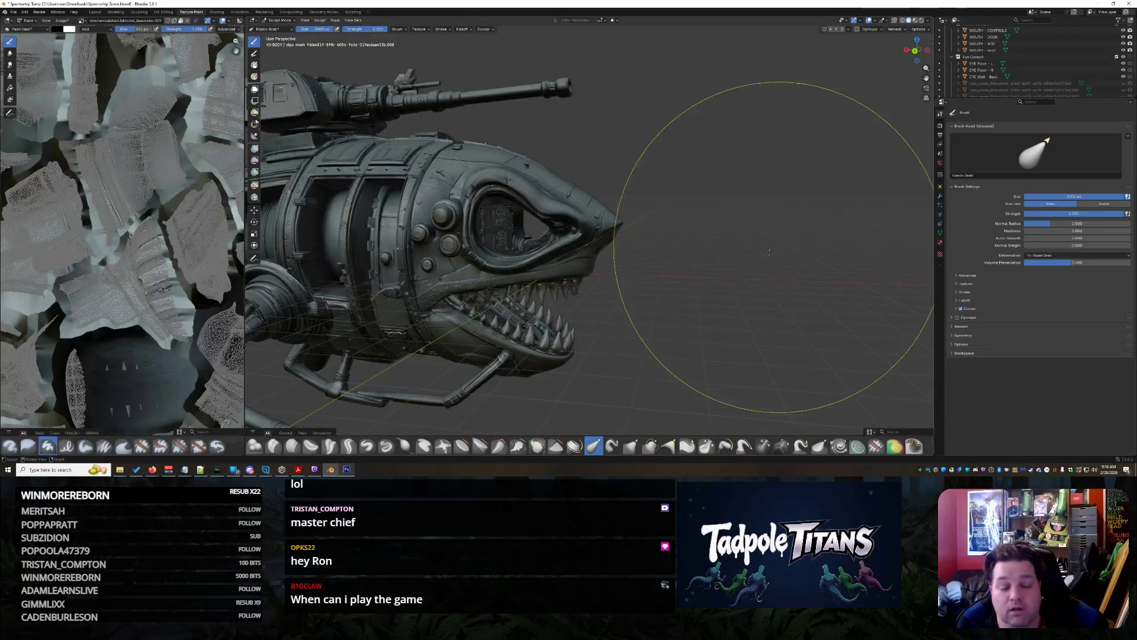
scroll(752, 264, "down", 4)
mouse_move(794, 270)
middle_mouse_down()
mouse_move(770, 284)
mouse_move(690, 282)
mouse_move(598, 314)
middle_mouse_up()
scroll(598, 314, "up", 6)
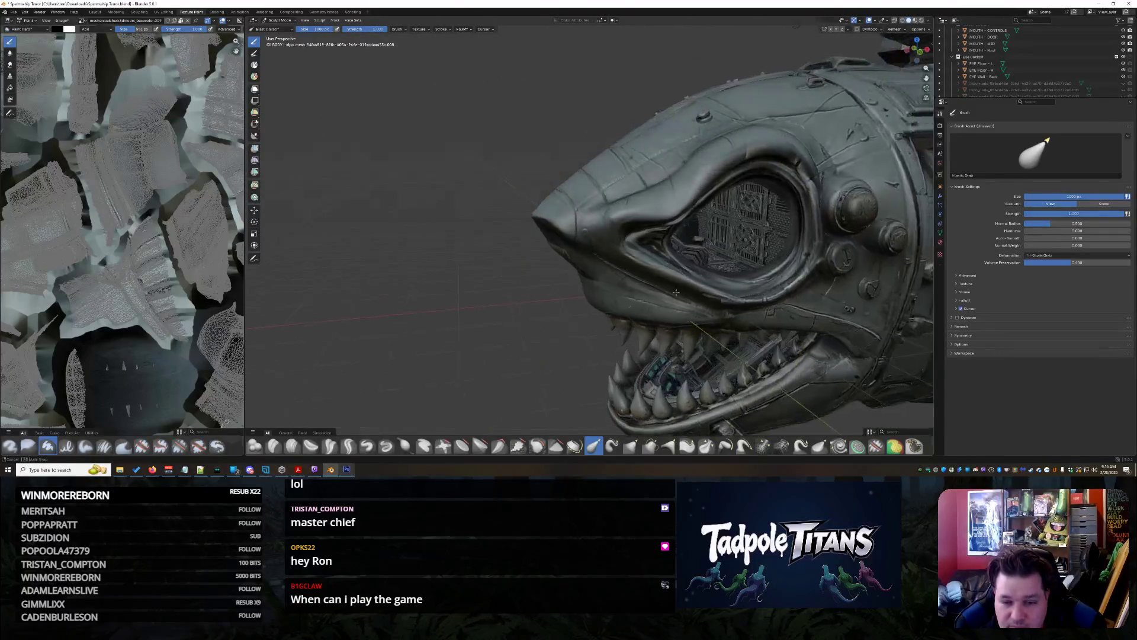
scroll(646, 293, "up", 10)
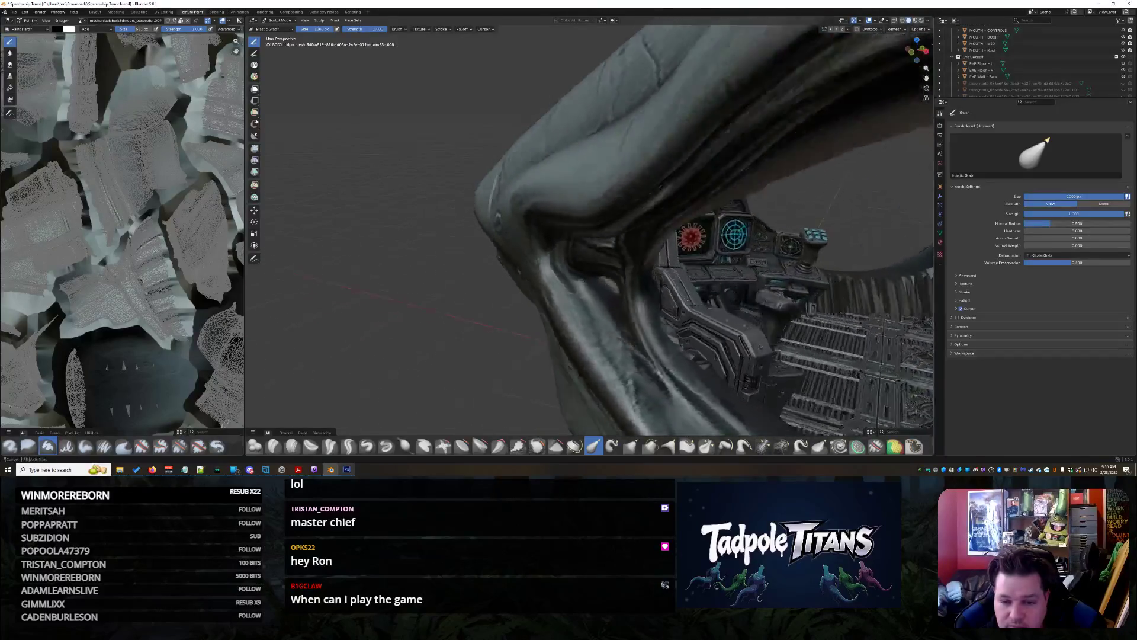
scroll(651, 294, "down", 8)
mouse_move(639, 293)
middle_mouse_down()
mouse_move(536, 296)
mouse_move(592, 308)
mouse_move(615, 278)
middle_mouse_up()
scroll(611, 296, "up", 8)
scroll(617, 274, "up", 5)
scroll(616, 271, "down", 5)
scroll(615, 281, "down", 6)
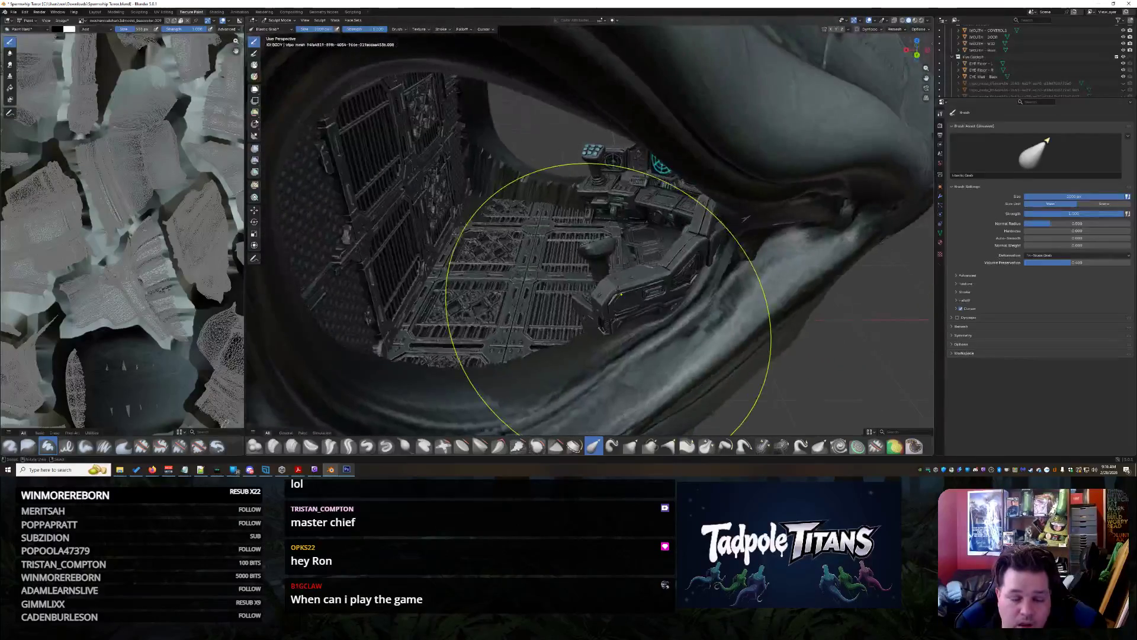
scroll(615, 290, "up", 10)
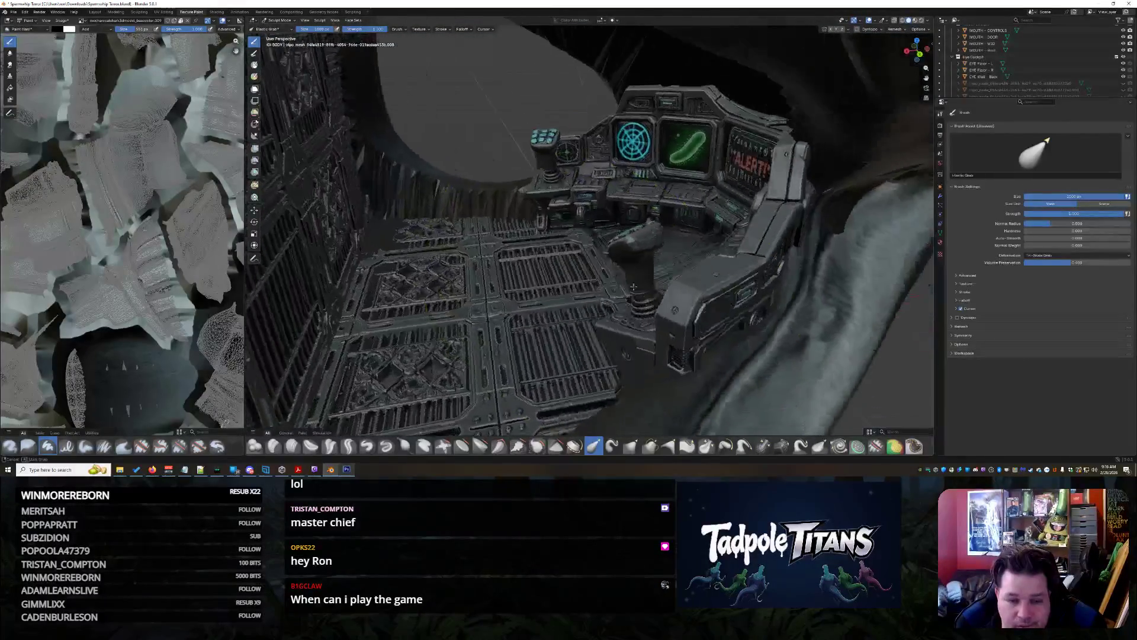
middle_click_drag(642, 290, 605, 278)
scroll(604, 278, "up", 2)
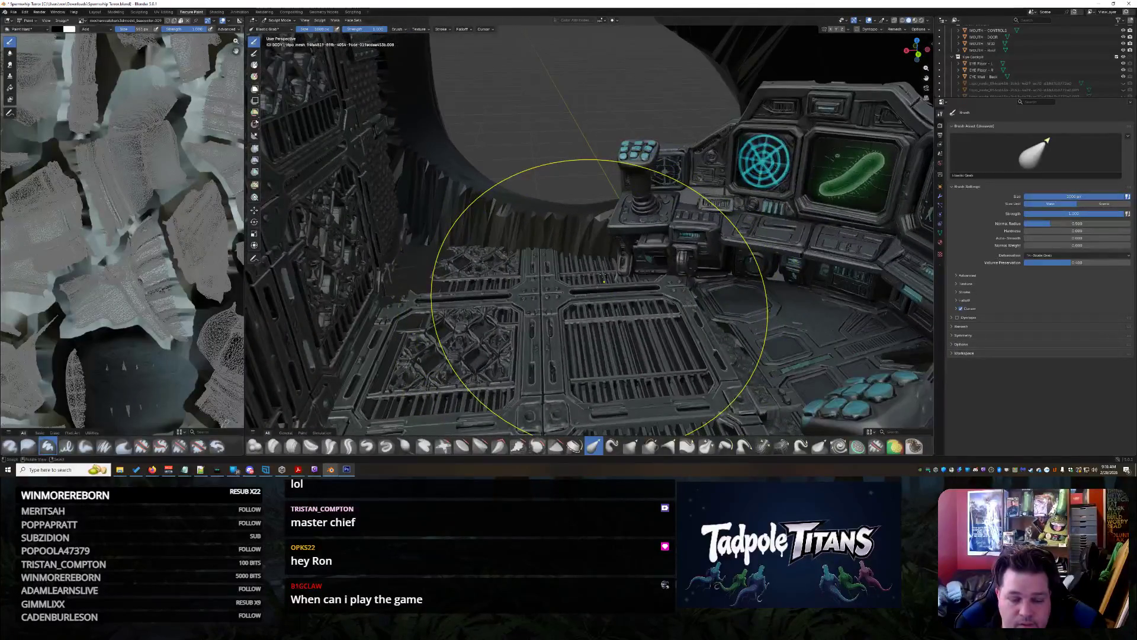
scroll(604, 280, "down", 2)
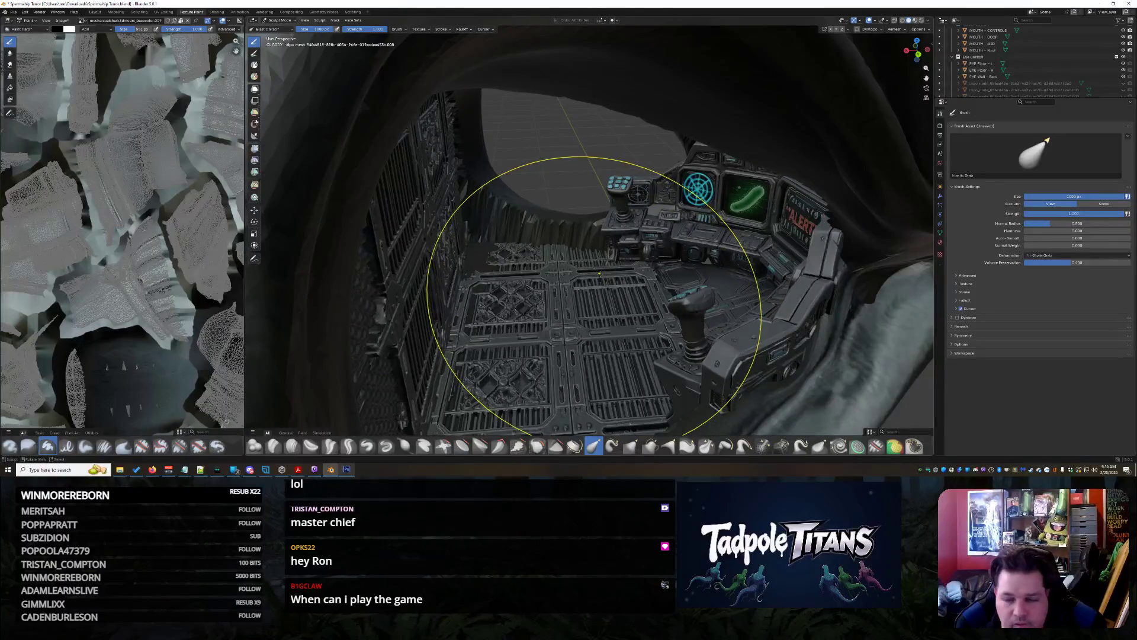
scroll(1102, 77, "down", 3)
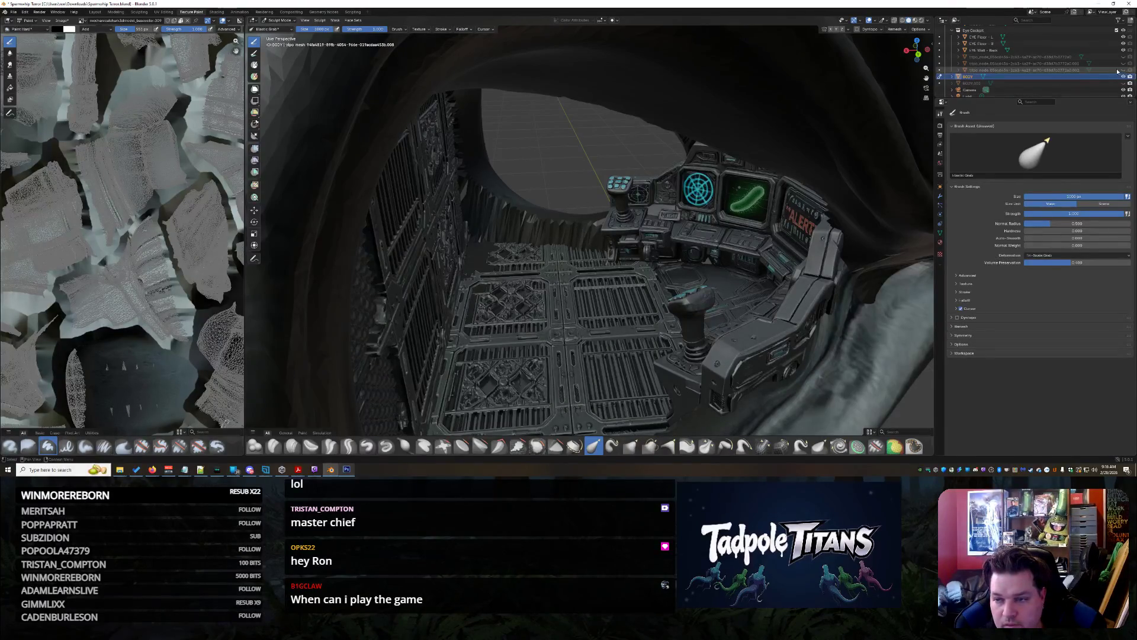
Parent the three tripo_node panel objects under EYE Wall - Back in the Outliner
left_click(986, 58)
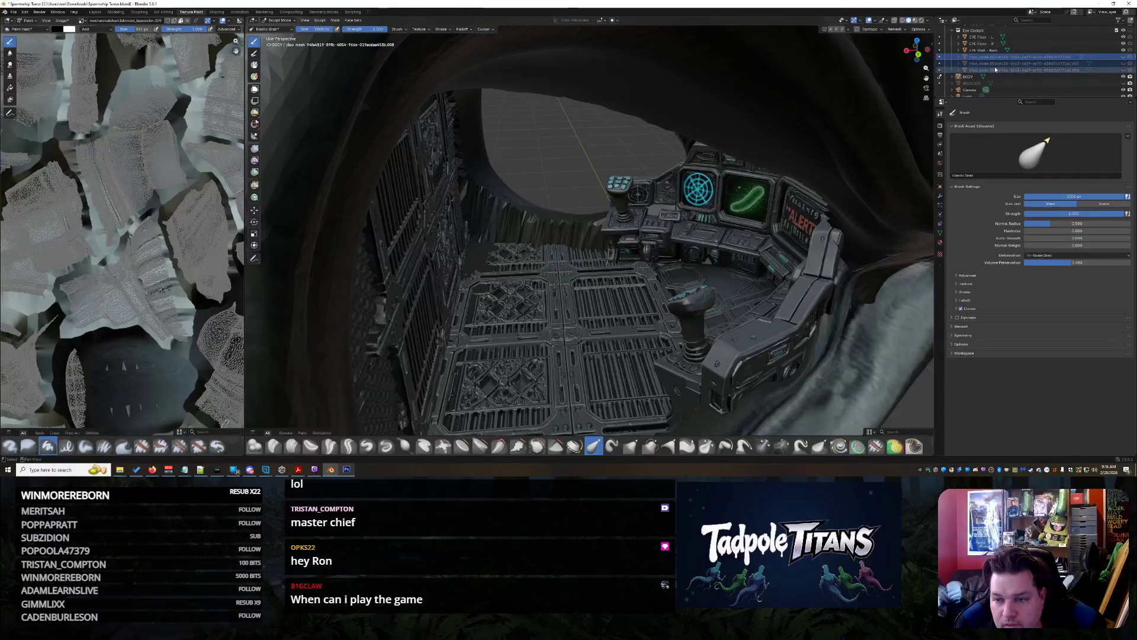
left_click_drag(1034, 71, 1053, 54)
scroll(1020, 67, "up", 2)
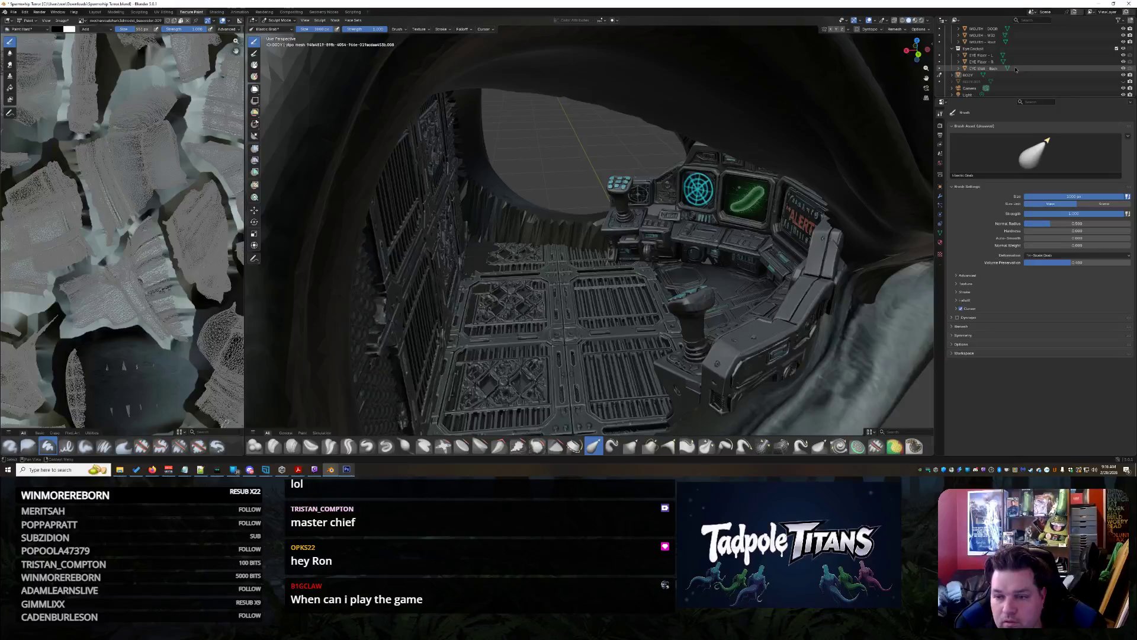
left_click(1019, 68)
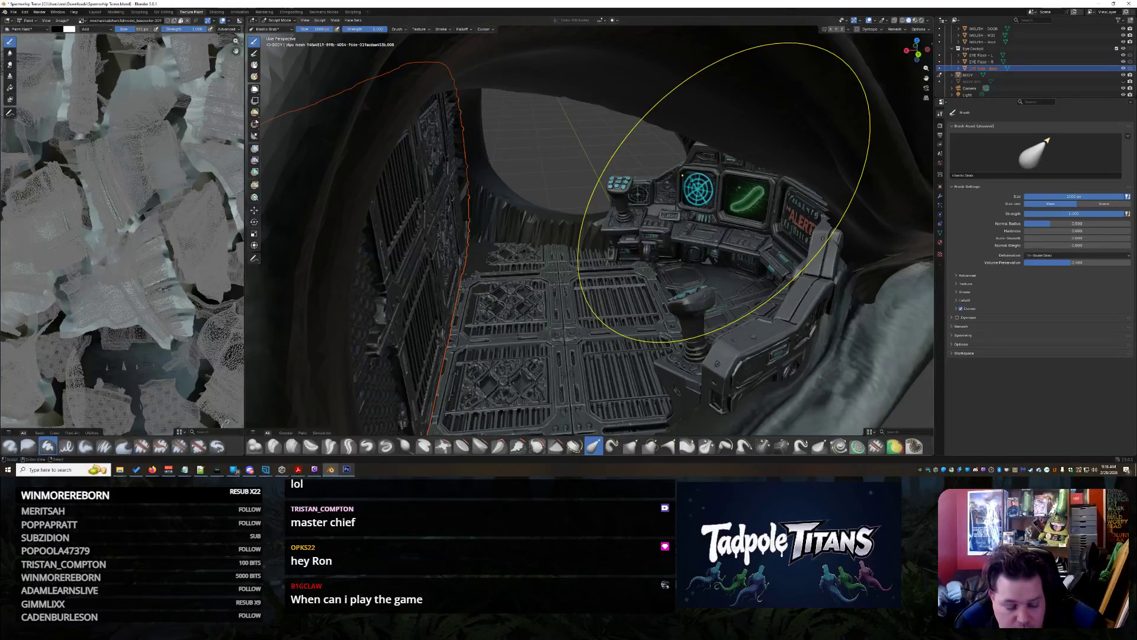
scroll(640, 213, "down", 3)
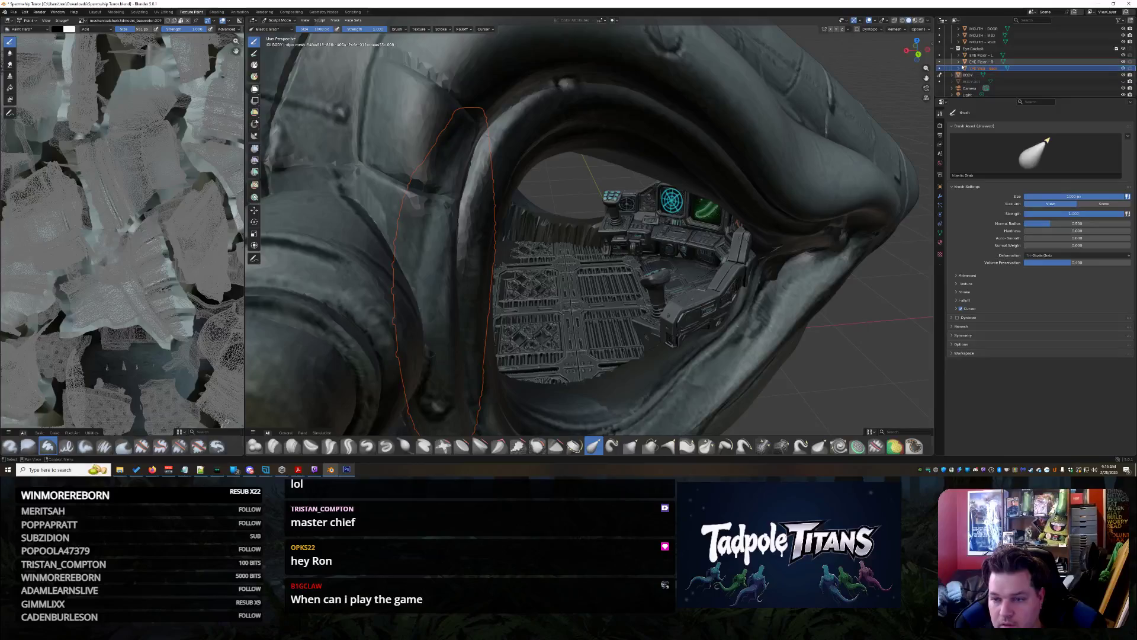
left_click(997, 74)
Inspect the contents of EYE Wall - Back in the Outliner, then collapse it again
mouse_move(711, 248)
middle_mouse_down()
mouse_move(685, 272)
mouse_move(640, 198)
middle_mouse_up()
left_click(965, 76)
scroll(705, 242, "down", 4)
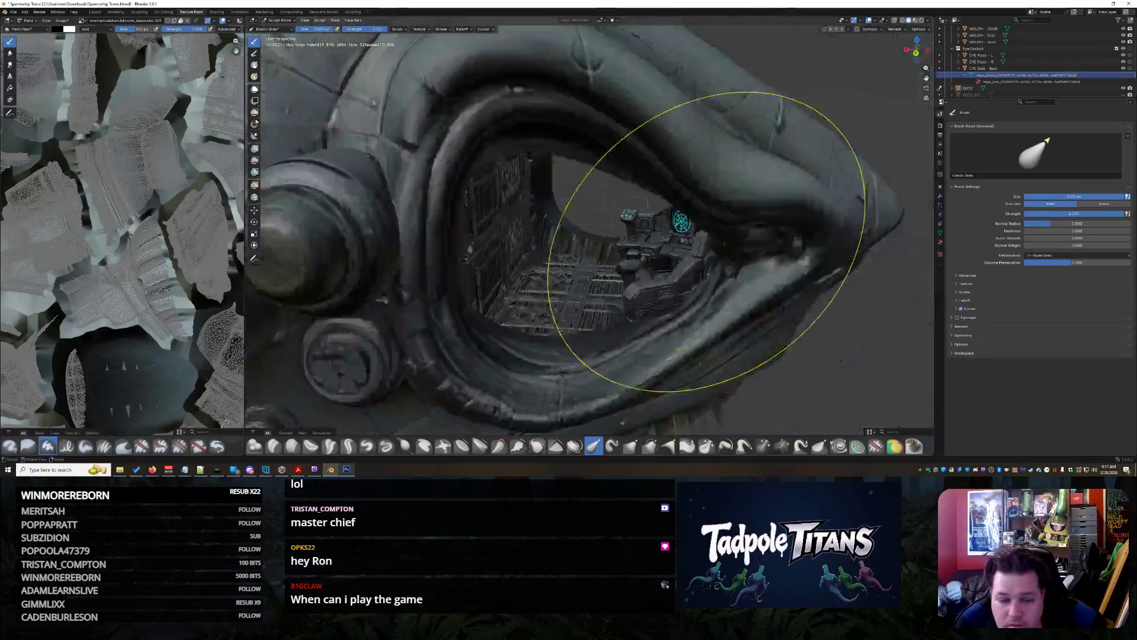
scroll(706, 242, "down", 3)
scroll(533, 272, "up", 3)
left_click(963, 68)
left_click(959, 69)
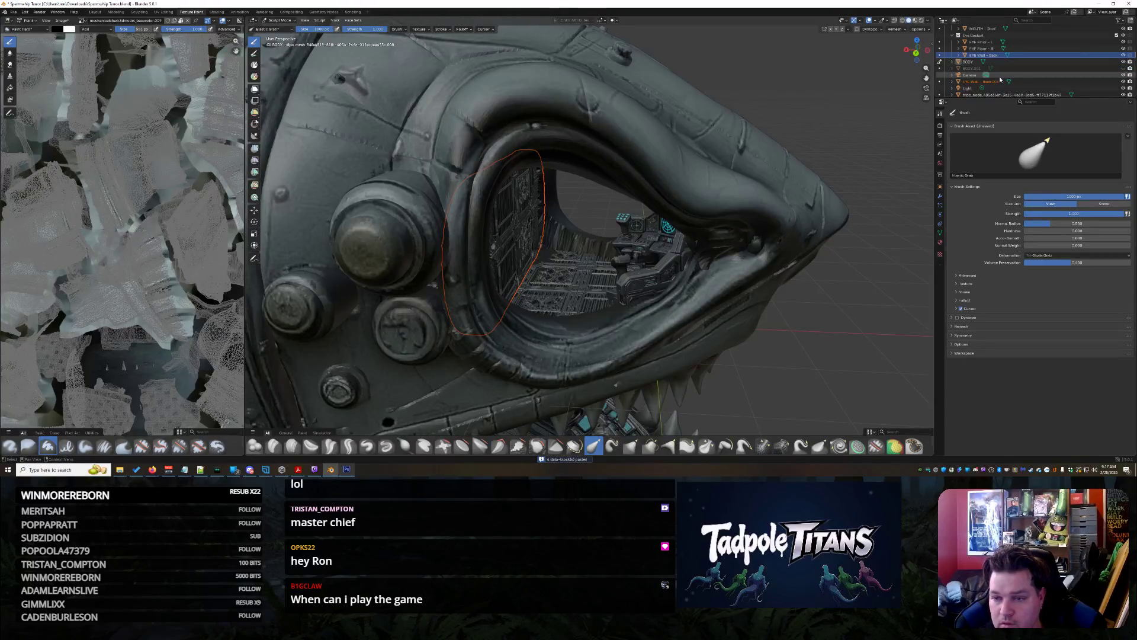
Move EYE Wall - Back.001 into Eye Cockpit, rename it EYE Wall - Socket, and frame it
left_click(992, 82)
left_click_drag(990, 63, 995, 61)
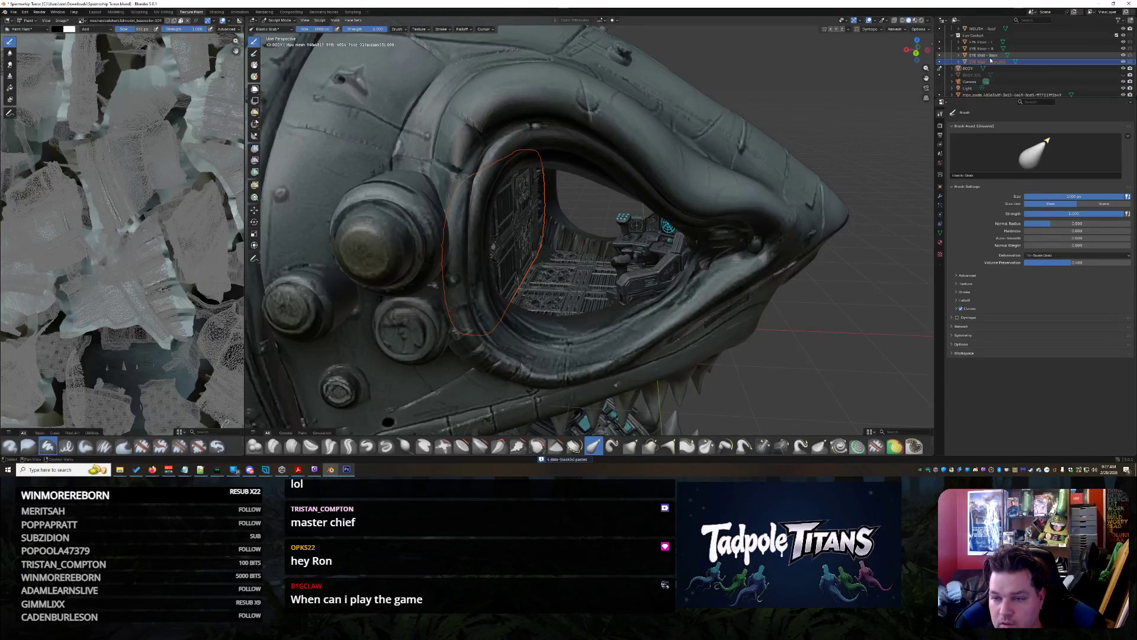
double_click(998, 62)
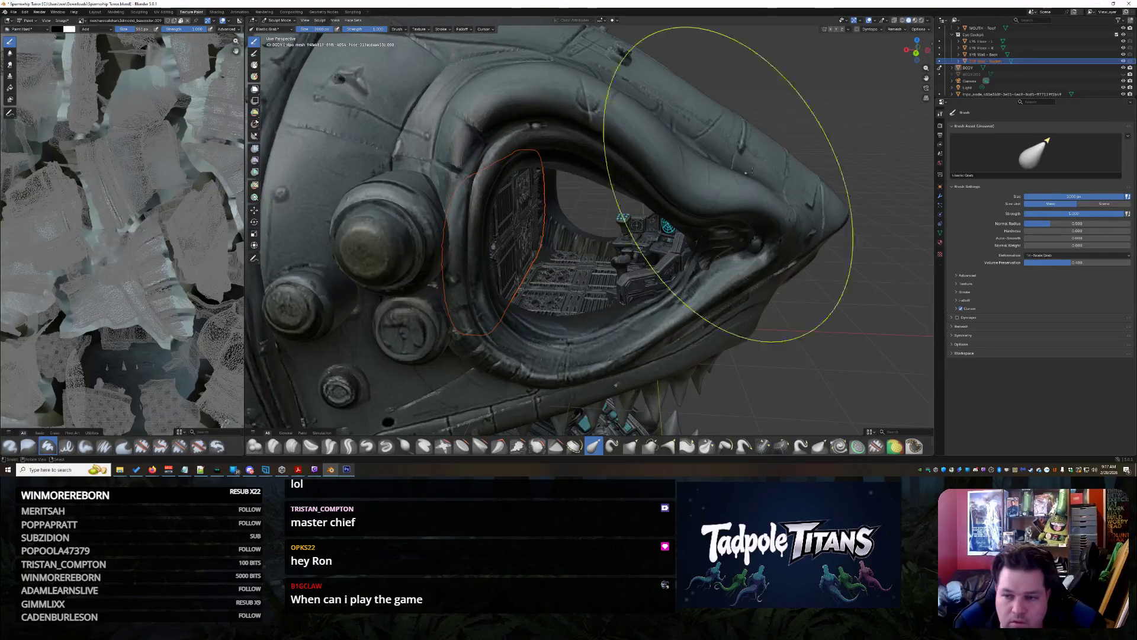
key("KP_Decimal")
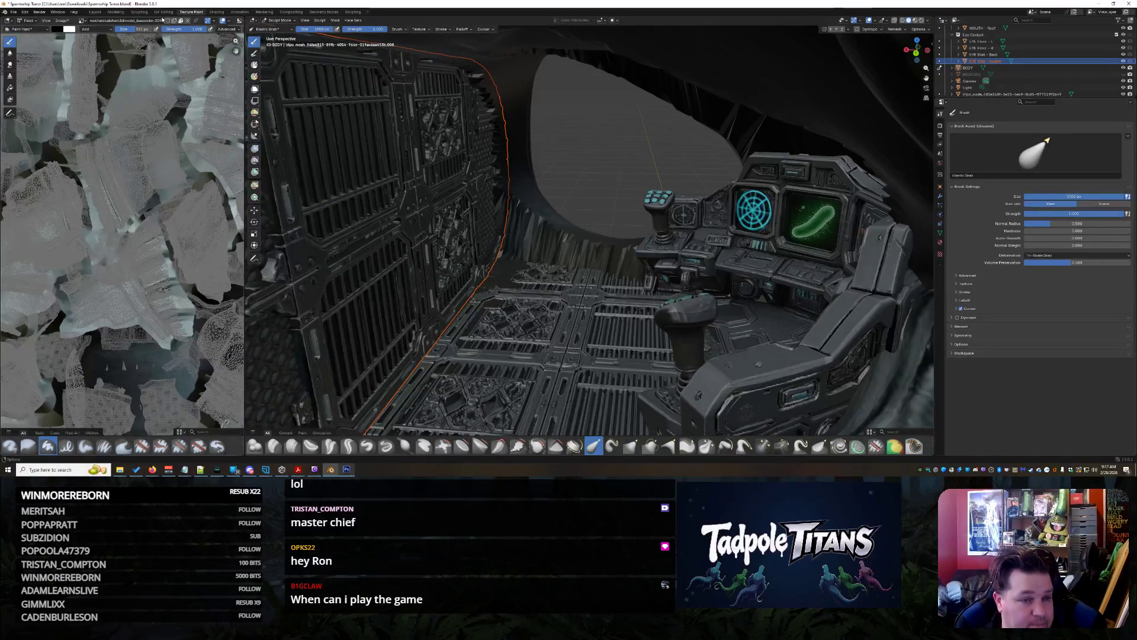
left_click(95, 11)
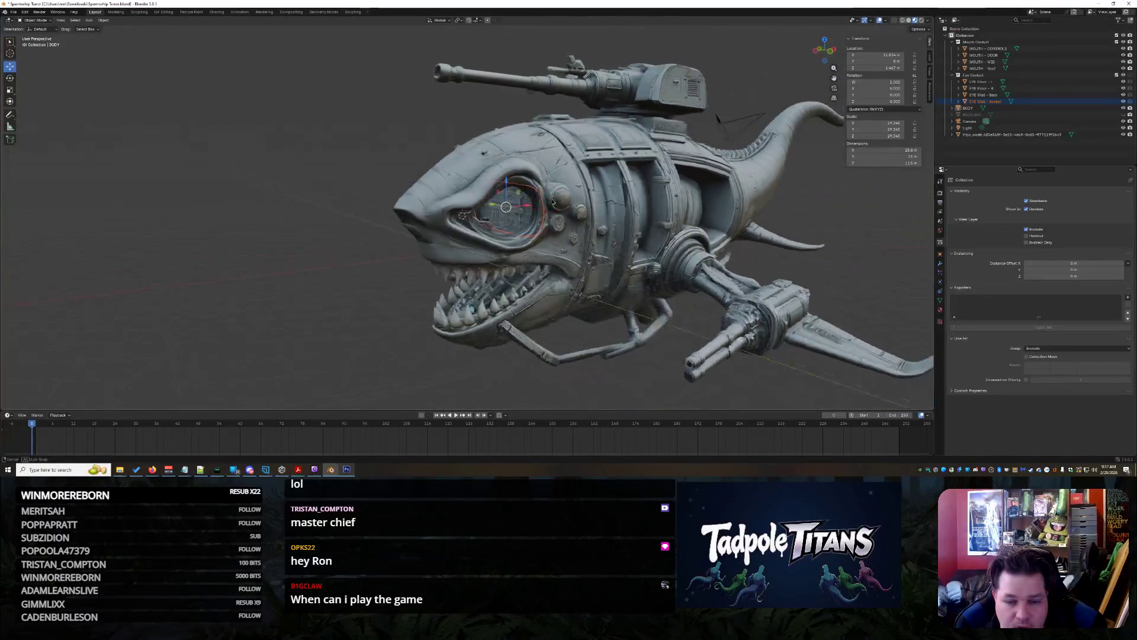
Shrink the EYE Wall - Socket panel to 0.18 scale
scroll(539, 239, "up", 5)
mouse_move(539, 240)
middle_mouse_down()
mouse_move(435, 242)
mouse_move(457, 201)
mouse_move(158, 142)
middle_mouse_up()
scroll(456, 201, "up", 5)
scroll(159, 142, "up", 5)
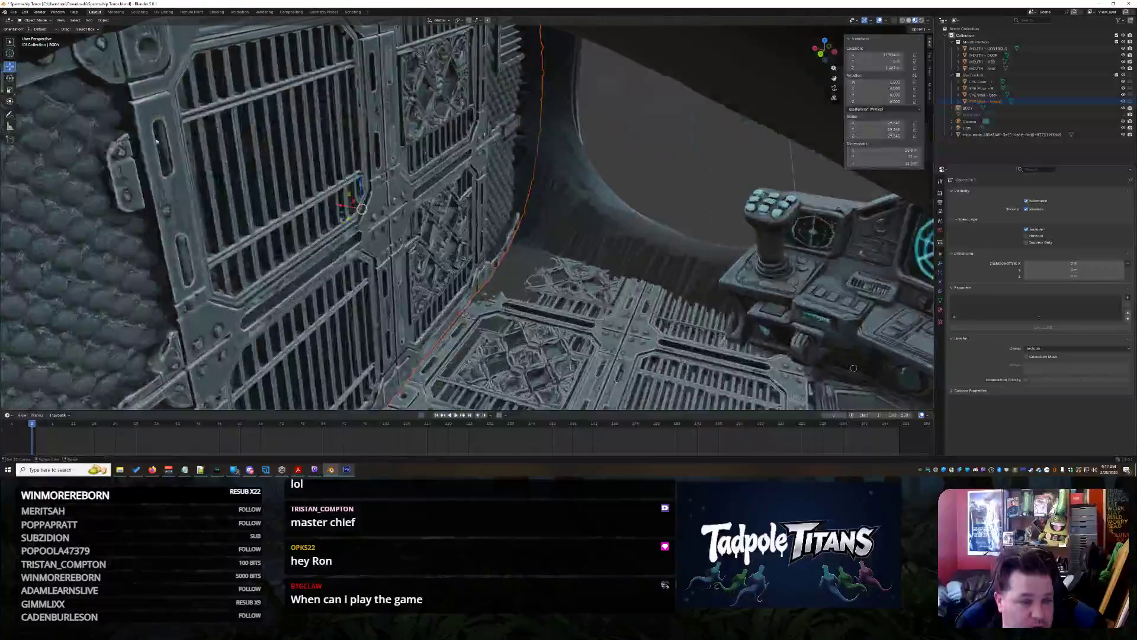
key("s")
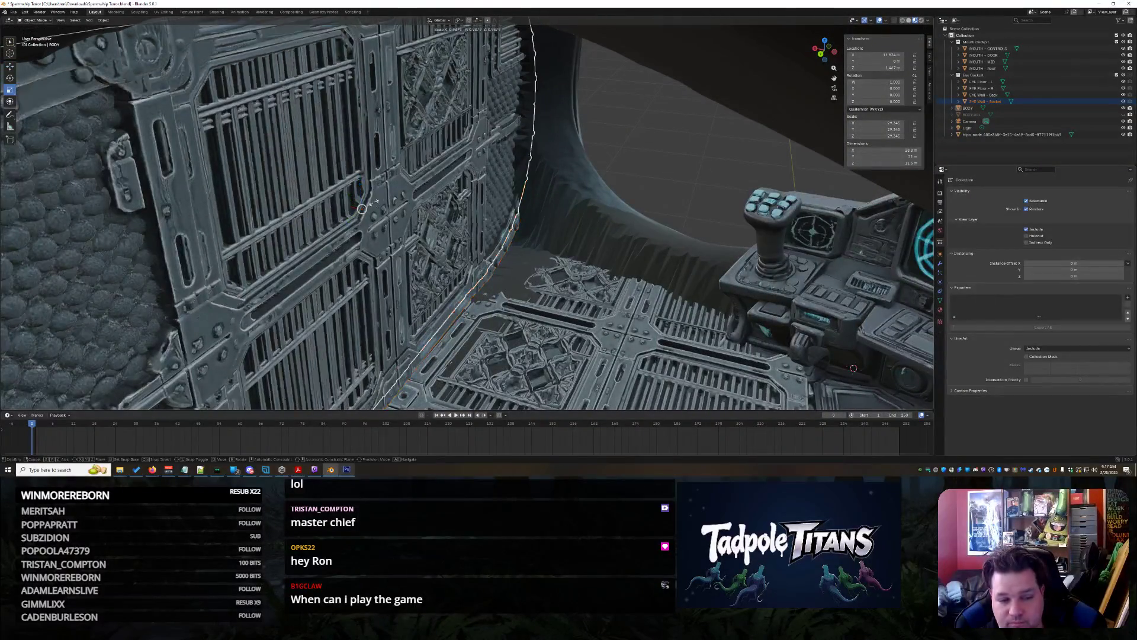
left_click(364, 209)
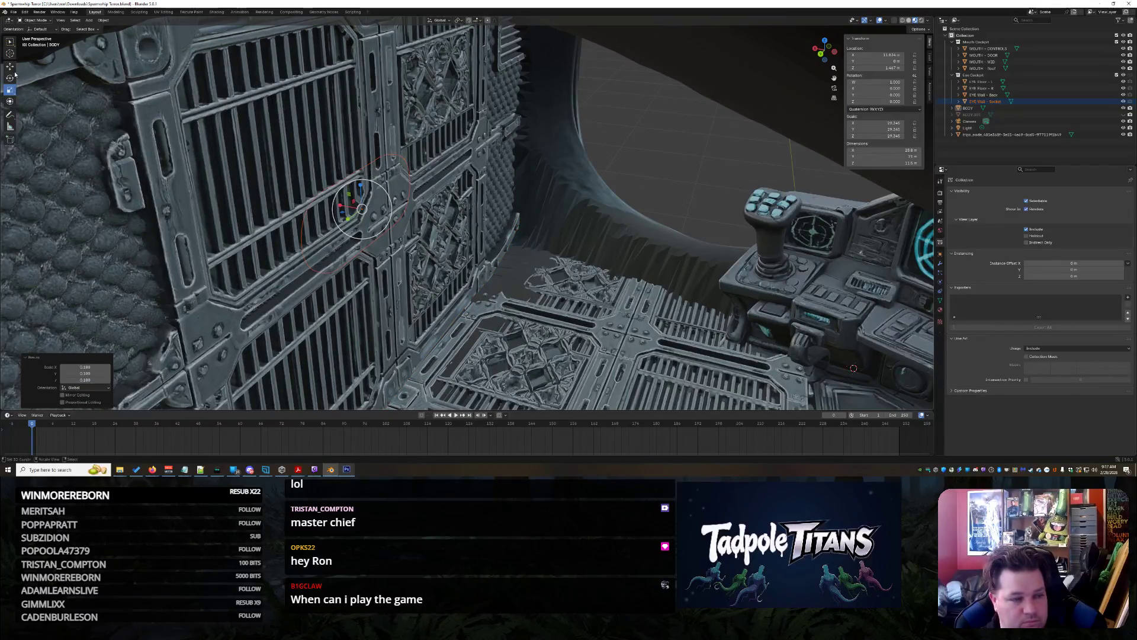
Move the small socket panel along the X axis
key("g")
key("x")
left_click(550, 251)
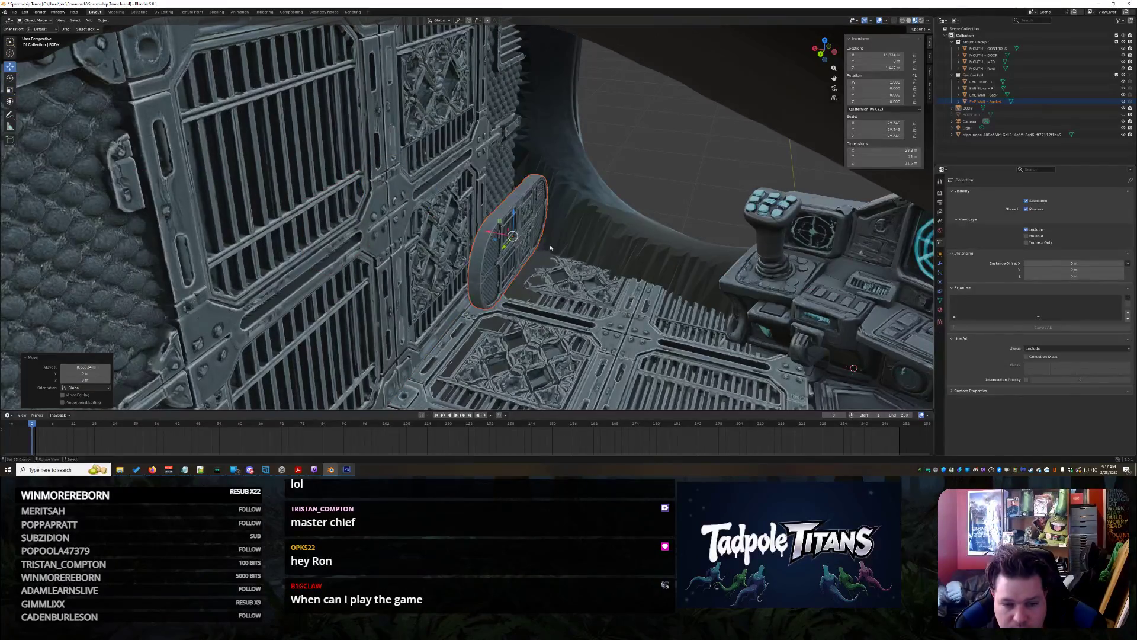
middle_click_drag(584, 240, 600, 220)
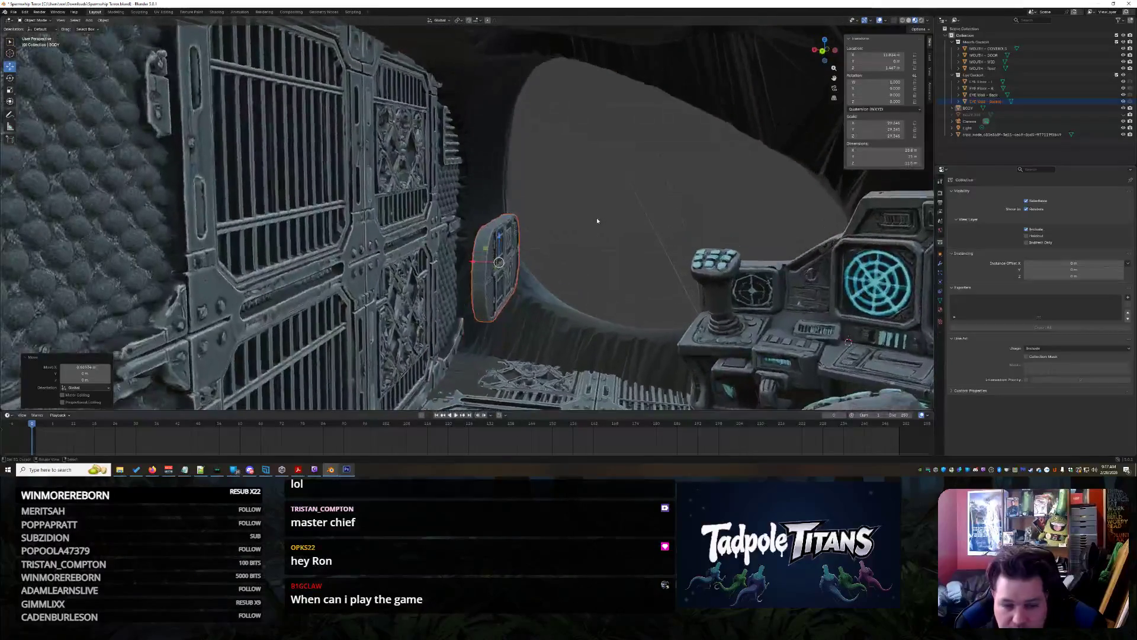
middle_click_drag(579, 266, 545, 271)
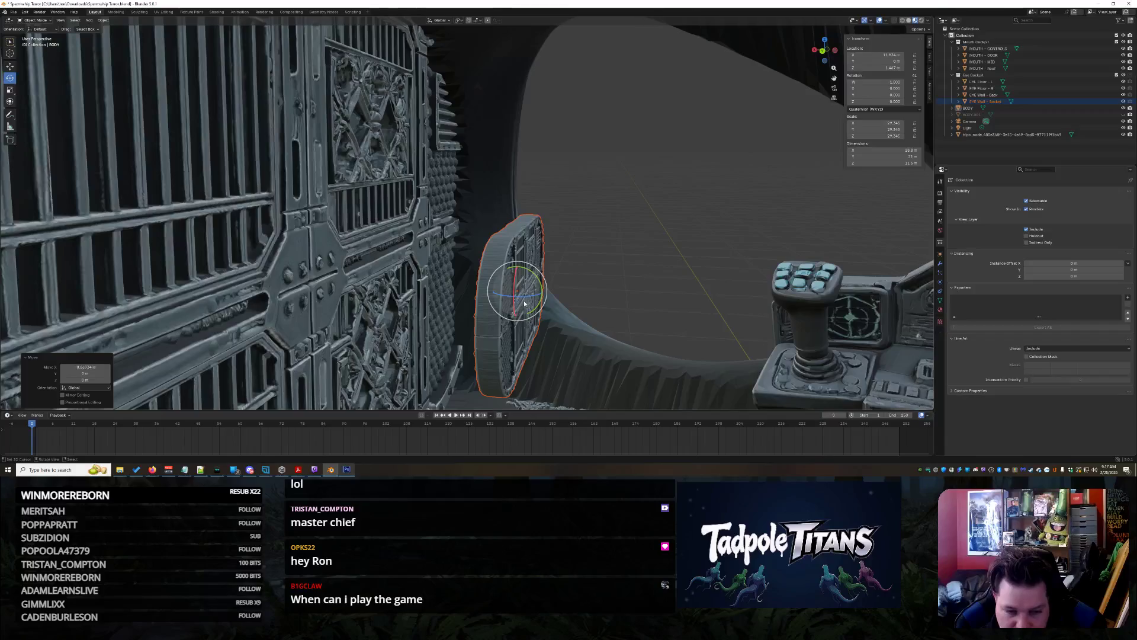
Rotate the socket panel around Z to turn it broadside to the console
key("r")
key("z")
left_click(514, 299)
middle_click_drag(514, 299, 605, 321)
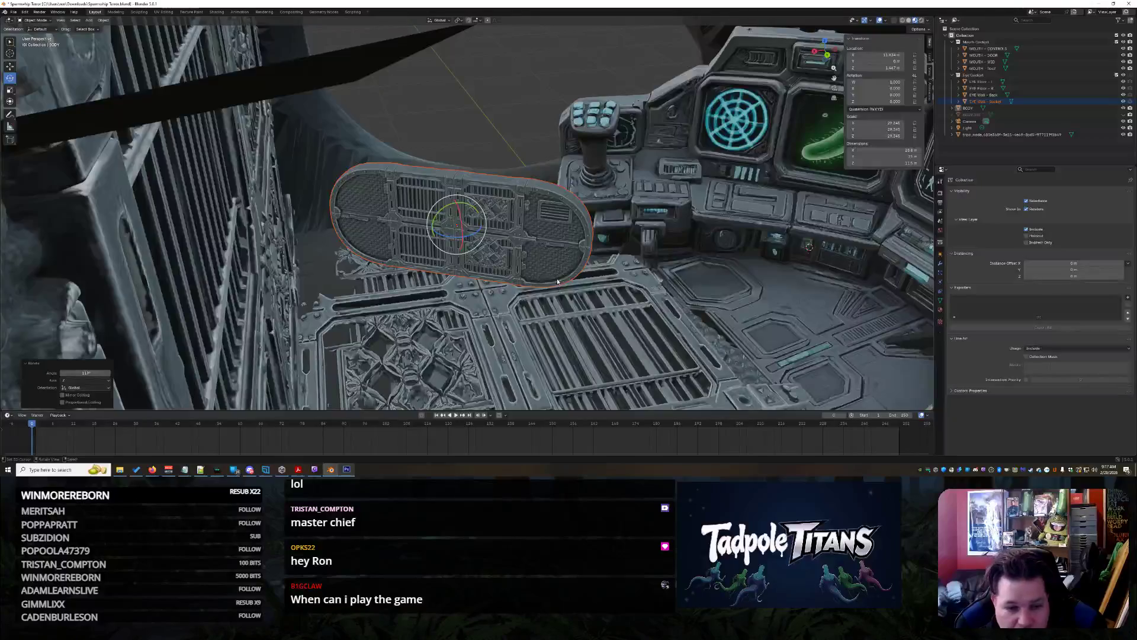
scroll(457, 232, "up", 2)
left_click_drag(455, 230, 459, 226)
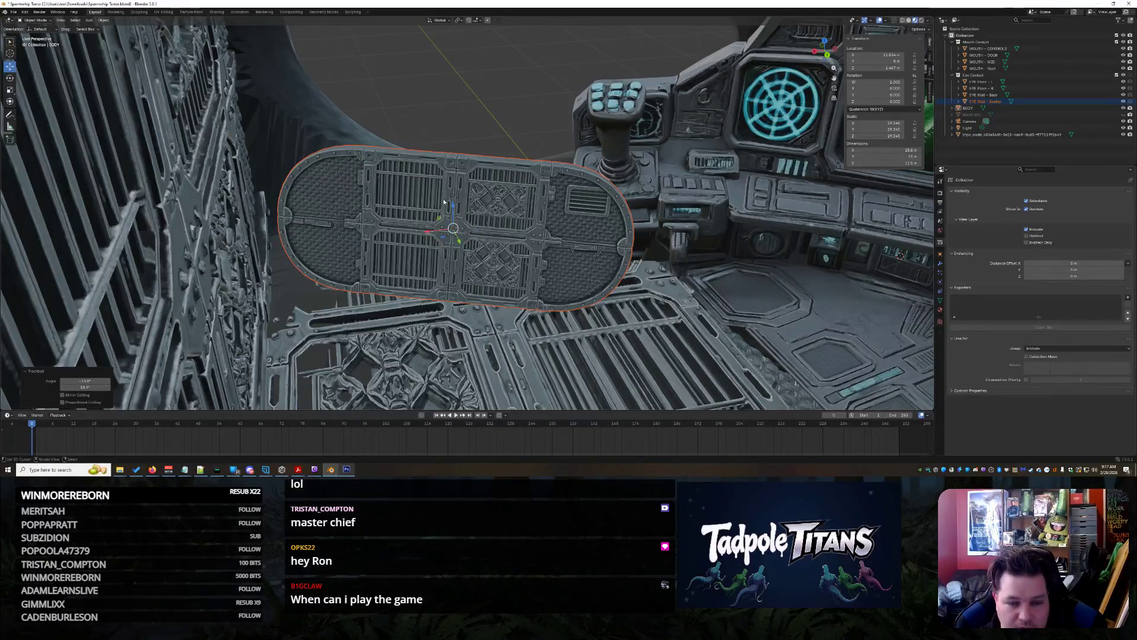
Reselect the socket panel, lower it along Z and shift it along Y
left_click(448, 207, "shift")
left_click(459, 209)
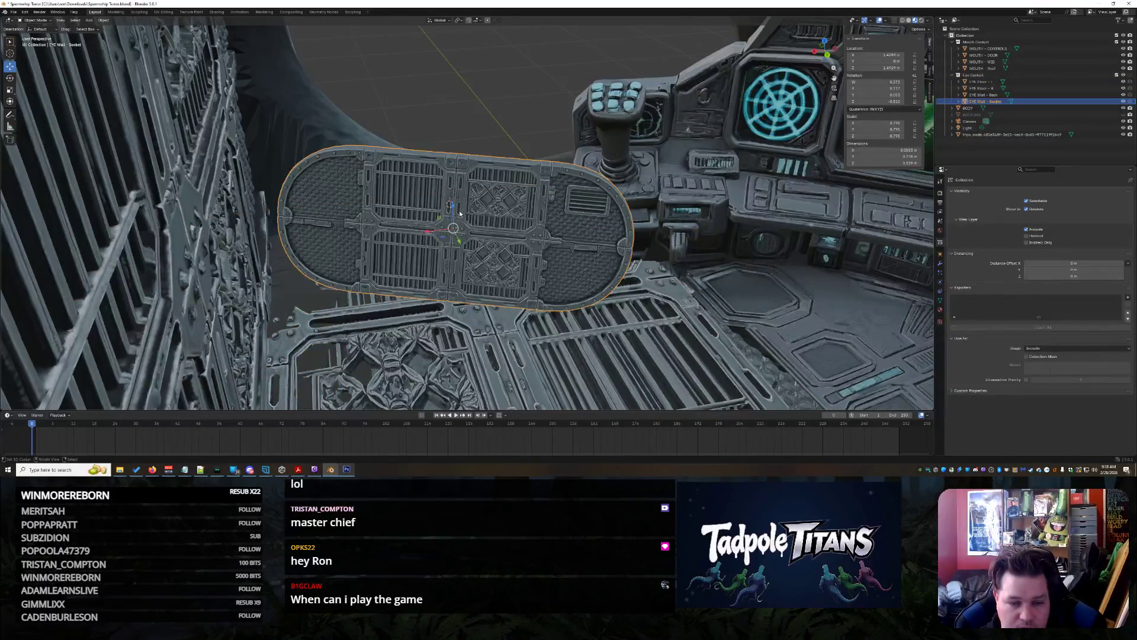
key("g")
key("z")
left_click(453, 359)
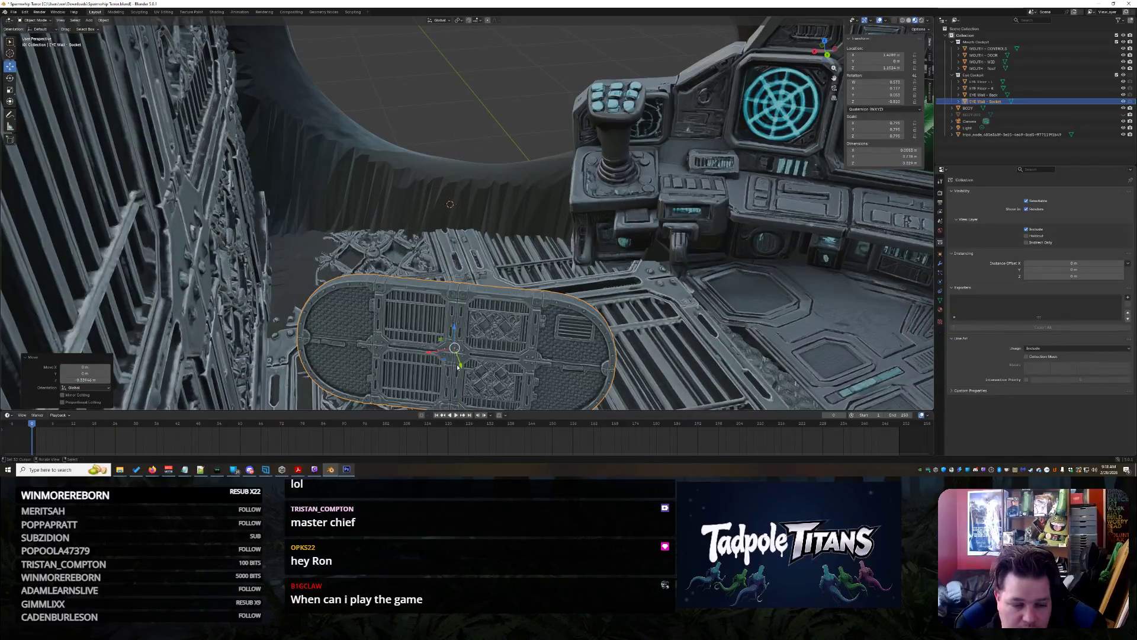
key("g")
key("y")
left_click(388, 143)
Fine-tune the socket panel's height with repeated Z-axis moves
key("g")
key("z")
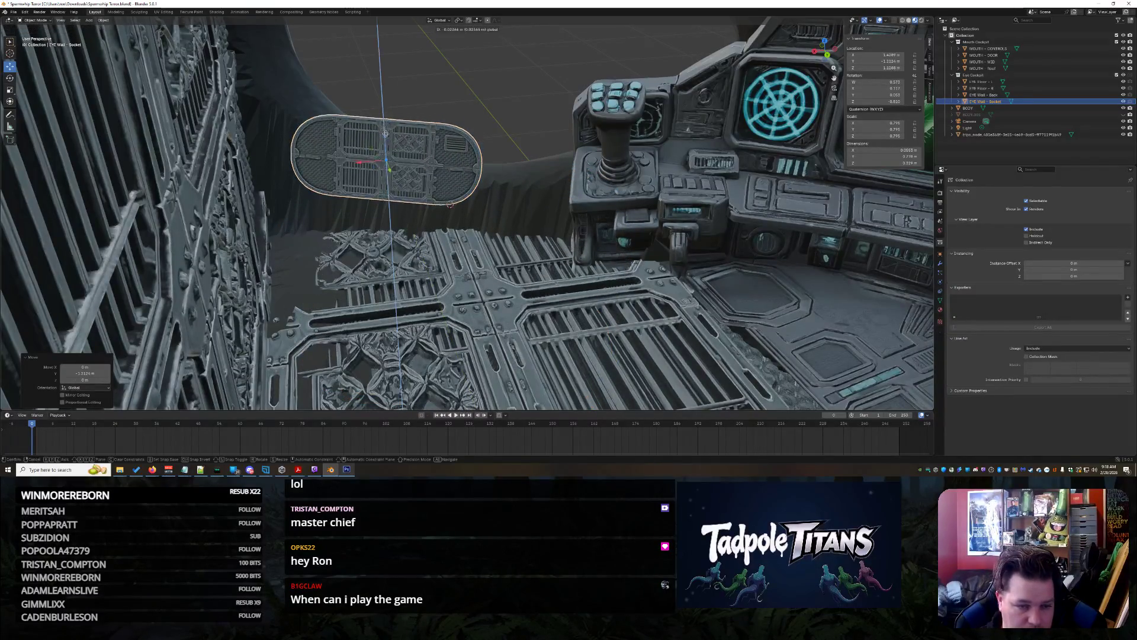
left_click(400, 223)
key("g")
key("z")
left_click(400, 213)
mouse_move(400, 213)
middle_mouse_down()
mouse_move(505, 322)
mouse_move(355, 140)
mouse_move(382, 143)
mouse_move(401, 183)
mouse_move(325, 97)
middle_mouse_up()
scroll(467, 285, "up", 3)
Nudge the socket panel with alternating small Y and Z moves
key("g")
key("y")
left_click(362, 104)
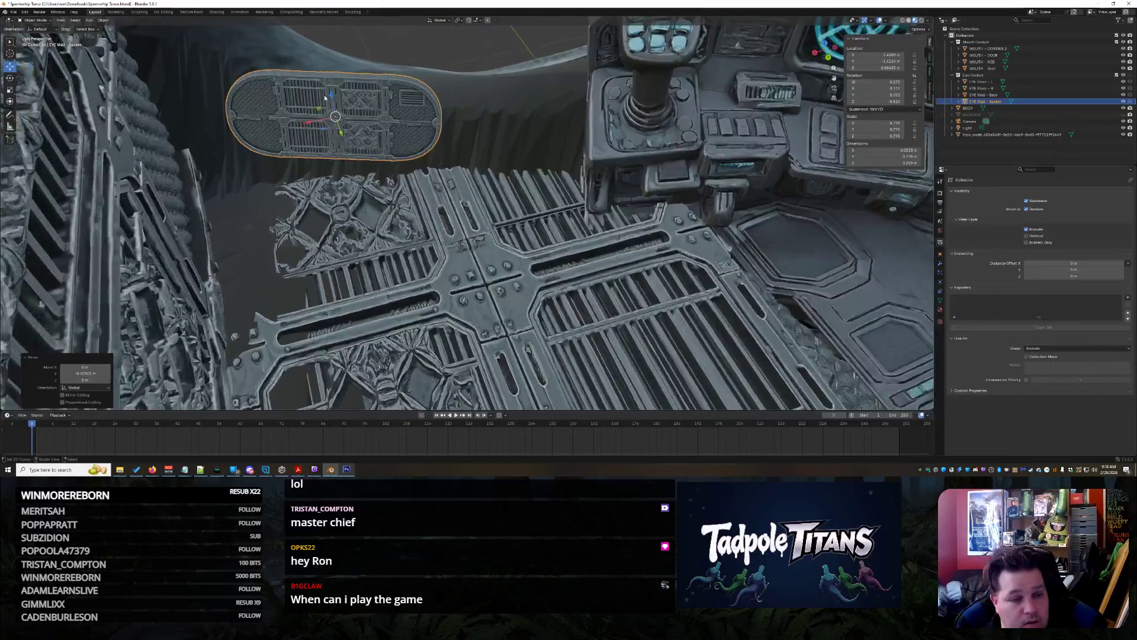
key("g")
key("z")
left_click(350, 169)
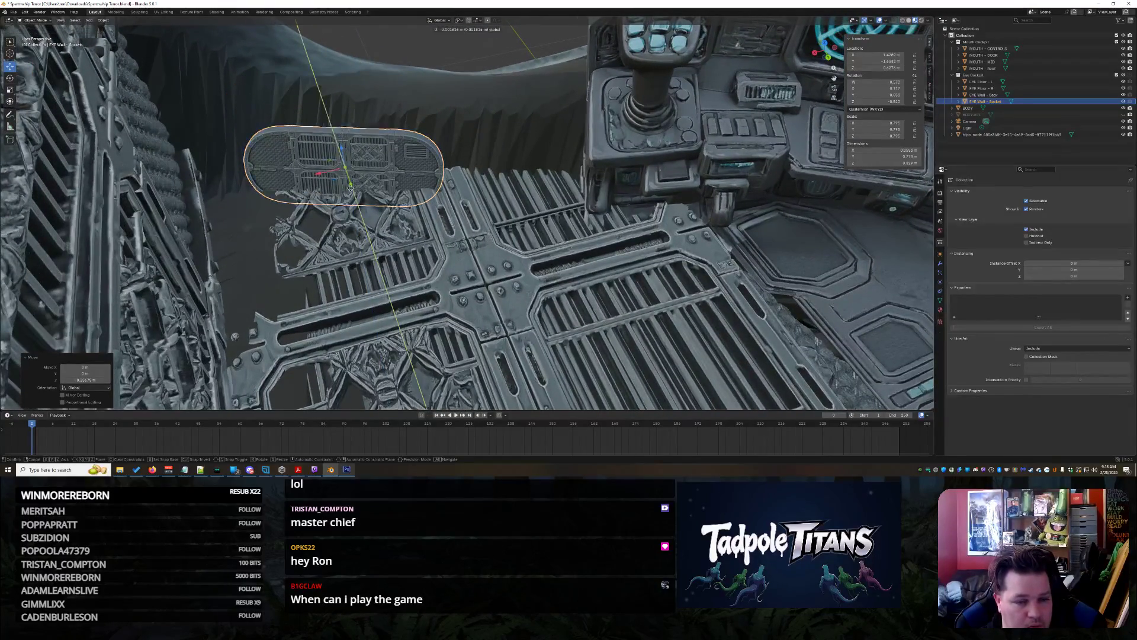
key("g")
key("y")
left_click(341, 142)
key("g")
key("z")
left_click(329, 131)
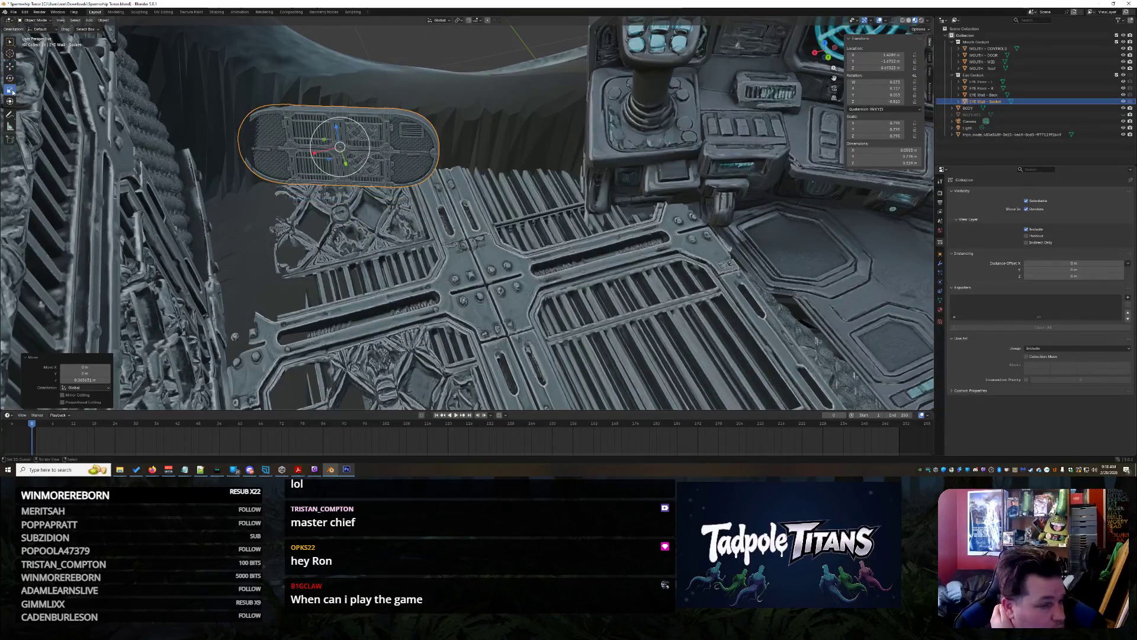
Enlarge the socket panel and slide it along X toward the console
key("s")
left_click(403, 187)
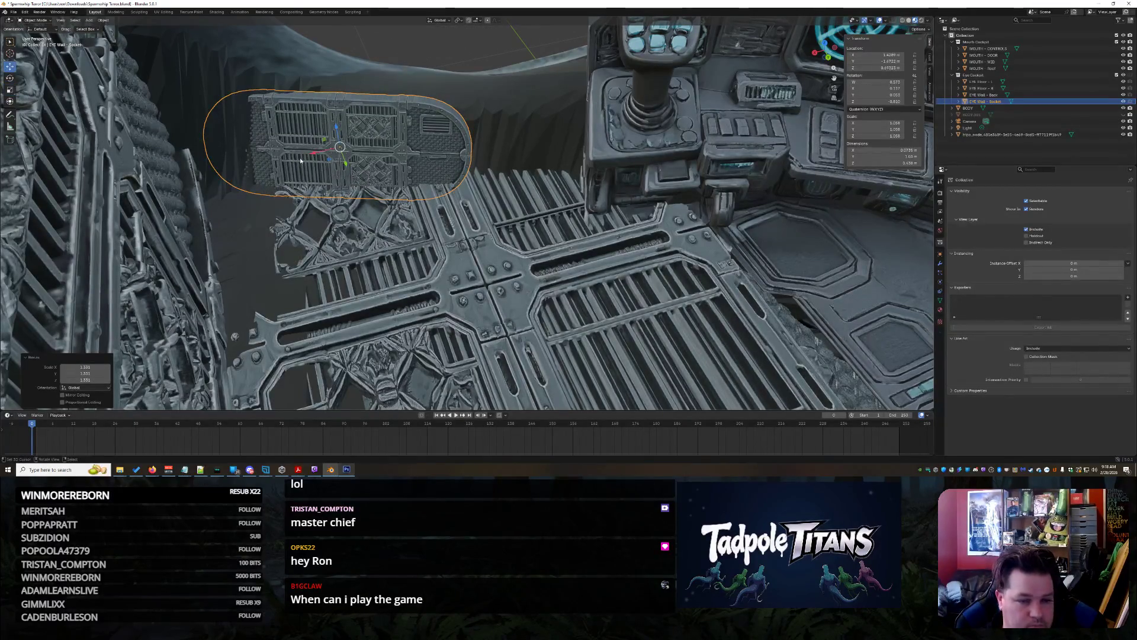
middle_click_drag(444, 135, 513, 323)
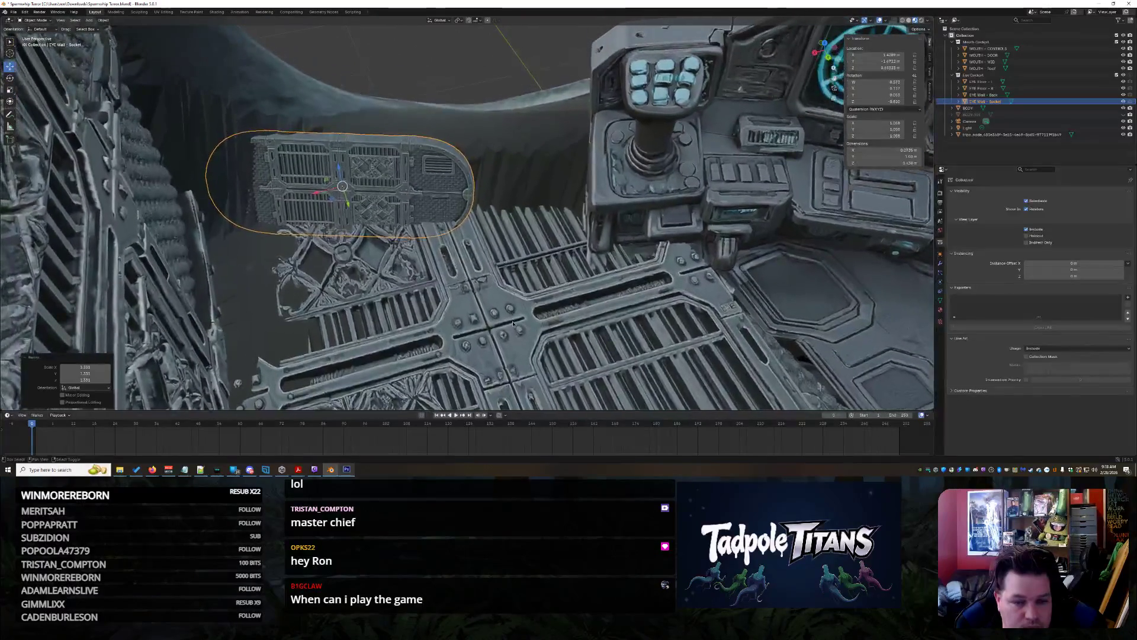
left_click_drag(317, 189, 475, 186)
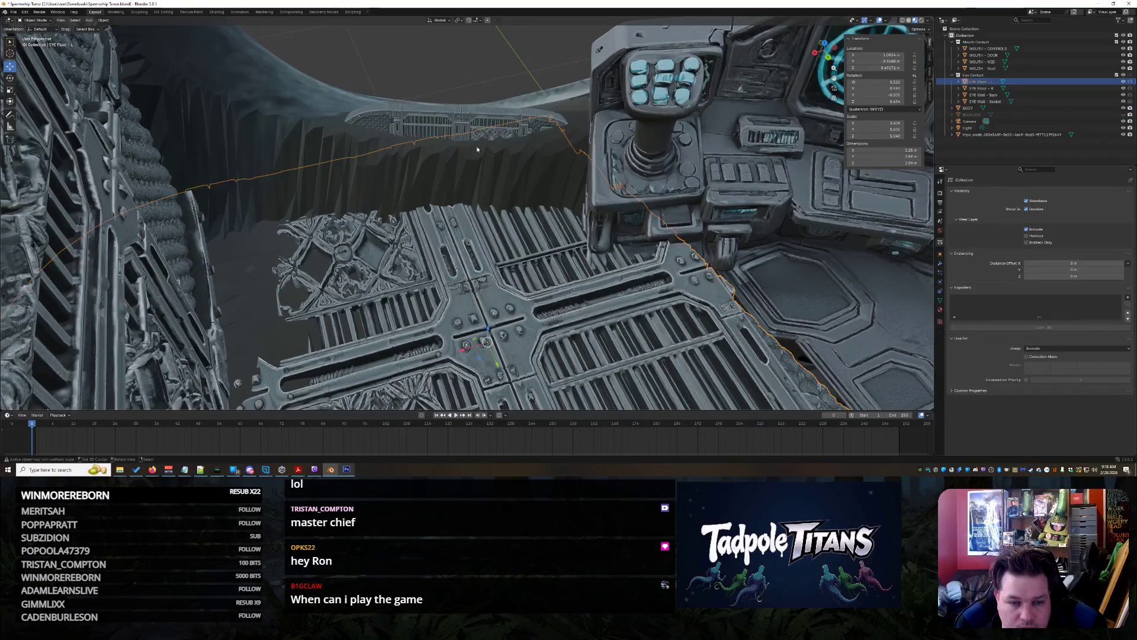
left_click(458, 128)
mouse_move(453, 164)
left_mouse_down()
mouse_move(515, 180)
mouse_move(531, 197)
left_mouse_up()
mouse_move(620, 253)
middle_mouse_down()
mouse_move(643, 151)
mouse_move(405, 239)
middle_mouse_up()
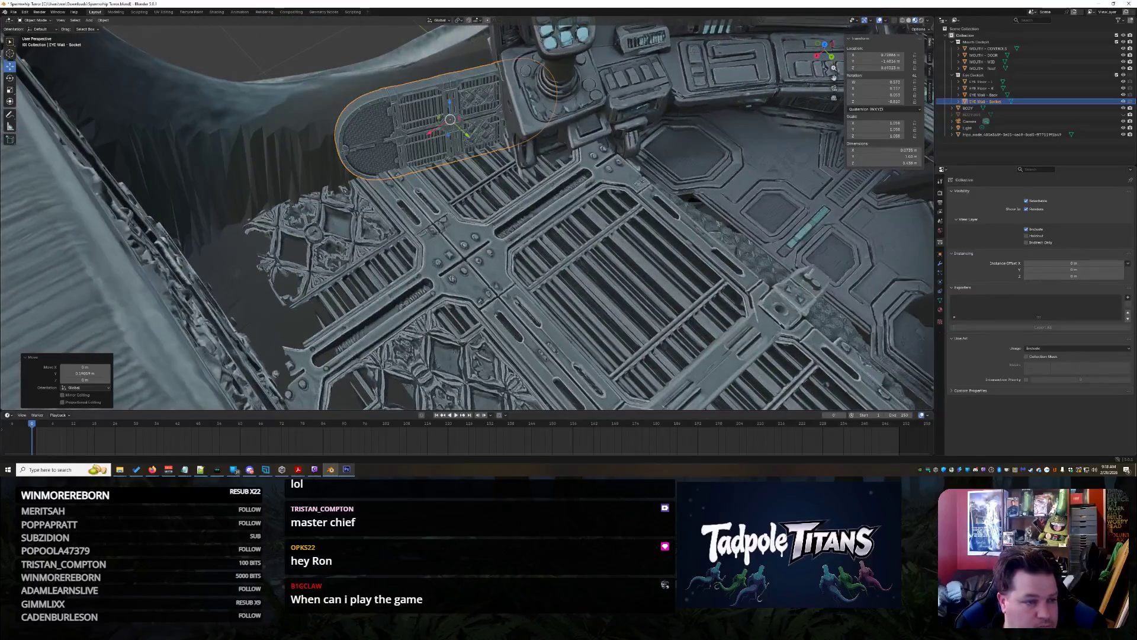
Scale the socket panel up further, tilt it slightly around X, and move it along Y
left_click(9, 89)
key("s")
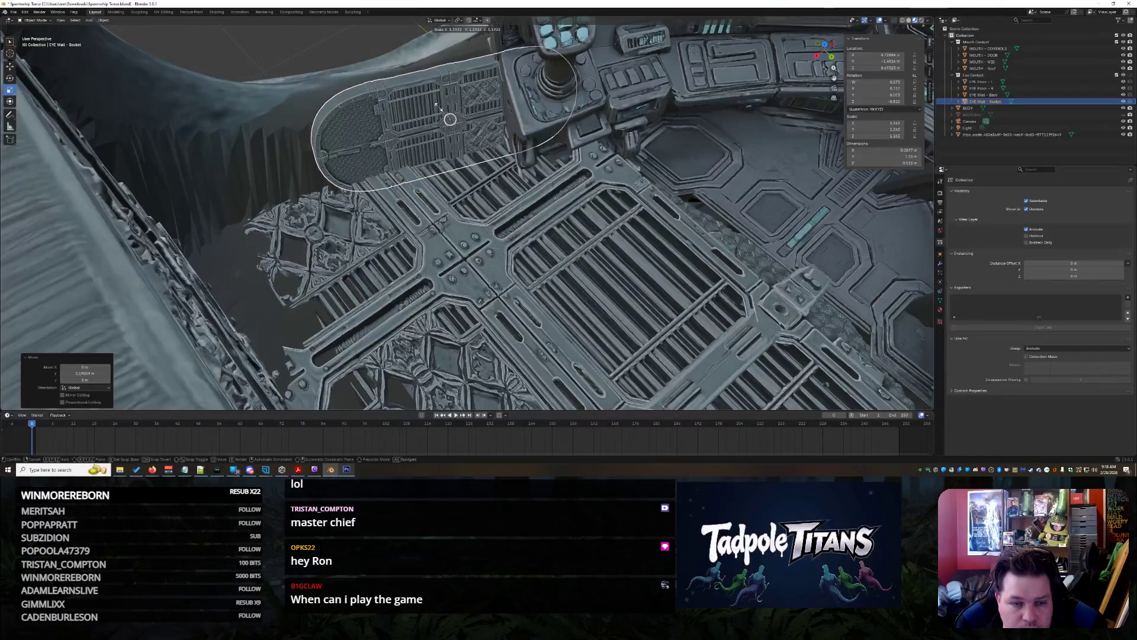
left_click(490, 152)
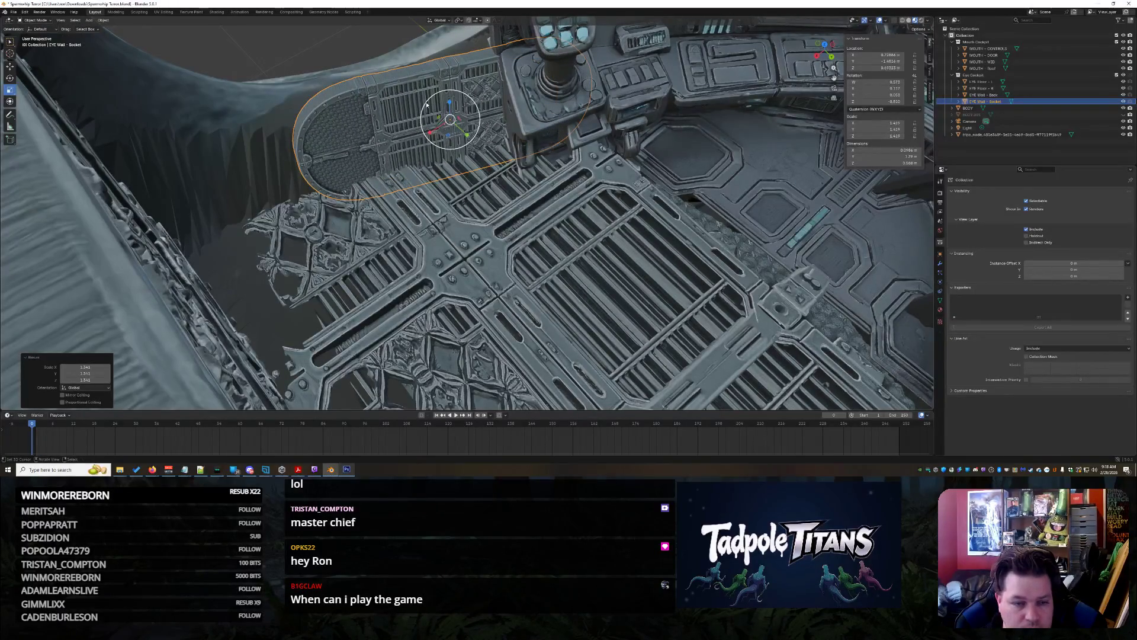
mouse_move(467, 127)
left_mouse_down()
mouse_move(433, 123)
mouse_move(457, 136)
left_mouse_up()
left_click(528, 187)
left_click(396, 148)
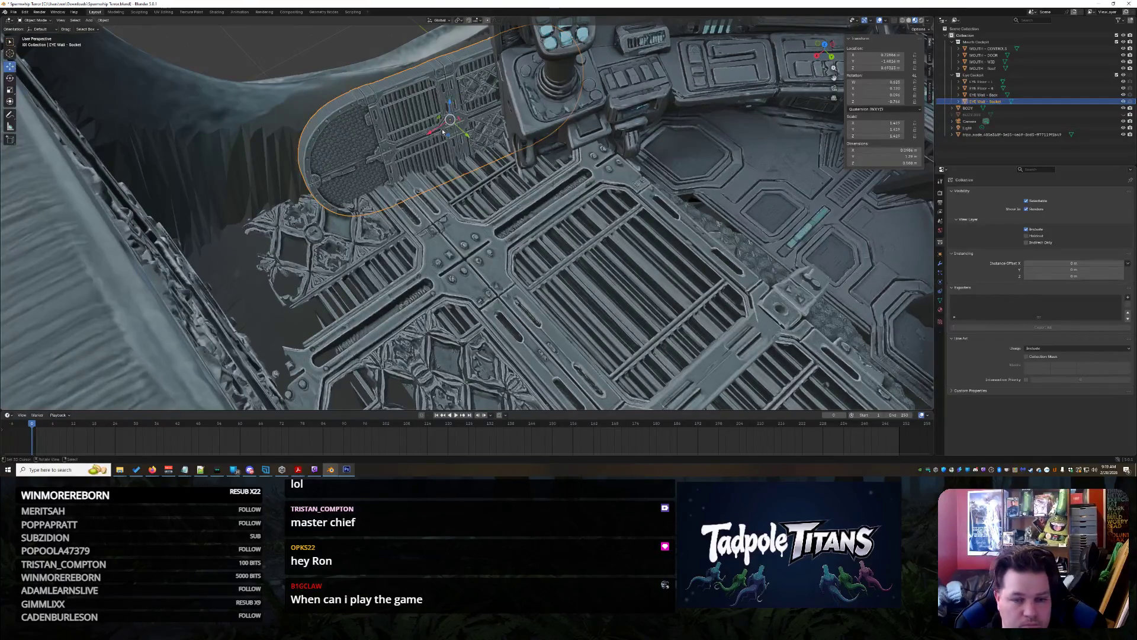
left_click_drag(468, 137, 462, 132)
mouse_move(462, 133)
middle_mouse_down()
mouse_move(582, 235)
mouse_move(410, 256)
mouse_move(494, 304)
middle_mouse_up()
scroll(495, 303, "up", 10)
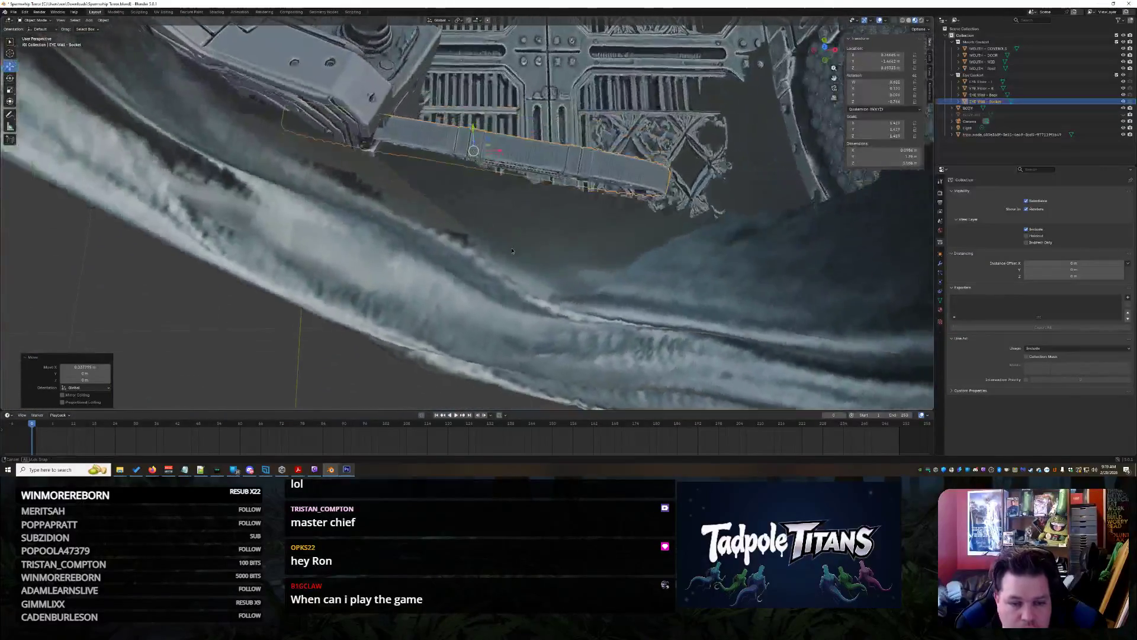
Lower the oval grille wall panel slightly along Z
middle_click_drag(512, 251, 422, 237)
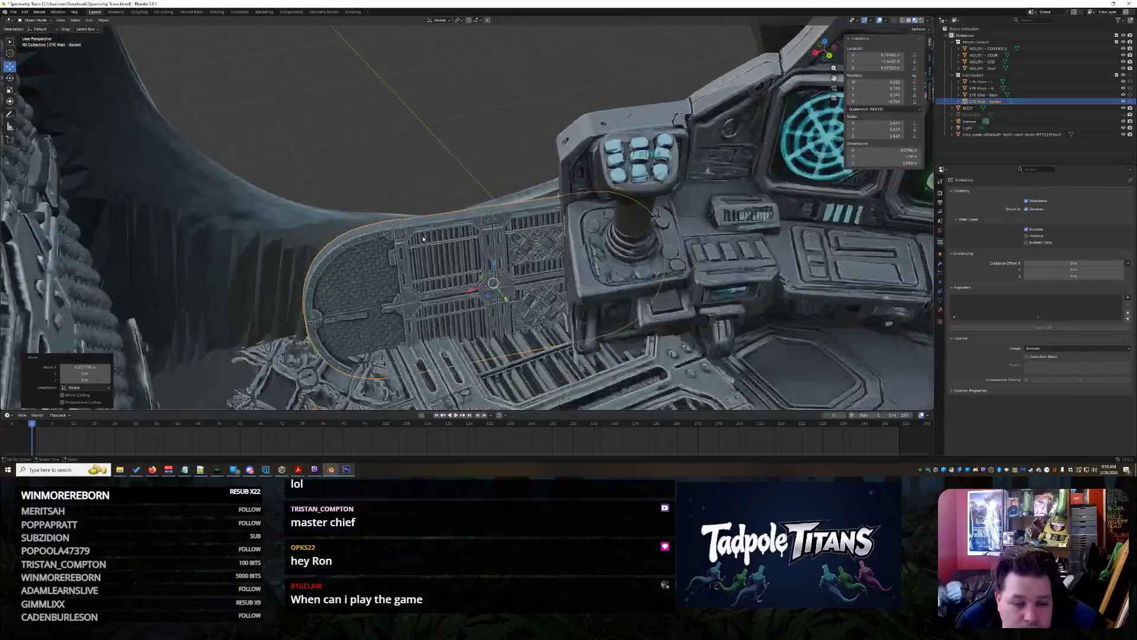
mouse_move(484, 266)
left_mouse_down()
mouse_move(484, 313)
mouse_move(514, 320)
left_mouse_up()
mouse_move(514, 320)
middle_mouse_down()
mouse_move(592, 322)
mouse_move(650, 293)
middle_mouse_up()
left_click_drag(488, 213, 488, 234)
middle_click_drag(489, 234, 532, 287)
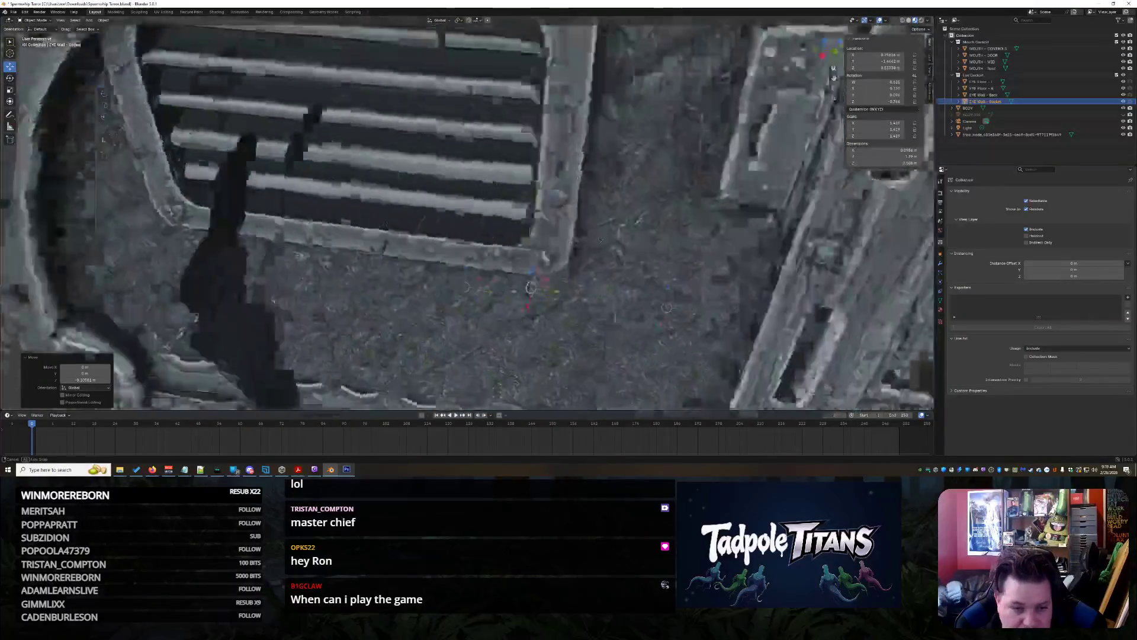
scroll(423, 226, "down", 5)
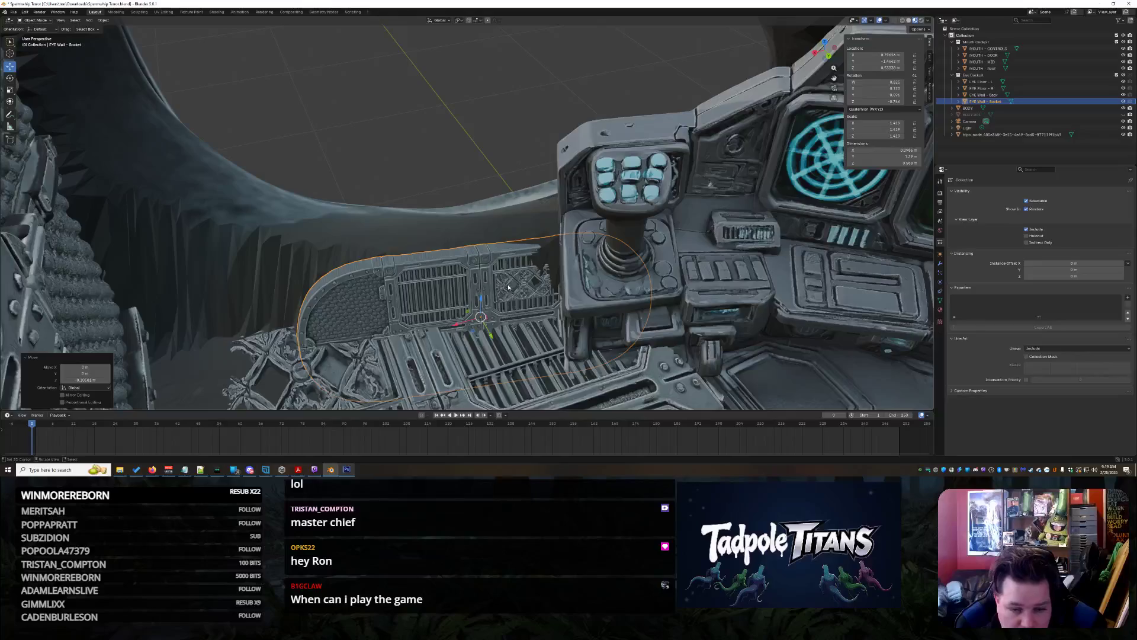
middle_click_drag(493, 273, 504, 277)
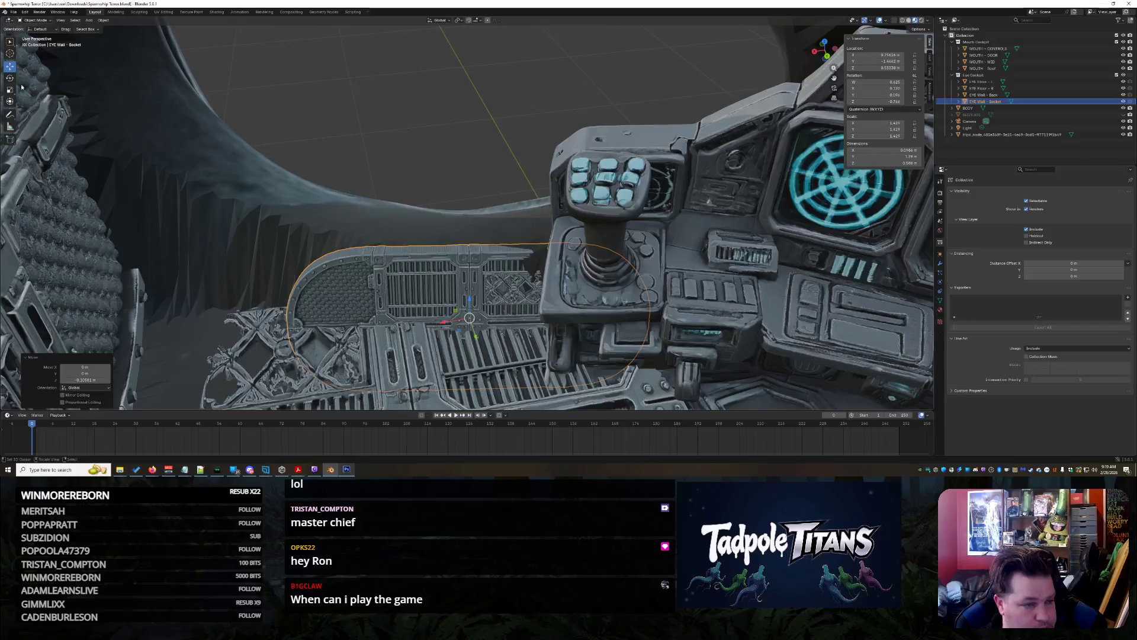
Turn the grille panel slightly around Z and slide it left along X
left_click_drag(468, 336, 450, 313)
left_click(371, 202)
left_click(396, 285)
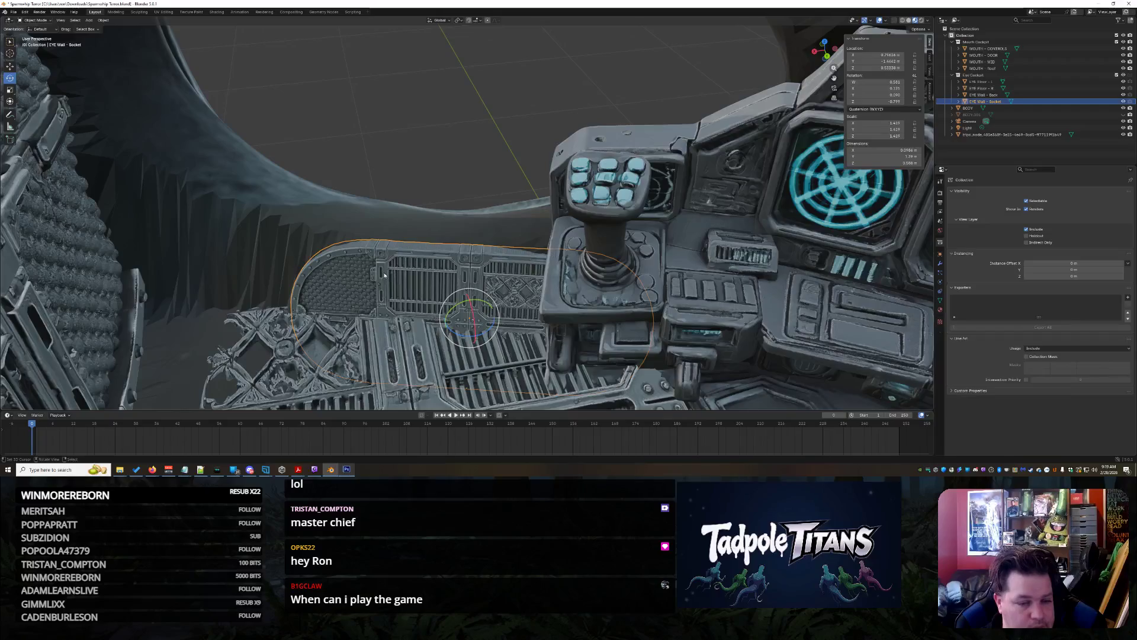
mouse_move(454, 323)
left_mouse_down()
mouse_move(421, 324)
mouse_move(440, 333)
left_mouse_up()
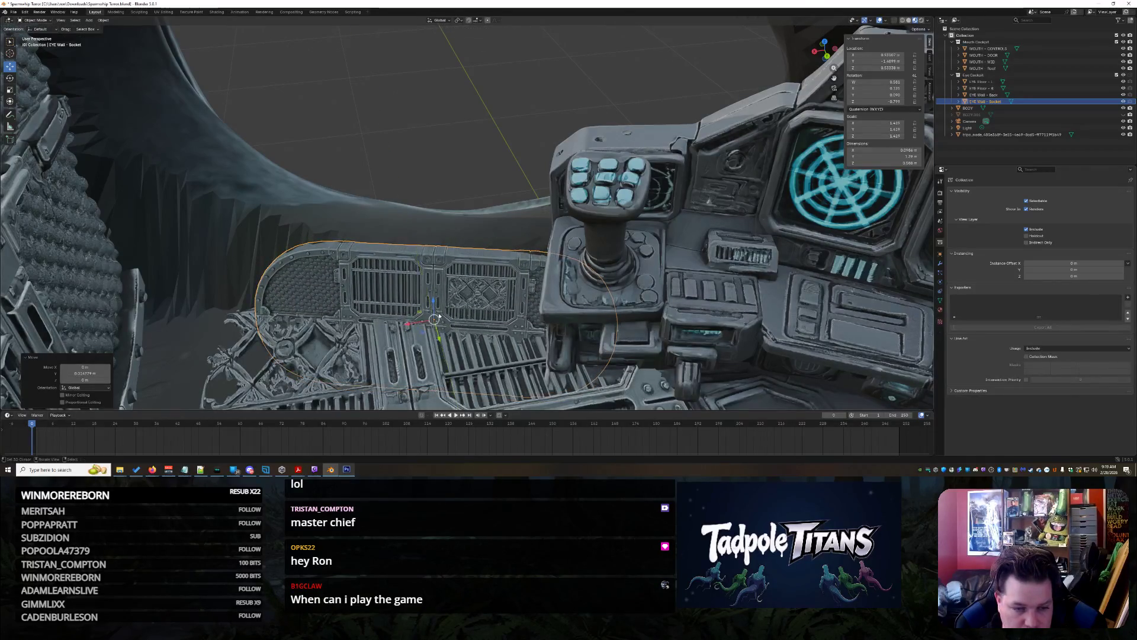
mouse_move(437, 330)
middle_mouse_down()
mouse_move(527, 193)
mouse_move(472, 193)
mouse_move(453, 269)
middle_mouse_up()
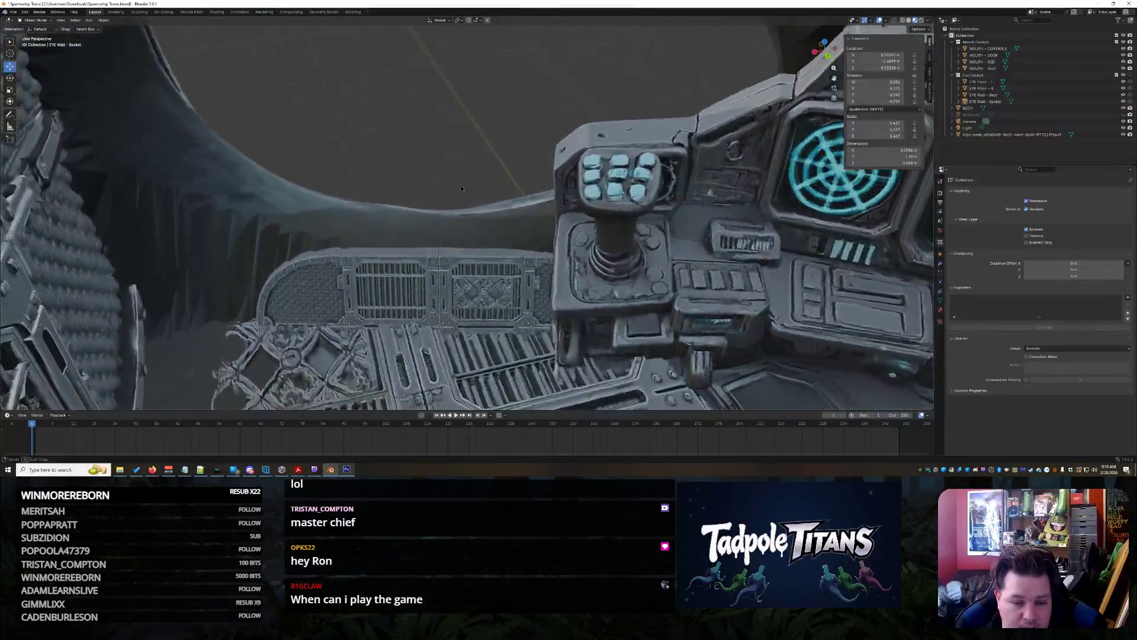
left_click(453, 270)
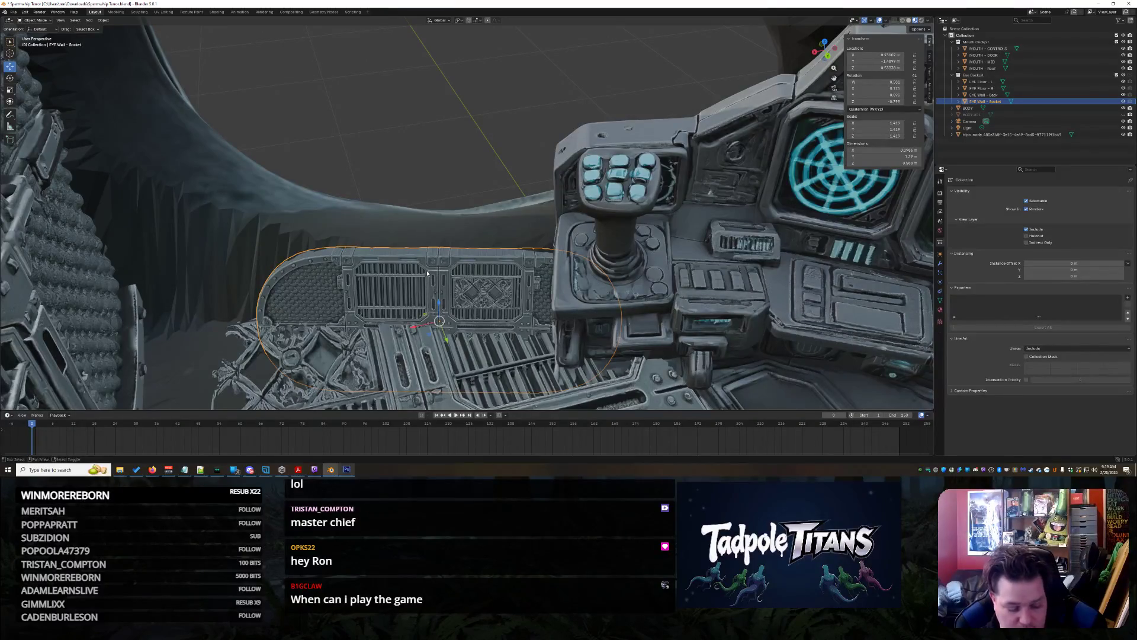
Duplicate EYE Wall - Socket, place the copy to the left, and rotate it about 4 degrees around Z
key("shift+d")
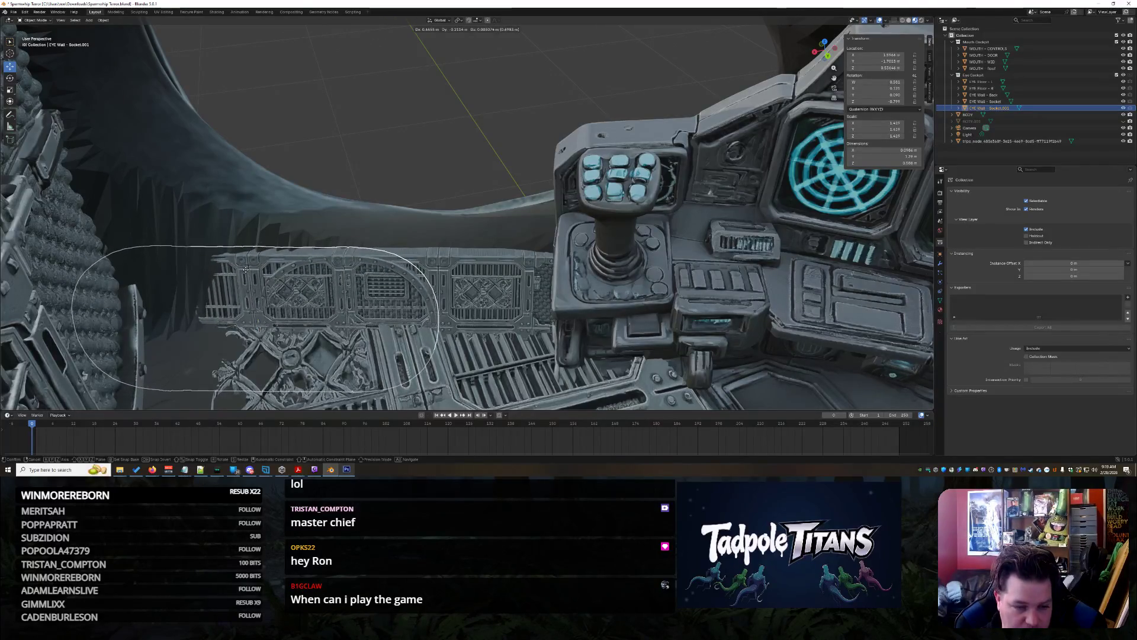
left_click(241, 270)
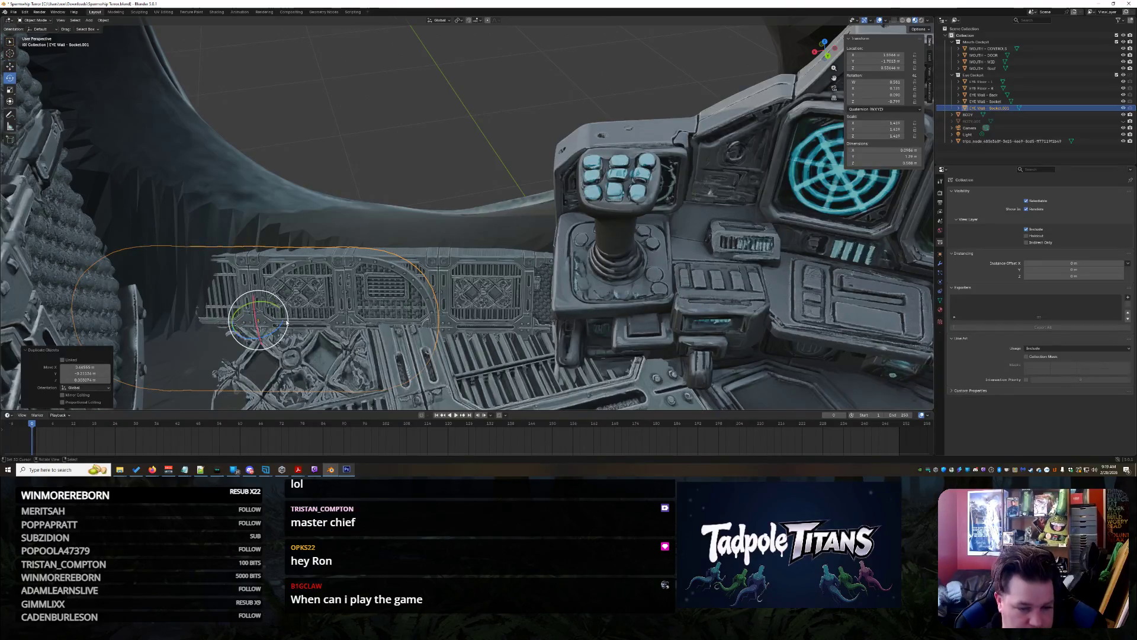
left_click_drag(277, 329, 264, 344)
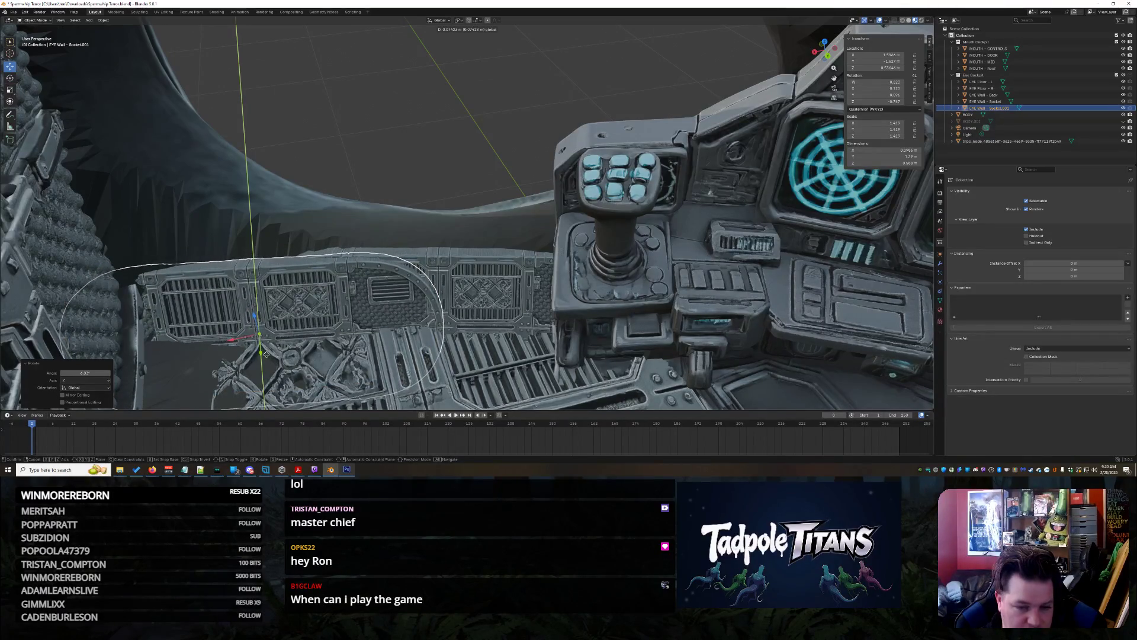
left_click(266, 355)
left_click(386, 154)
middle_click_drag(386, 154, 395, 160)
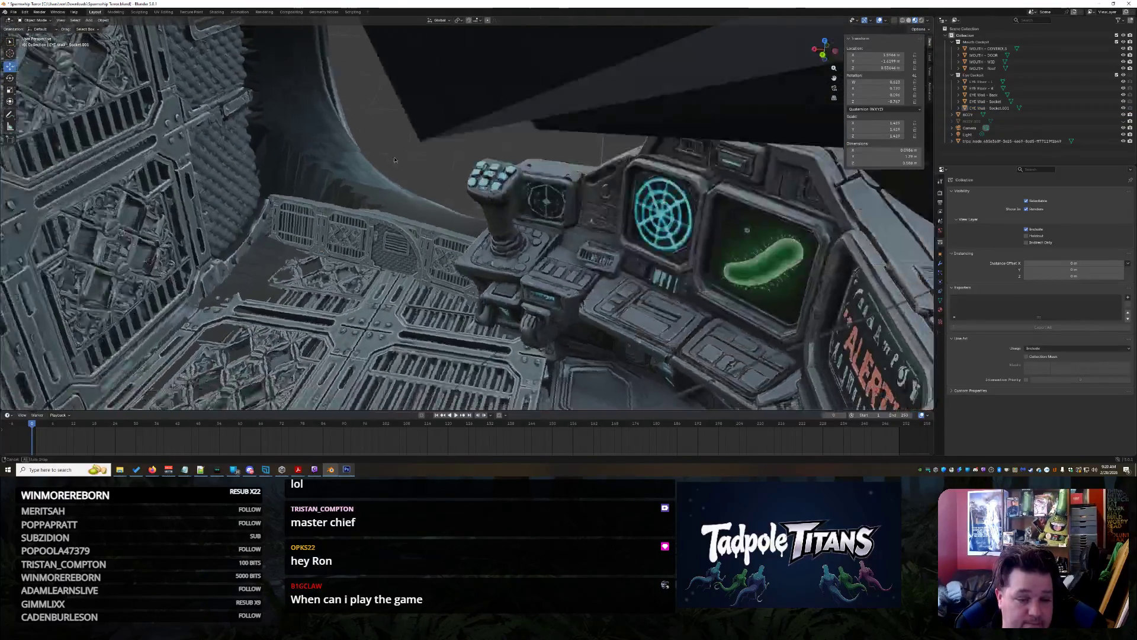
Move the Socket.001 copy along X and adjust its height along Z
scroll(395, 160, "down", 3)
scroll(413, 150, "down", 8)
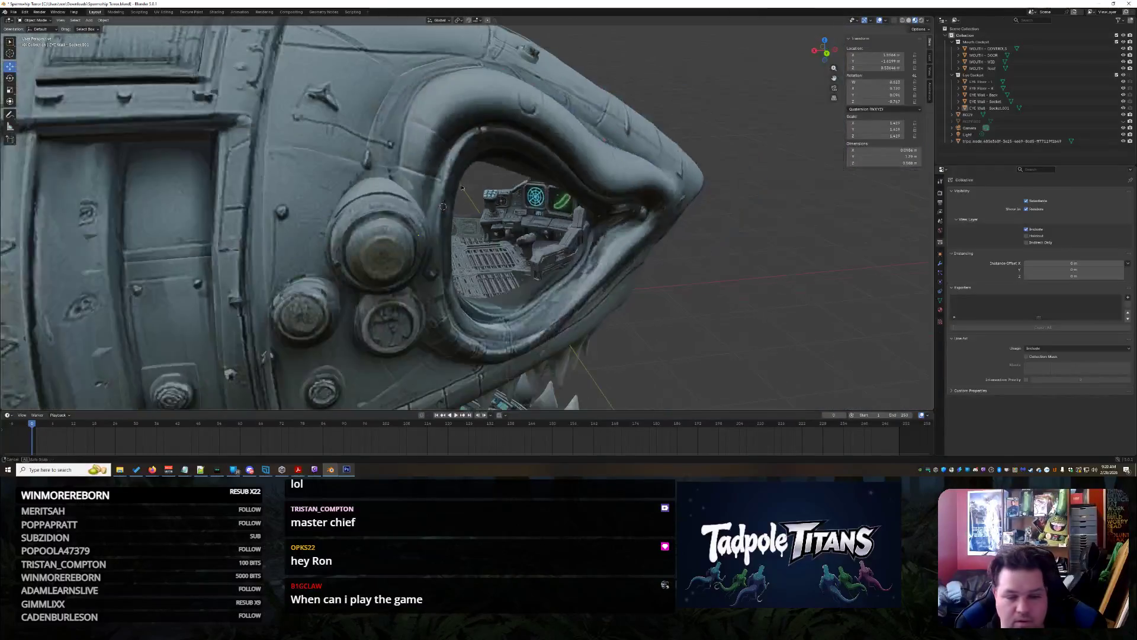
scroll(461, 187, "down", 3)
mouse_move(461, 187)
middle_mouse_down()
mouse_move(347, 177)
mouse_move(482, 209)
mouse_move(504, 220)
mouse_move(504, 240)
middle_mouse_up()
scroll(483, 209, "up", 10)
scroll(491, 213, "up", 4)
scroll(504, 240, "up", 3)
left_click_drag(418, 344, 458, 325)
mouse_move(478, 141)
middle_mouse_down()
mouse_move(458, 136)
mouse_move(488, 134)
mouse_move(393, 185)
mouse_move(545, 176)
middle_mouse_up()
scroll(458, 136, "down", 5)
scroll(476, 145, "down", 5)
Select both grille panels and hide then show the copy to compare it through the eye opening
mouse_move(566, 180)
middle_mouse_down()
mouse_move(468, 185)
mouse_move(492, 184)
mouse_move(491, 232)
middle_mouse_up()
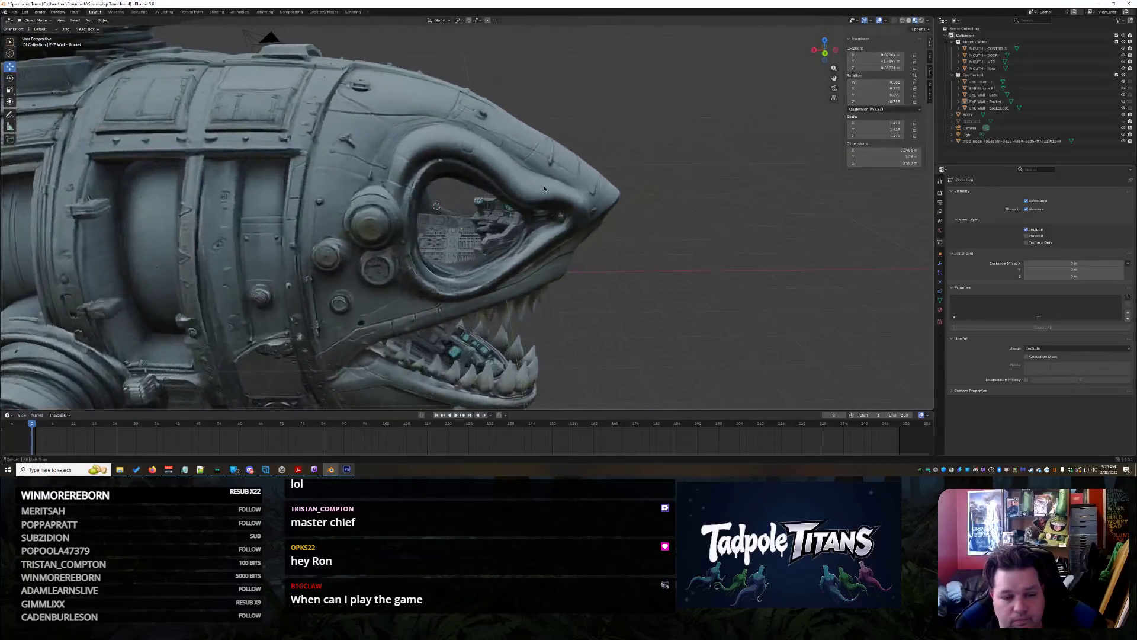
scroll(491, 232, "up", 6)
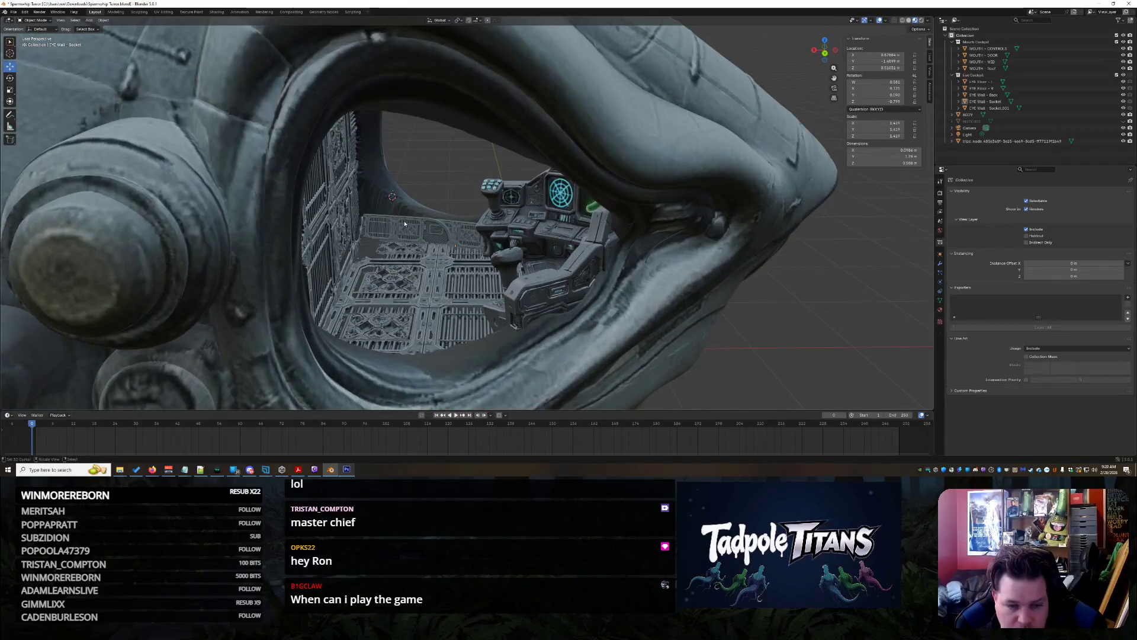
scroll(405, 223, "up", 4)
left_click(420, 234)
middle_click_drag(289, 239, 367, 225)
scroll(367, 225, "down", 5)
left_click(1120, 107, "ctrl")
left_click(1124, 108)
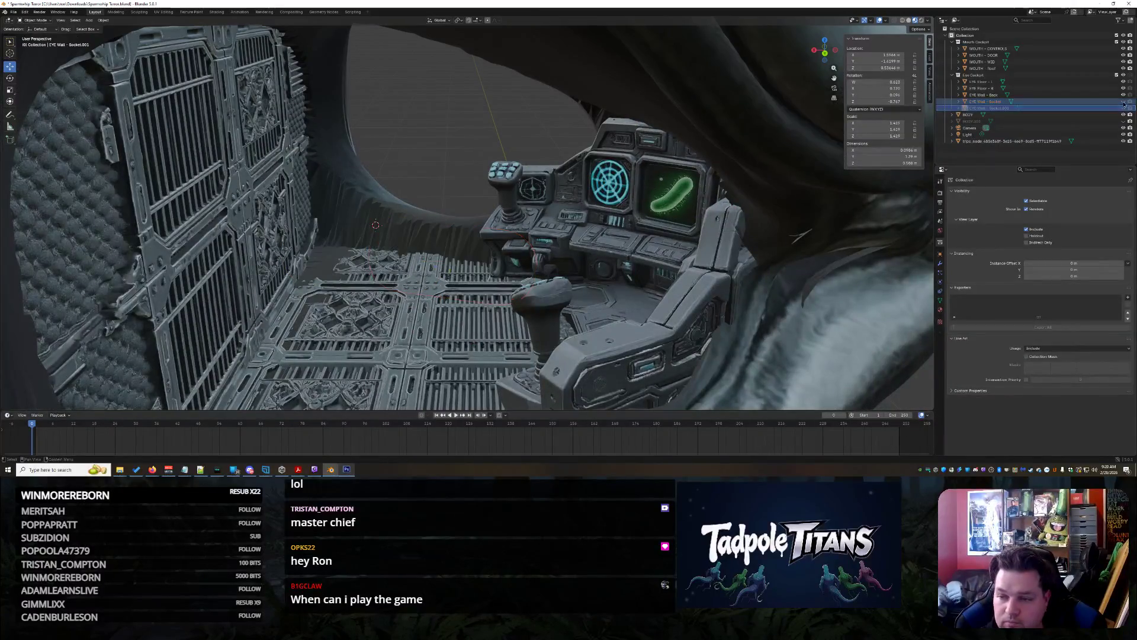
scroll(592, 178, "down", 5)
middle_click_drag(592, 178, 675, 153)
scroll(674, 153, "up", 3)
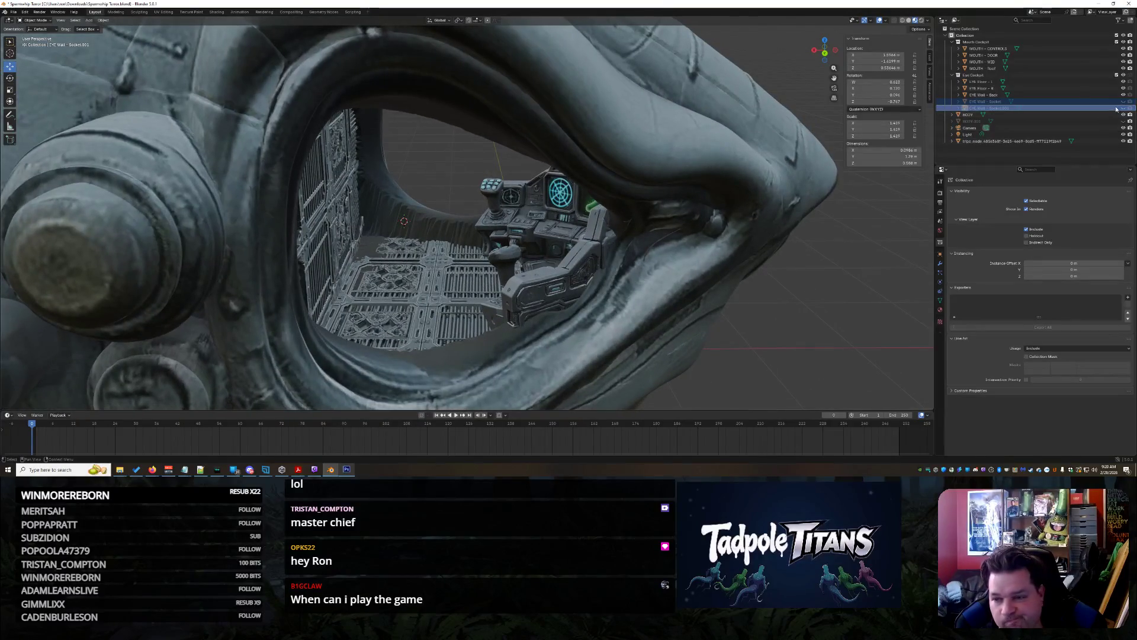
left_click(1124, 108)
Select both grille wall panels and duplicate them
left_click(972, 114)
scroll(787, 284, "down", 5)
middle_click_drag(787, 283, 492, 243)
scroll(492, 243, "up", 6)
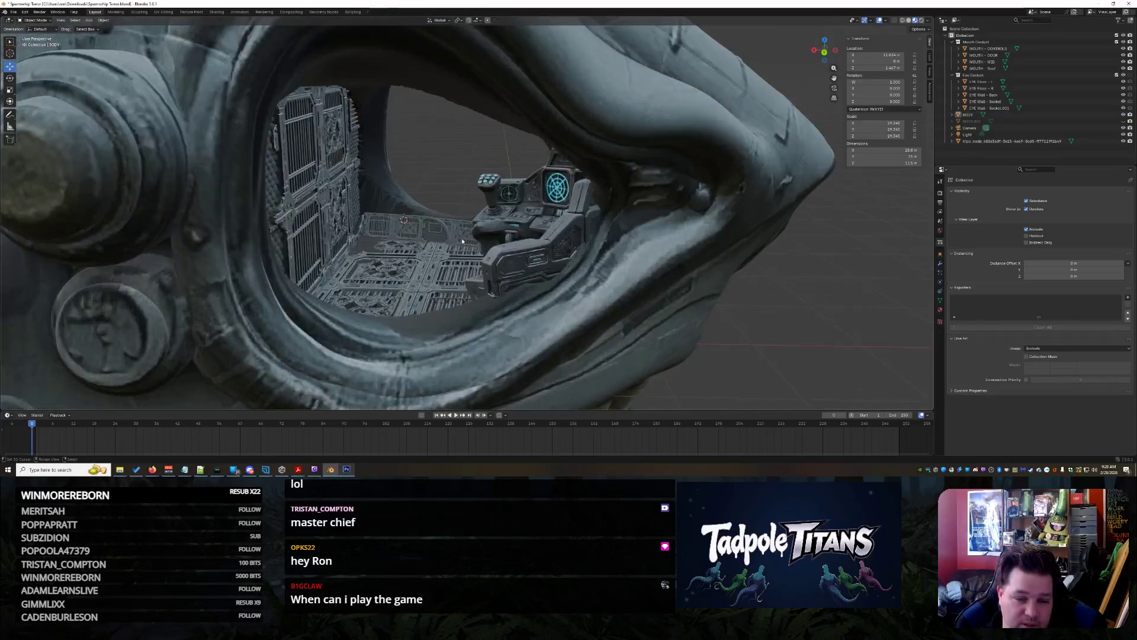
left_click(465, 234, "shift")
middle_click_drag(465, 234, 501, 221)
key("shift+d")
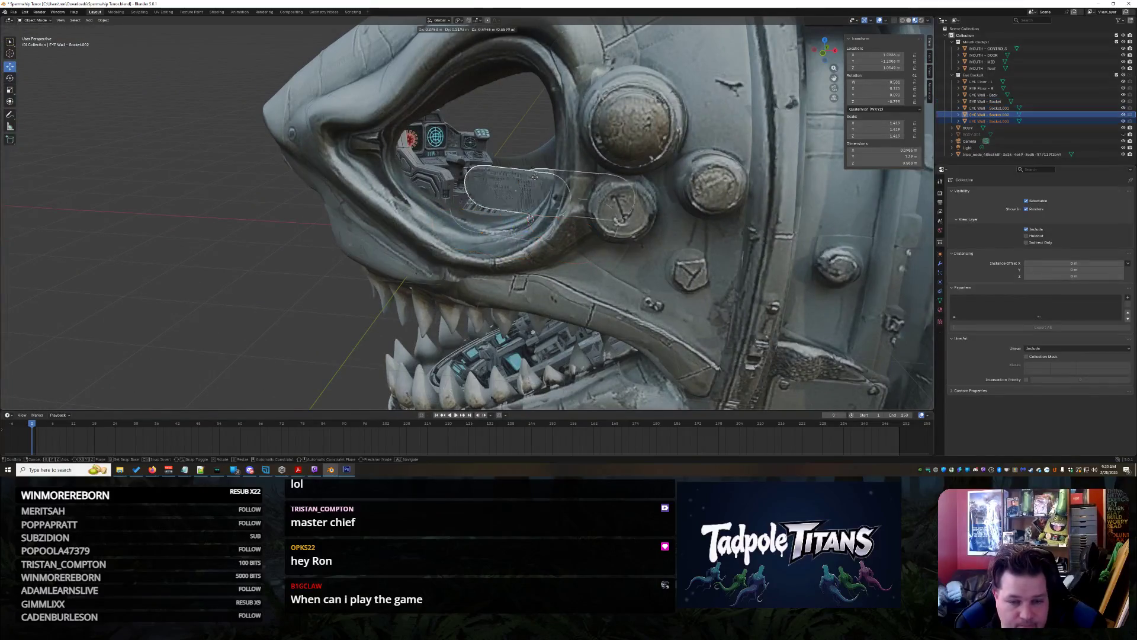
Drop the duplicated panels and slide the Socket.002 copy along Y
left_click(546, 213)
middle_click_drag(549, 212, 566, 255)
scroll(566, 255, "up", 6)
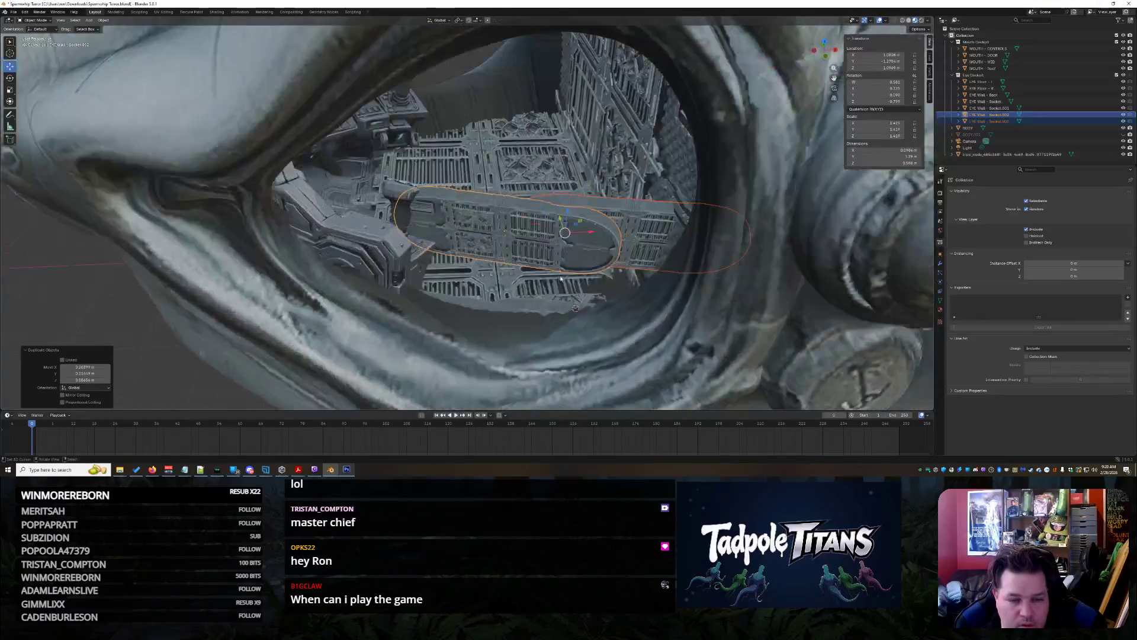
key("g")
key("y")
left_click(616, 196)
mouse_move(616, 195)
middle_mouse_down()
mouse_move(602, 289)
mouse_move(550, 186)
middle_mouse_up()
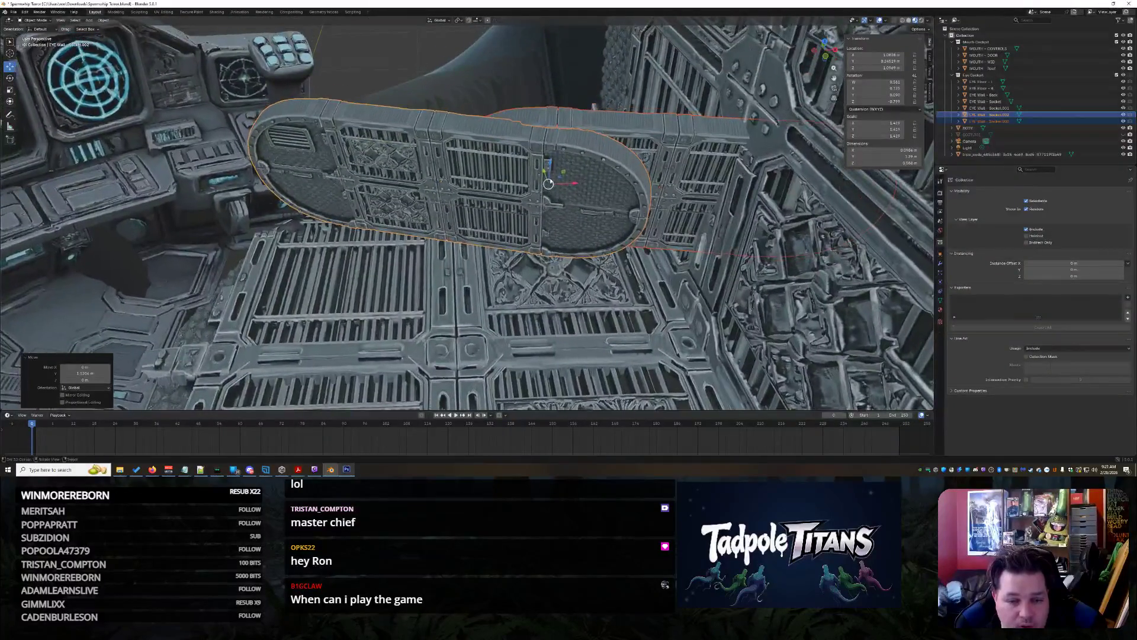
mouse_move(544, 174)
left_mouse_down()
mouse_move(525, 112)
mouse_move(515, 155)
mouse_move(422, 138)
left_mouse_up()
Rotate Socket.002 about 13 degrees around Z and nudge it along X and Y beside the console
mouse_move(538, 136)
left_mouse_down()
mouse_move(551, 118)
mouse_move(545, 199)
mouse_move(504, 127)
mouse_move(504, 138)
left_mouse_up()
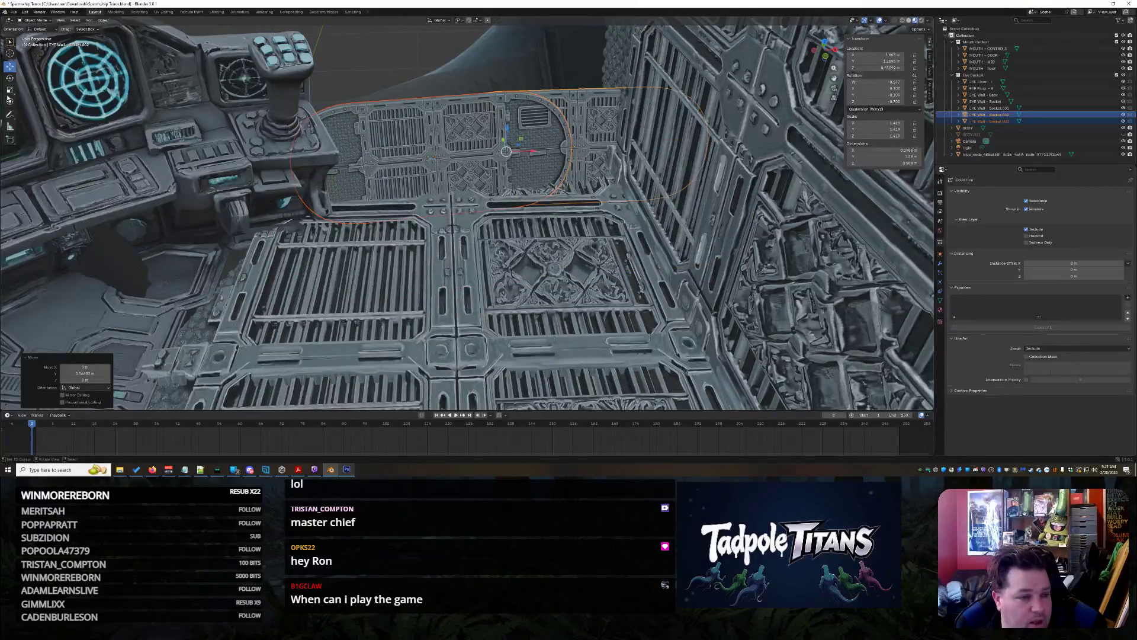
left_click_drag(500, 165, 500, 164)
mouse_move(501, 164)
middle_mouse_down()
mouse_move(613, 276)
mouse_move(602, 256)
middle_mouse_up()
scroll(603, 256, "up", 6)
scroll(584, 359, "down", 5)
mouse_move(584, 359)
middle_mouse_down()
mouse_move(632, 307)
mouse_move(464, 290)
middle_mouse_up()
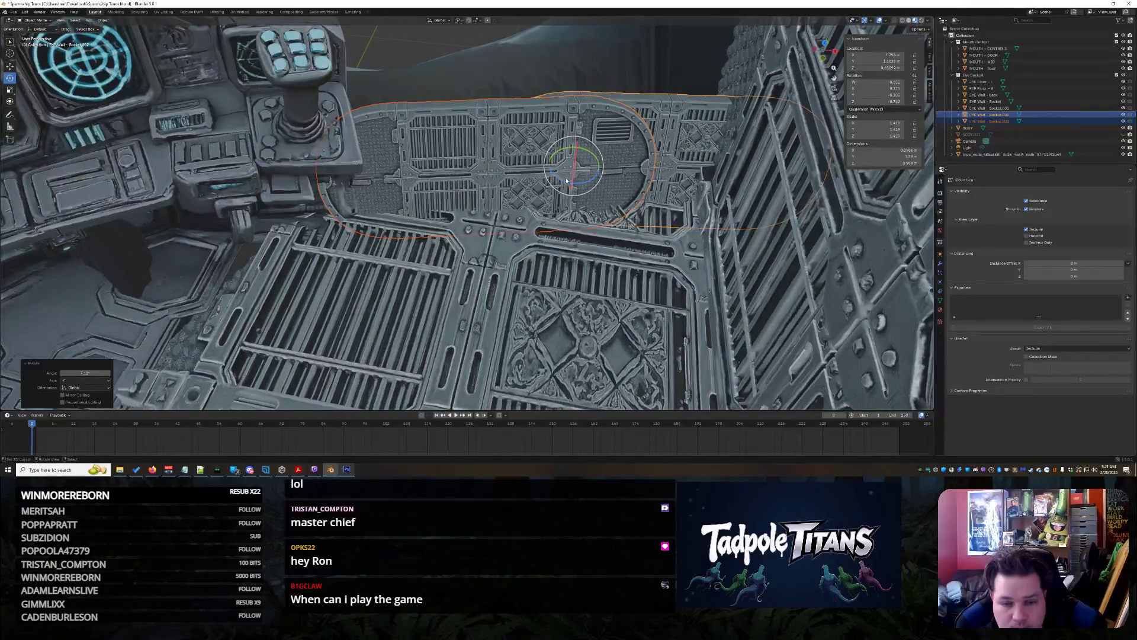
left_click_drag(561, 179, 522, 177)
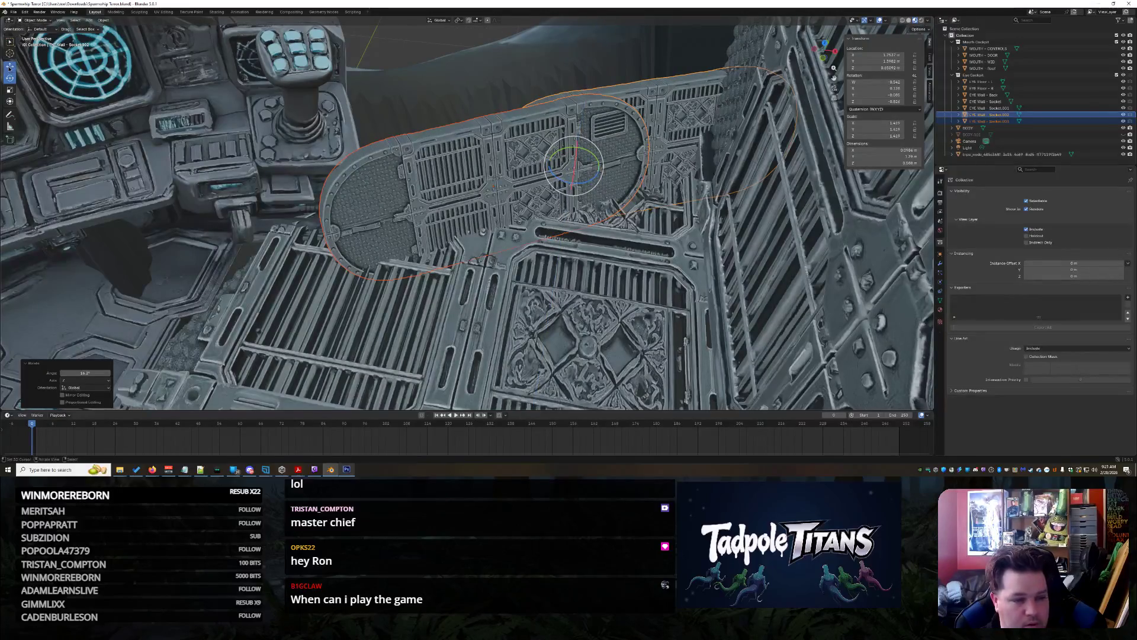
left_click_drag(599, 167, 580, 169)
middle_click_drag(580, 169, 407, 153)
mouse_move(400, 149)
left_mouse_down()
mouse_move(375, 105)
mouse_move(396, 117)
left_mouse_up()
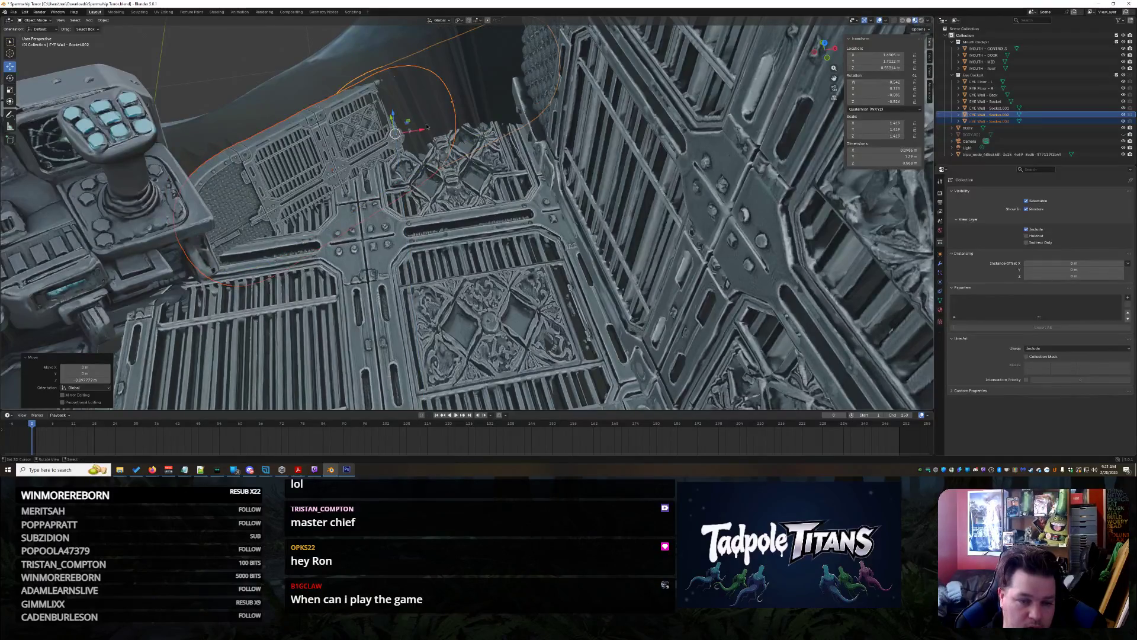
Select the EYE Wall Socket.002 panel and move it along Y
left_click(343, 139)
left_click(382, 100)
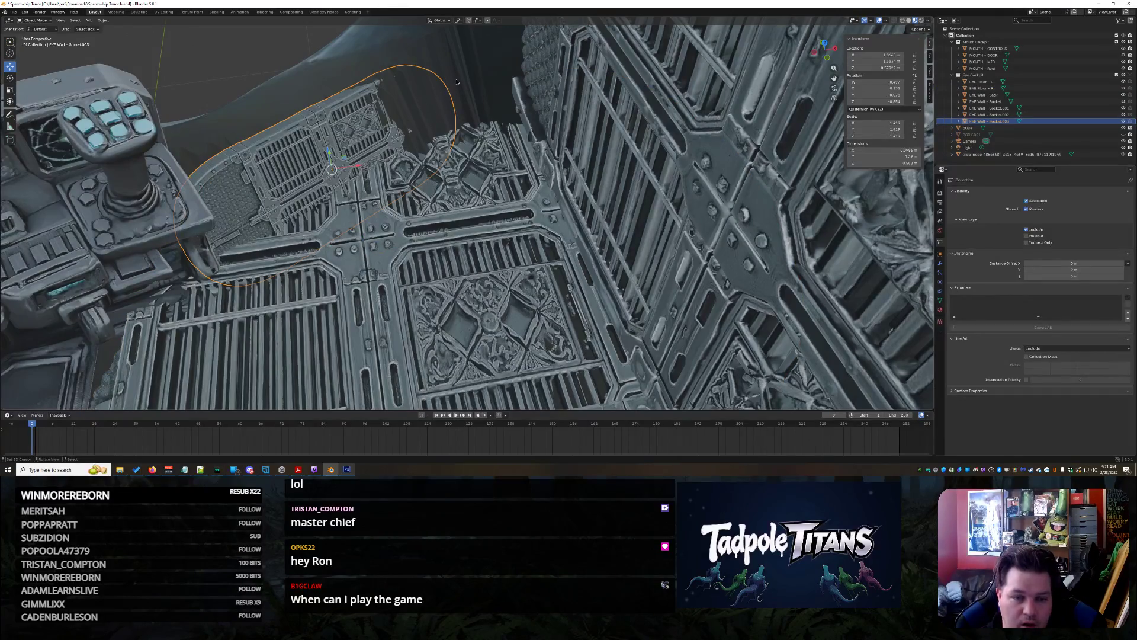
left_click(989, 114)
left_click_drag(444, 88, 454, 105)
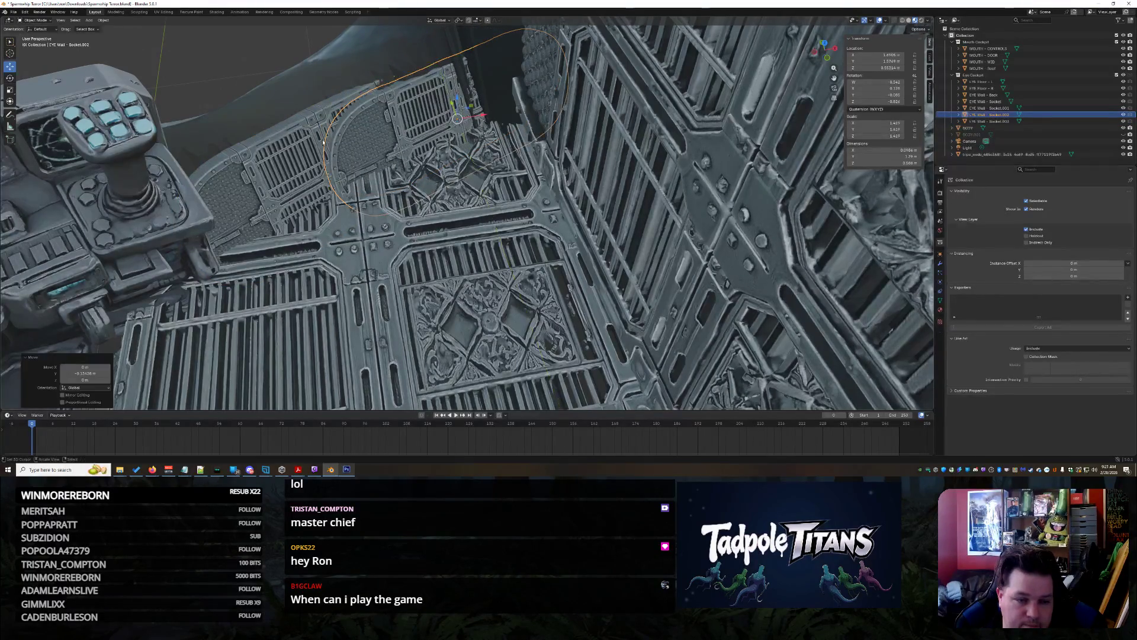
Try shifting Socket.003 along X, cancel it, then nudge Socket.002 slightly further along Y
left_click(285, 159)
mouse_move(352, 180)
left_mouse_down()
mouse_move(294, 169)
mouse_move(290, 155)
mouse_move(303, 175)
left_mouse_up()
right_click(290, 155)
left_click(407, 229)
left_click(417, 116)
mouse_move(451, 105)
left_mouse_down()
mouse_move(457, 92)
mouse_move(486, 109)
left_mouse_up()
Orbit and zoom to view the cockpit panels from the opposite side
left_click(486, 109)
mouse_move(486, 109)
middle_mouse_down()
mouse_move(435, 185)
mouse_move(467, 243)
middle_mouse_up()
scroll(480, 272, "down", 8)
scroll(490, 289, "up", 2)
left_click(490, 289)
scroll(493, 308, "up", 5)
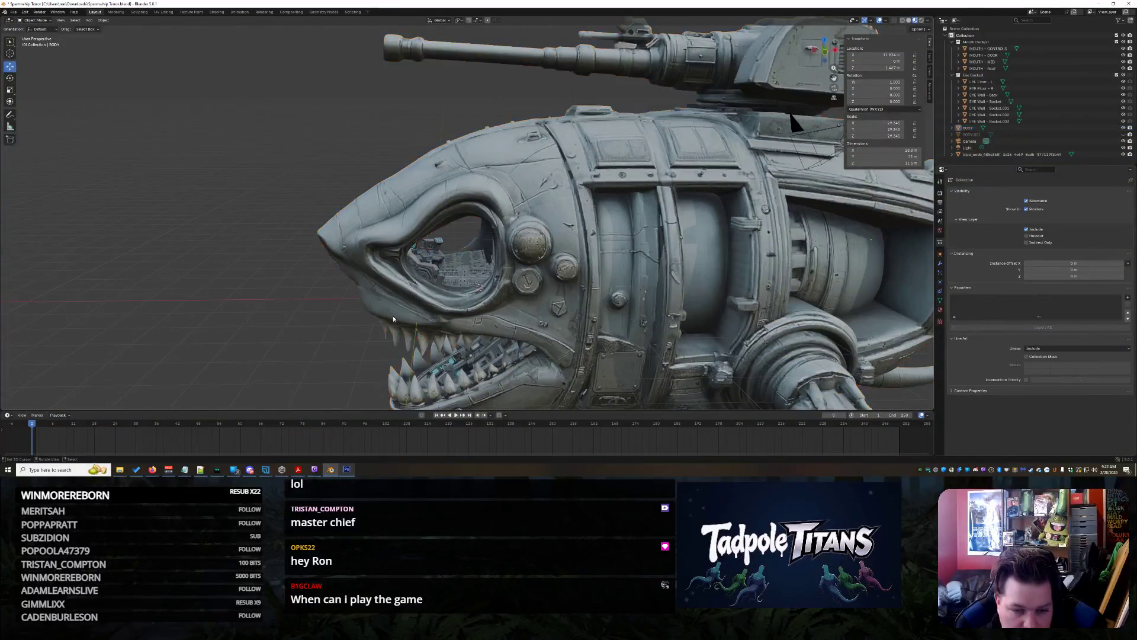
scroll(498, 333, "up", 3)
mouse_move(498, 333)
middle_mouse_down()
mouse_move(632, 272)
mouse_move(504, 280)
middle_mouse_up()
Lower the selected grille wall panels slightly along Z, then deselect them
scroll(504, 281, "up", 5)
left_click(354, 222)
left_click(426, 220, "shift")
left_click_drag(426, 220, 426, 232)
left_click(353, 125)
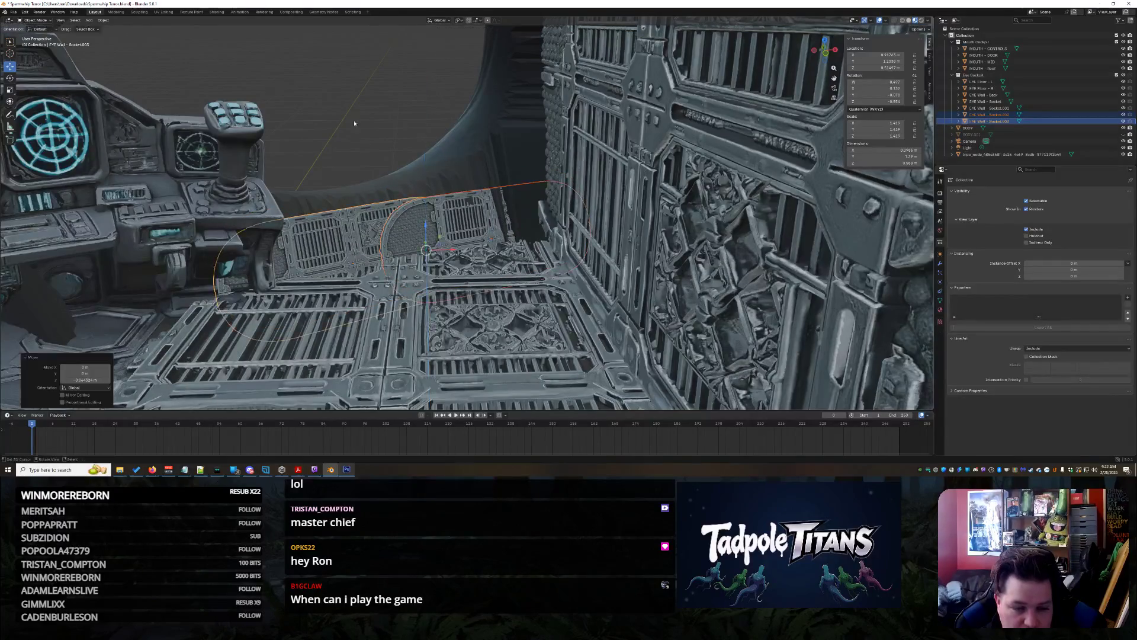
Orbit around the hull and into the eye socket to check the panel fit, then select BODY
middle_click_drag(353, 125, 405, 210)
left_click(469, 216, "shift")
left_click(390, 134)
mouse_move(390, 134)
middle_mouse_down()
mouse_move(498, 150)
mouse_move(406, 149)
mouse_move(579, 250)
mouse_move(456, 247)
mouse_move(515, 236)
middle_mouse_up()
scroll(439, 263, "down", 2)
middle_click_drag(439, 263, 479, 205)
mouse_move(317, 289)
middle_mouse_down()
mouse_move(460, 209)
mouse_move(410, 310)
mouse_move(433, 286)
middle_mouse_up()
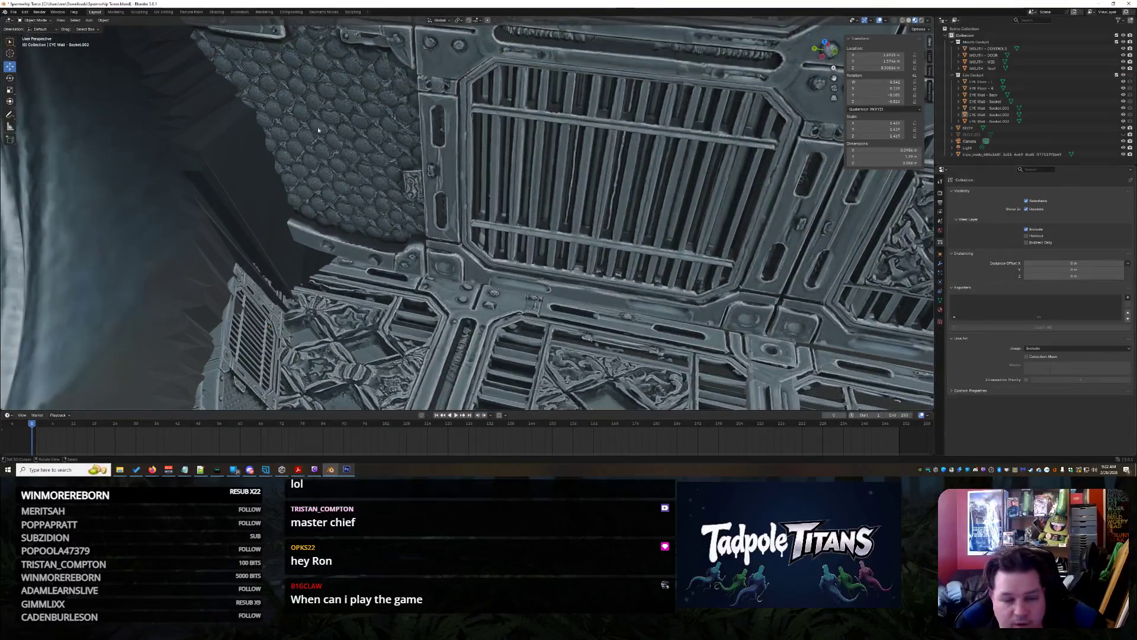
mouse_move(153, 109)
middle_mouse_down()
mouse_move(454, 203)
mouse_move(279, 257)
middle_mouse_up()
left_click(278, 258)
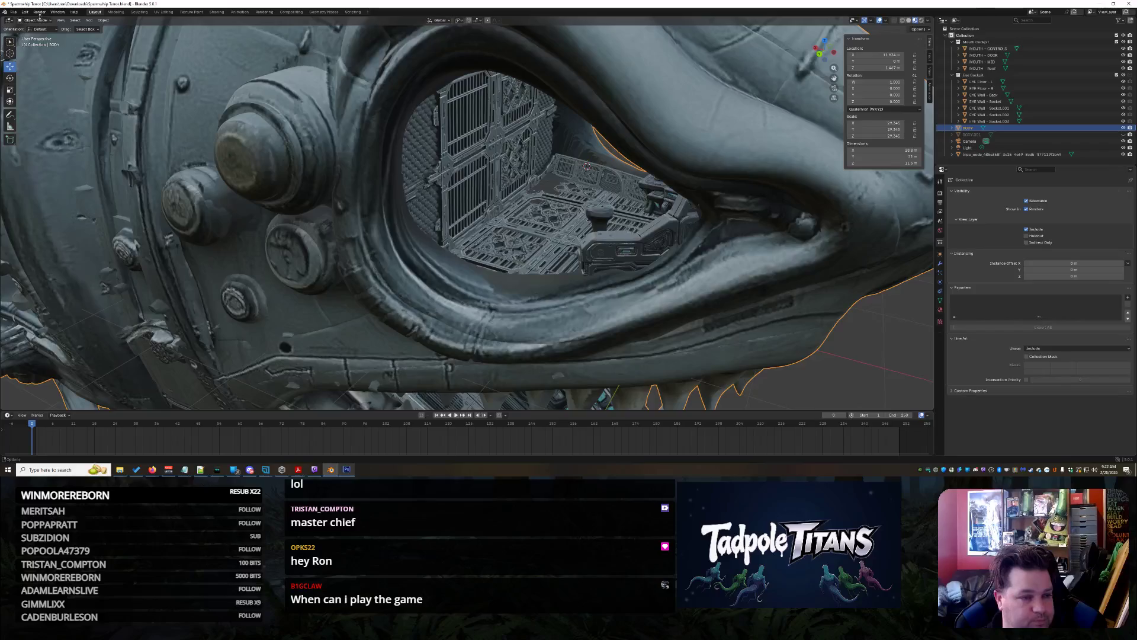
Put the body in Sculpt Mode and mask the eye socket and nearby hull with the Mask brush
left_click(34, 43)
scroll(379, 308, "down", 3)
middle_click_drag(394, 297, 655, 355)
left_click(670, 381)
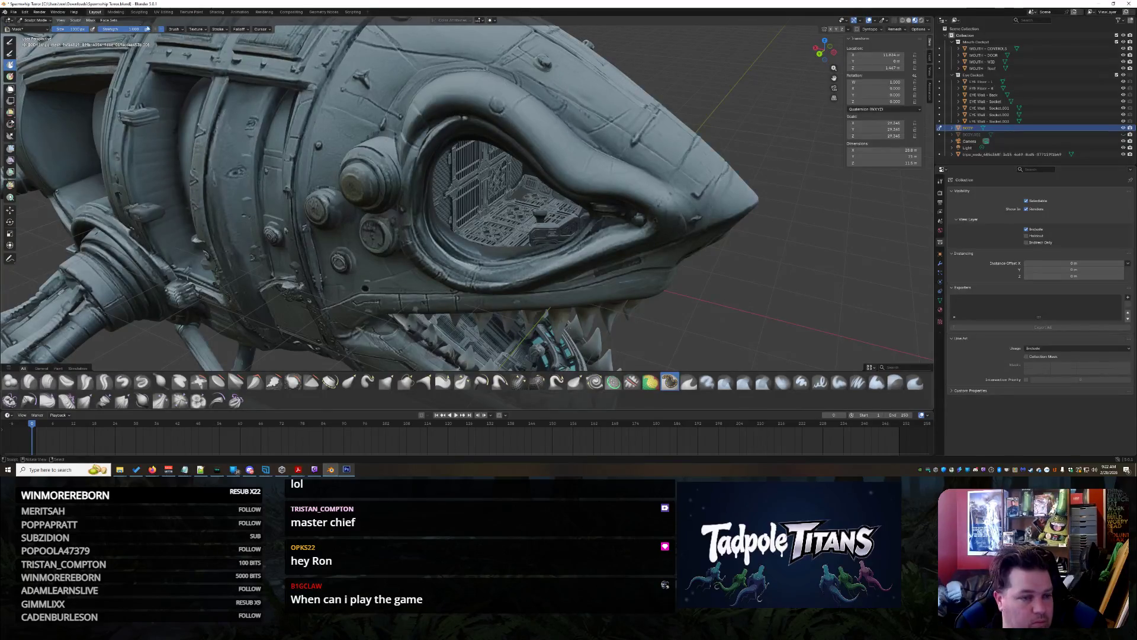
mouse_move(331, 137)
left_mouse_down()
mouse_move(379, 178)
mouse_move(427, 278)
mouse_move(499, 141)
mouse_move(616, 112)
mouse_move(502, 285)
left_mouse_up()
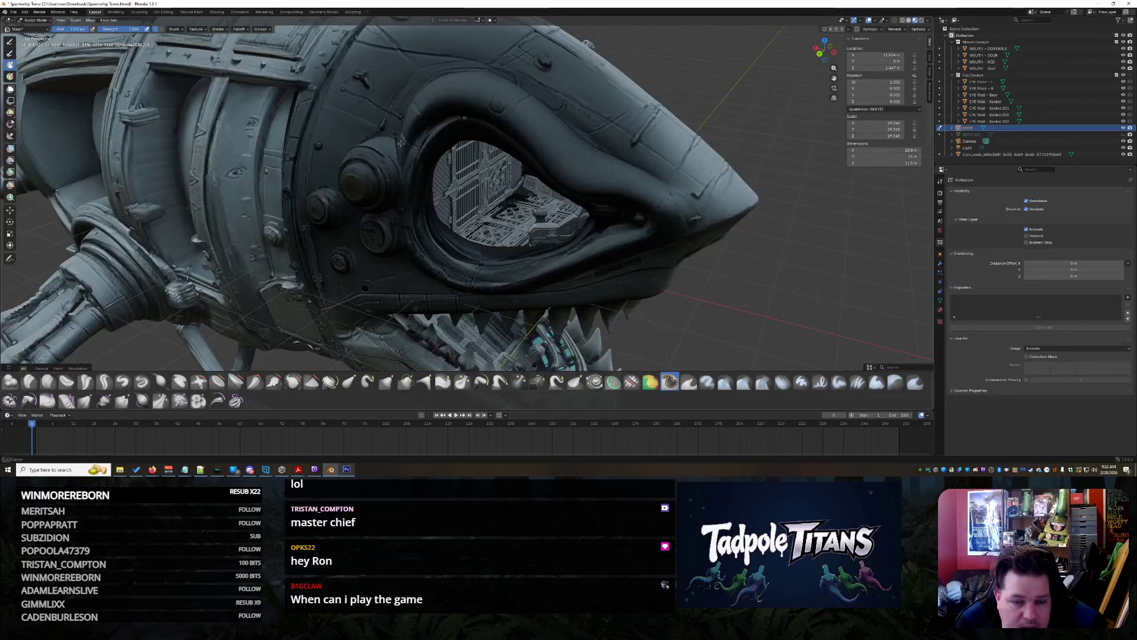
Extend the mask over the eyelid, snout and surrounding surfaces, then view the mouth and teeth
scroll(415, 154, "up", 10)
mouse_move(415, 154)
middle_mouse_down()
mouse_move(520, 228)
mouse_move(788, 240)
middle_mouse_up()
scroll(788, 240, "down", 8)
mouse_move(590, 191)
left_mouse_down()
mouse_move(462, 94)
mouse_move(213, 154)
mouse_move(294, 233)
left_mouse_up()
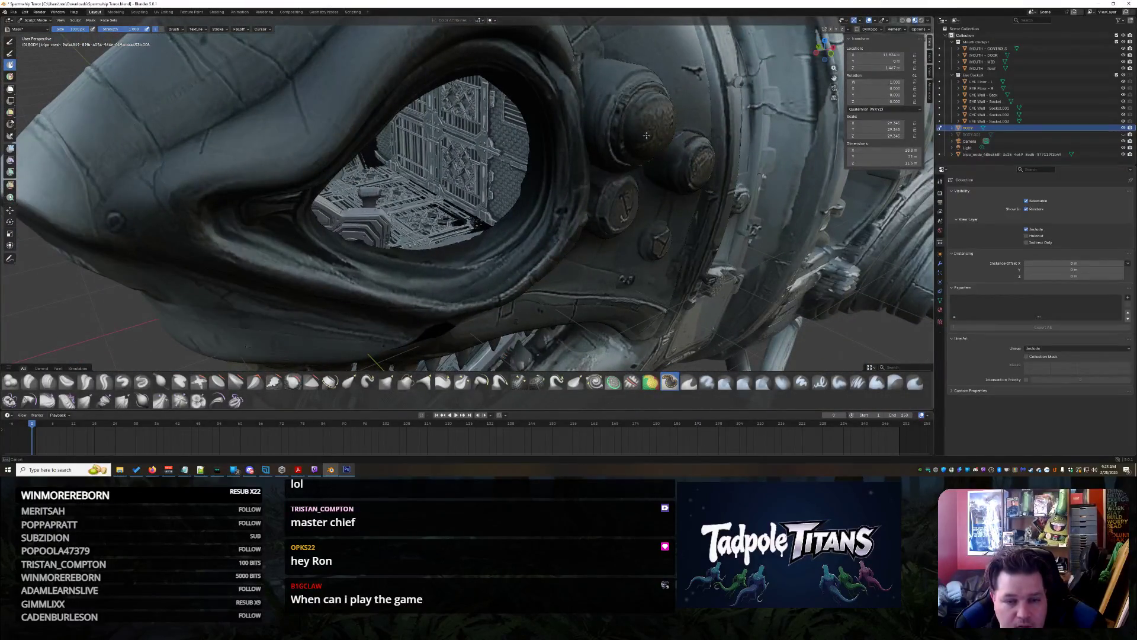
mouse_move(500, 228)
middle_mouse_down()
mouse_move(474, 234)
mouse_move(503, 270)
mouse_move(500, 291)
mouse_move(550, 242)
middle_mouse_up()
scroll(457, 240, "up", 5)
scroll(571, 229, "down", 2)
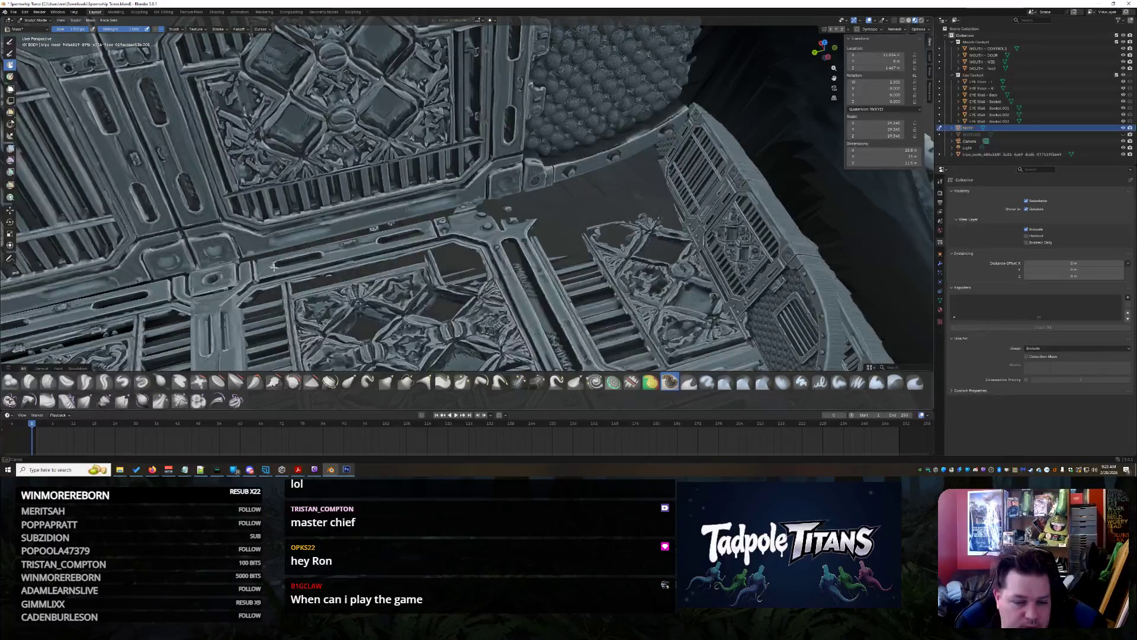
middle_click_drag(467, 195, 403, 174)
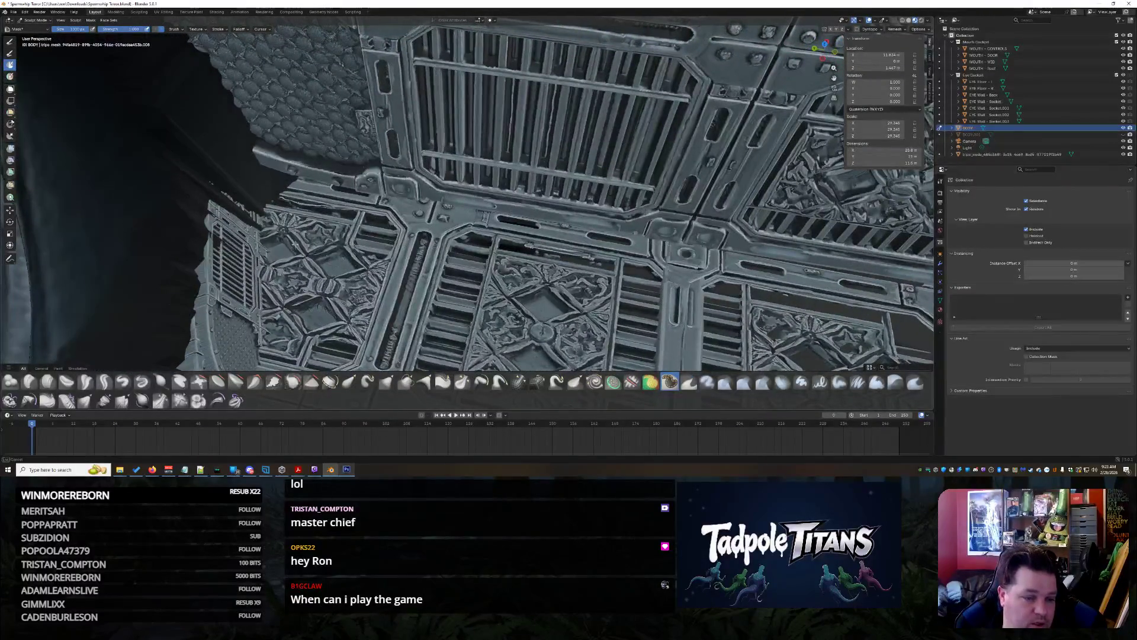
middle_click_drag(306, 116, 395, 214)
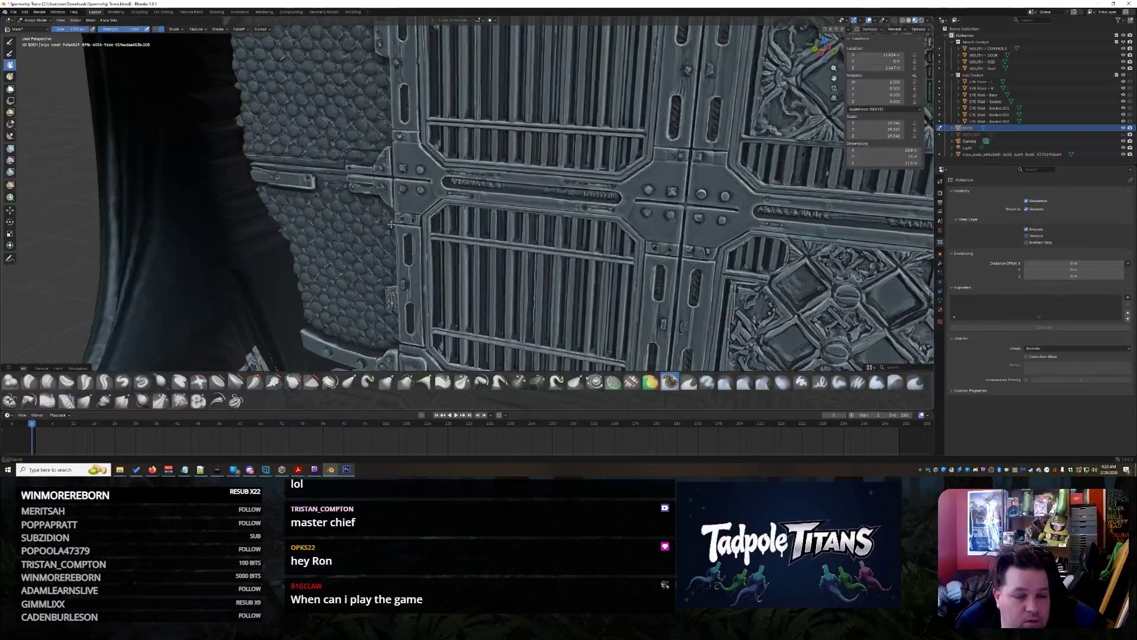
mouse_move(439, 248)
middle_mouse_down()
mouse_move(470, 207)
mouse_move(345, 118)
middle_mouse_up()
middle_click_drag(358, 255, 357, 255)
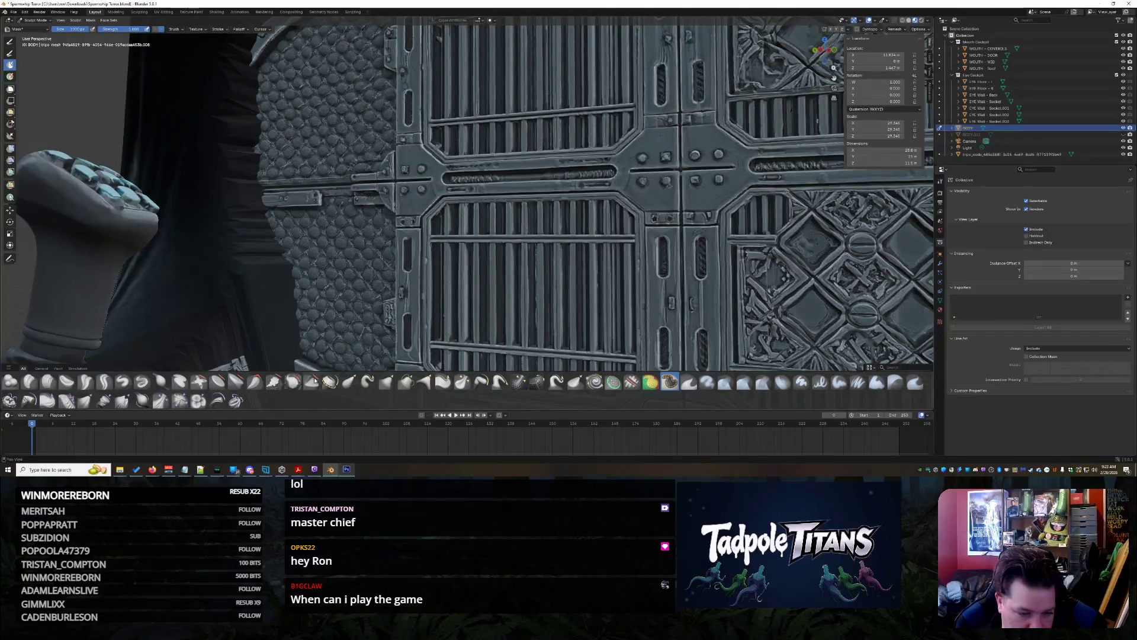
middle_click_drag(388, 317, 314, 355)
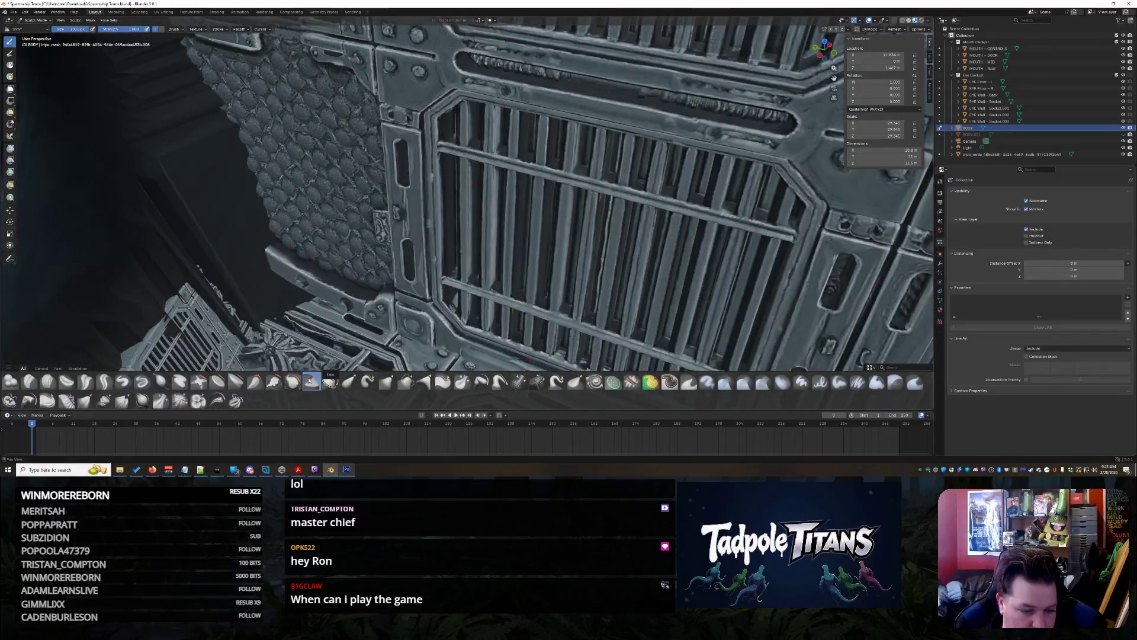
mouse_move(332, 278)
middle_mouse_down()
mouse_move(309, 244)
mouse_move(299, 264)
middle_mouse_up()
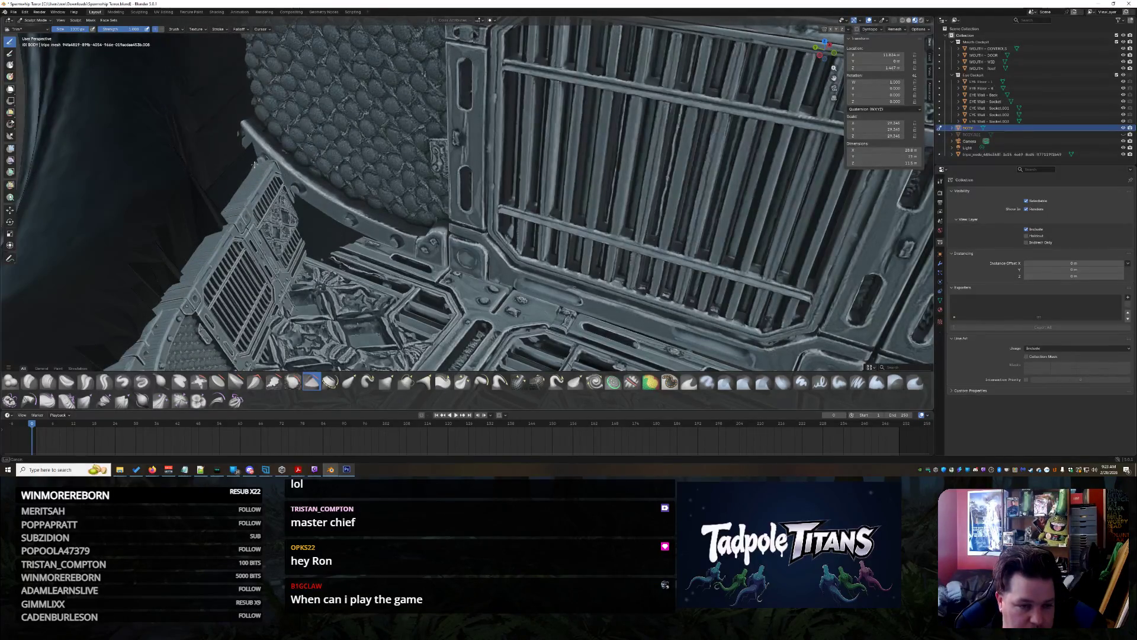
middle_click_drag(249, 121, 243, 115)
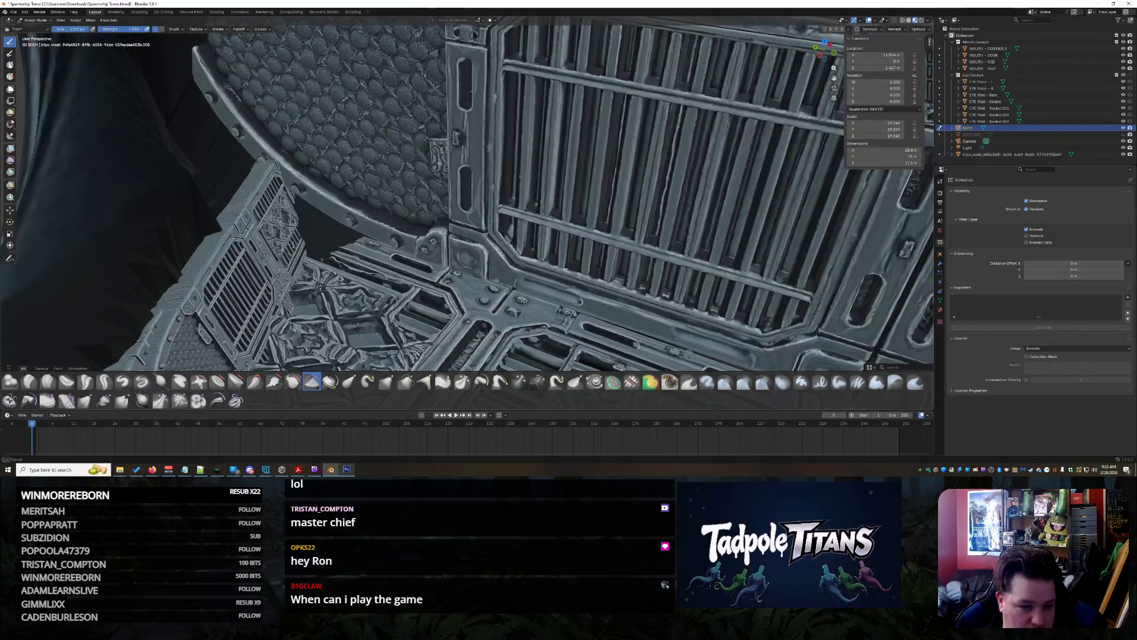
middle_click_drag(358, 265, 365, 263)
scroll(386, 254, "down", 3)
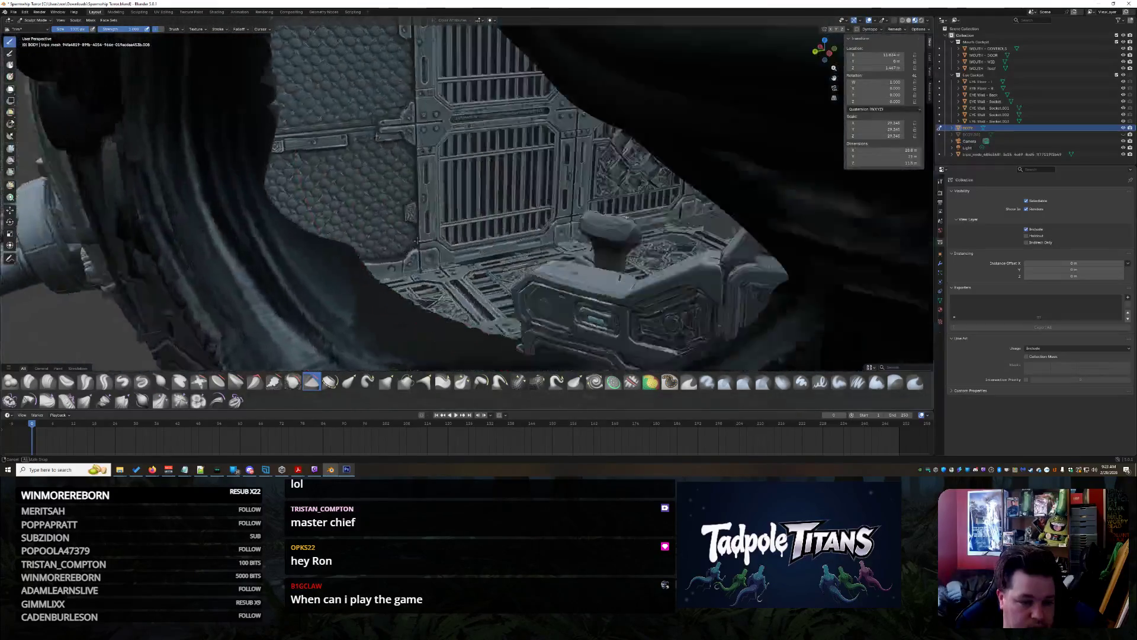
Mask the dark body surface beside the cockpit panels
mouse_move(388, 243)
middle_mouse_down()
mouse_move(404, 195)
mouse_move(356, 193)
mouse_move(483, 252)
mouse_move(495, 236)
mouse_move(828, 392)
middle_mouse_up()
left_click(671, 382)
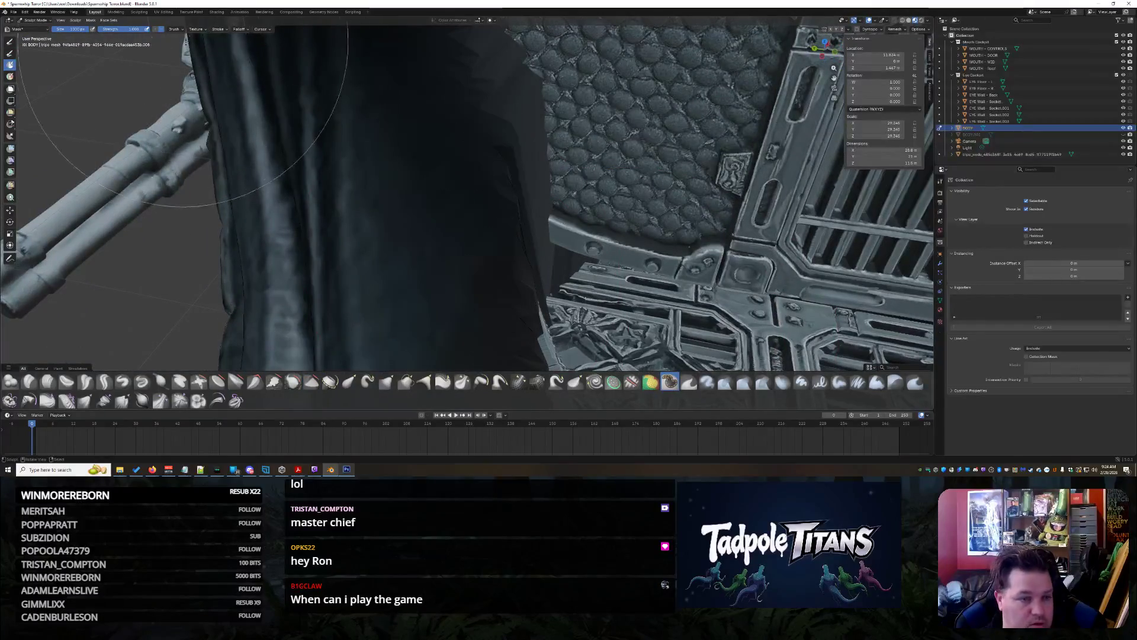
left_click_drag(323, 231, 379, 342)
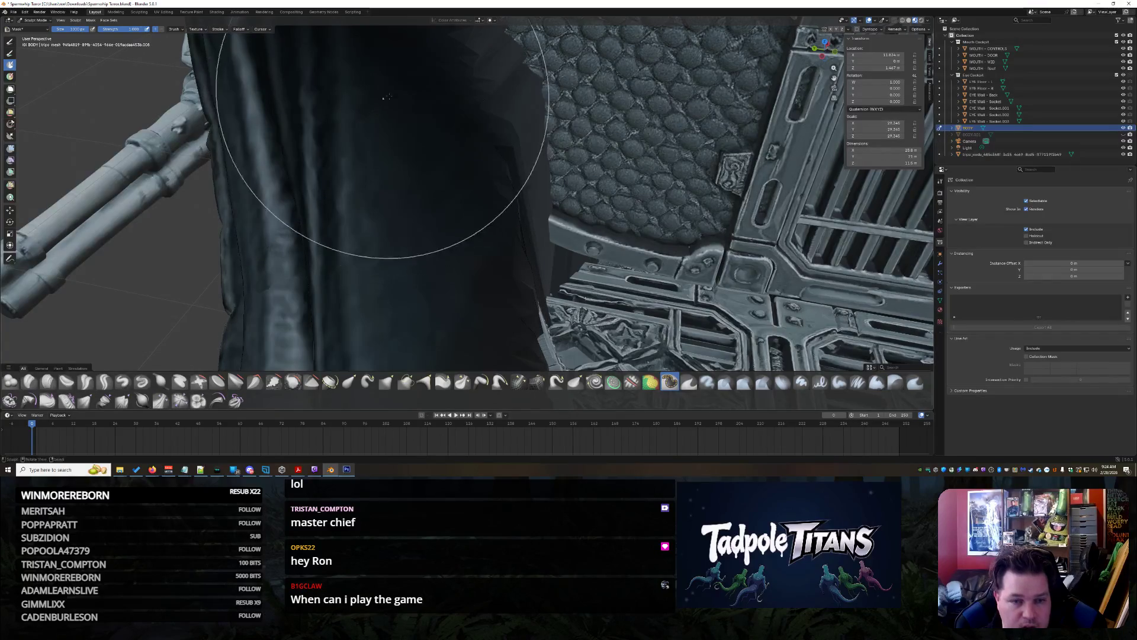
mouse_move(397, 113)
middle_mouse_down()
mouse_move(519, 211)
mouse_move(411, 243)
middle_mouse_up()
scroll(416, 224, "up", 2)
Push the dark body mesh back off the grille with a sculpting brush
left_click(316, 380)
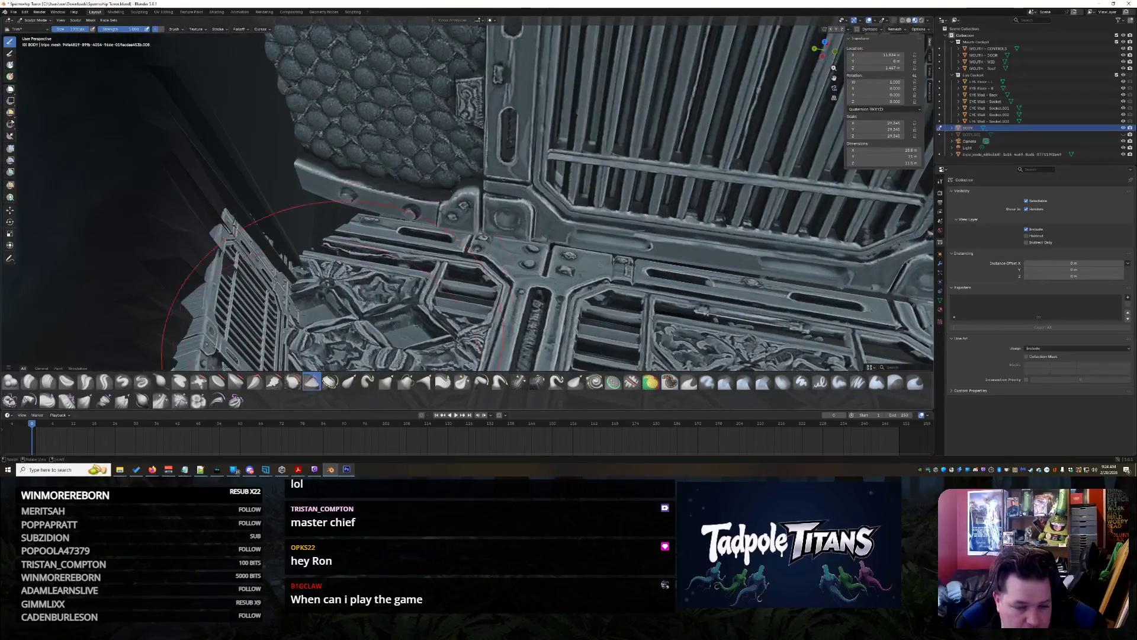
mouse_move(222, 196)
left_mouse_down()
mouse_move(201, 261)
mouse_move(267, 83)
mouse_move(278, 237)
left_mouse_up()
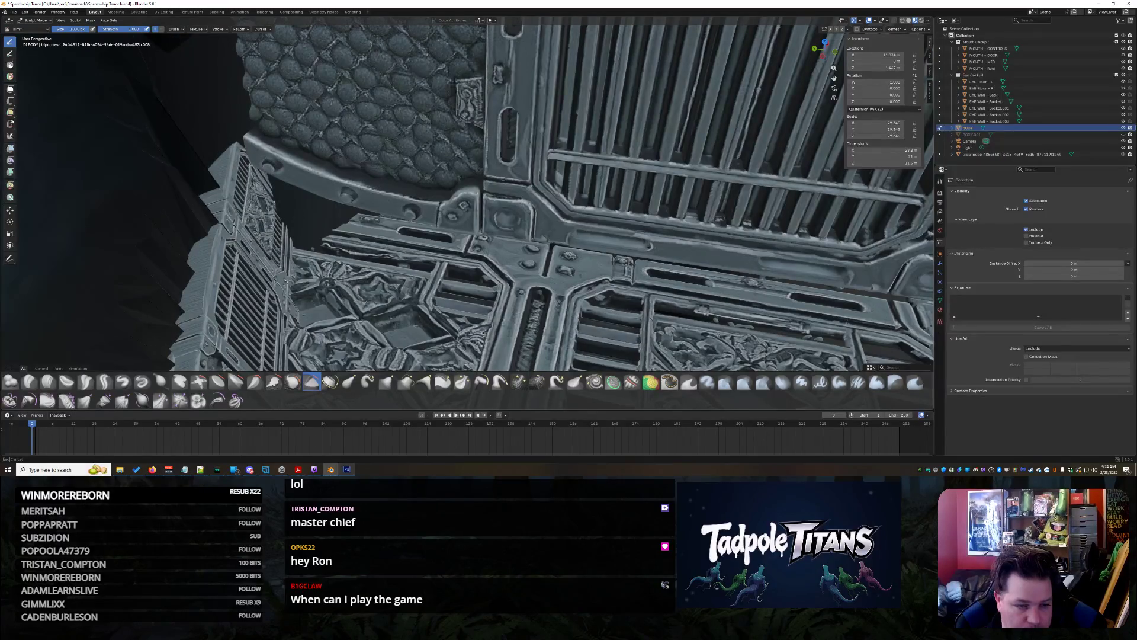
left_click_drag(419, 135, 333, 133)
left_click_drag(255, 178, 220, 157)
mouse_move(237, 159)
middle_mouse_down()
mouse_move(437, 250)
mouse_move(510, 197)
mouse_move(587, 178)
mouse_move(622, 150)
middle_mouse_up()
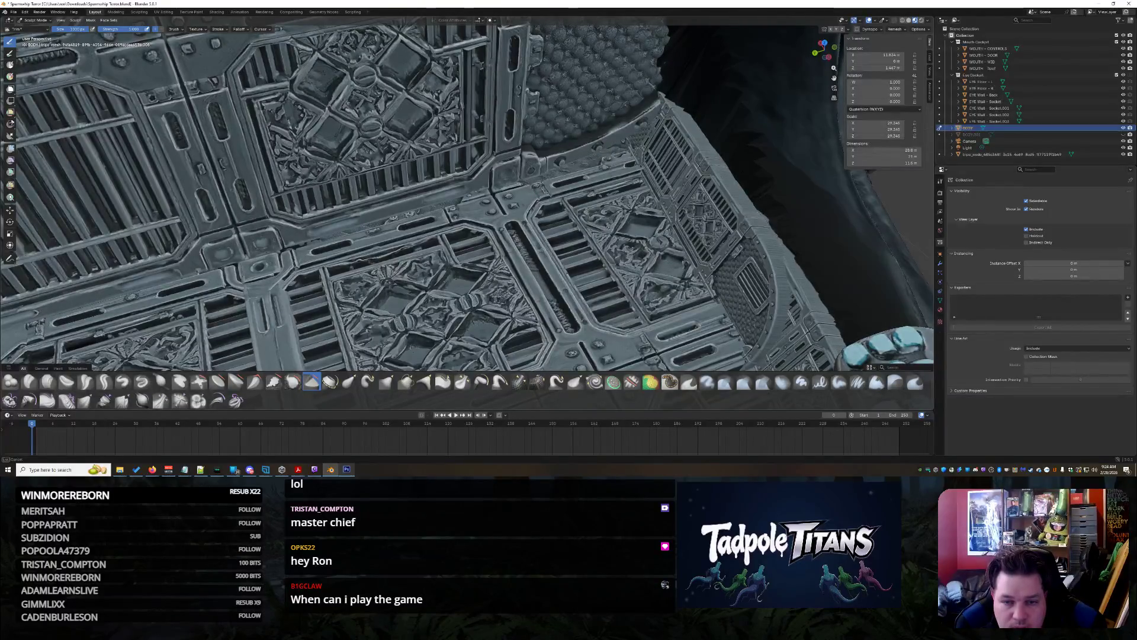
Inspect the grille and junction plates from oblique views, then leave Sculpt Mode via the mode list
scroll(594, 132, "up", 4)
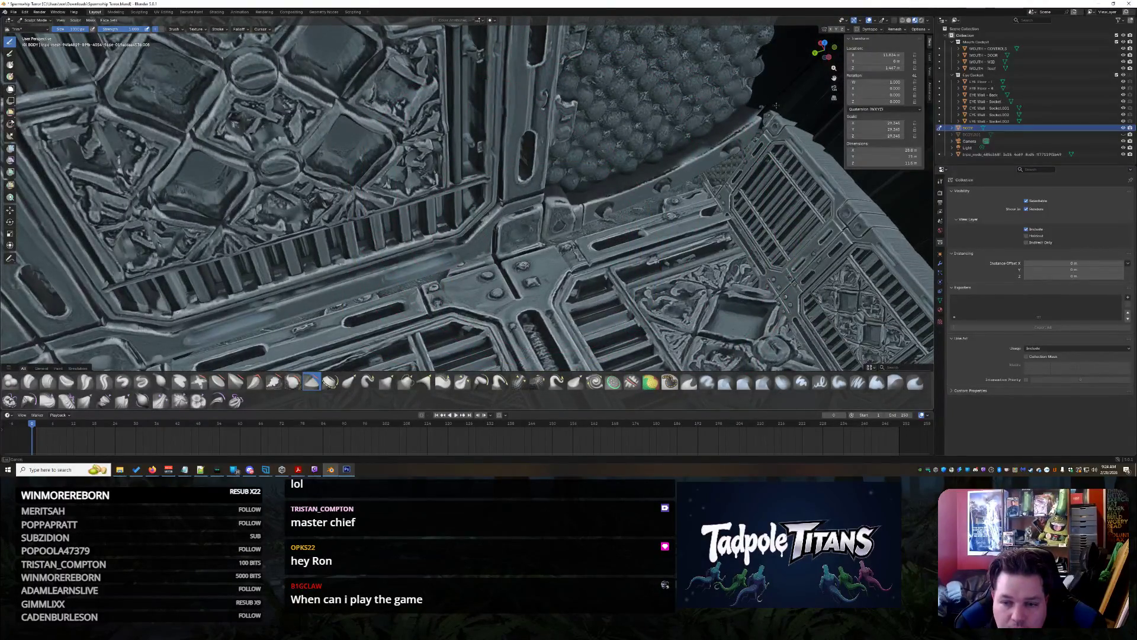
middle_click_drag(770, 82, 737, 33)
middle_click_drag(215, 157, 323, 172)
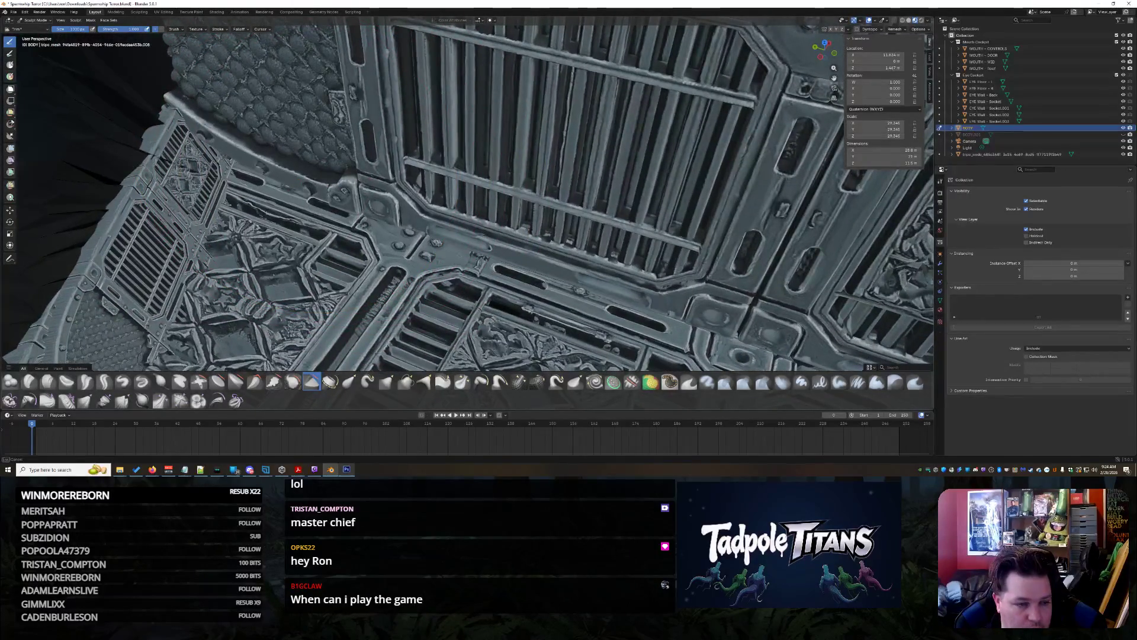
scroll(177, 210, "up", 2)
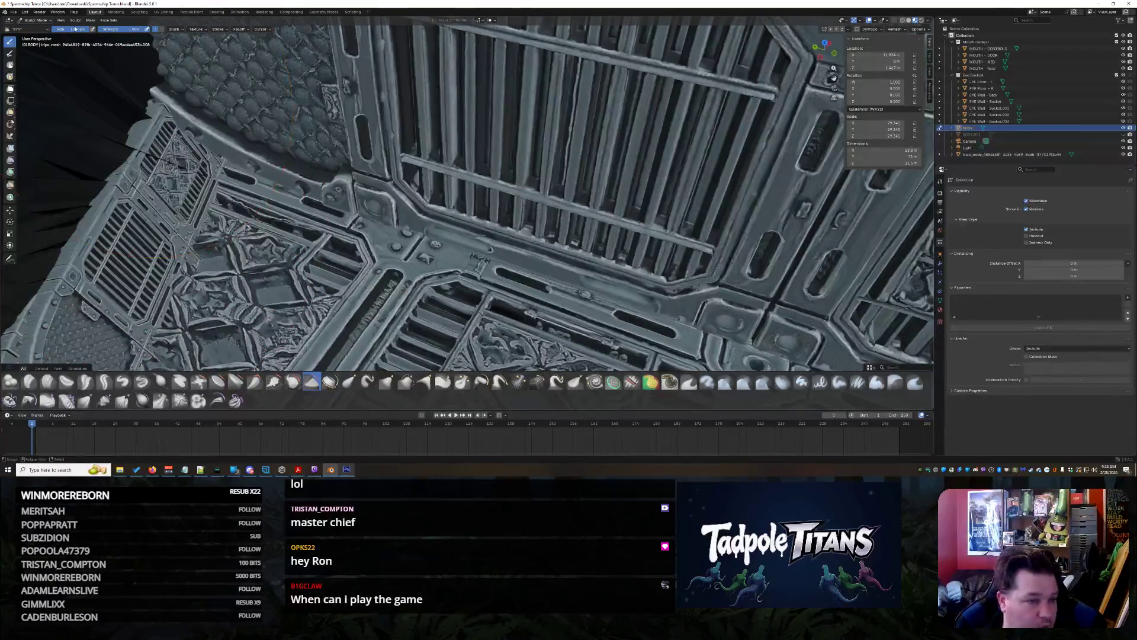
left_click(35, 20)
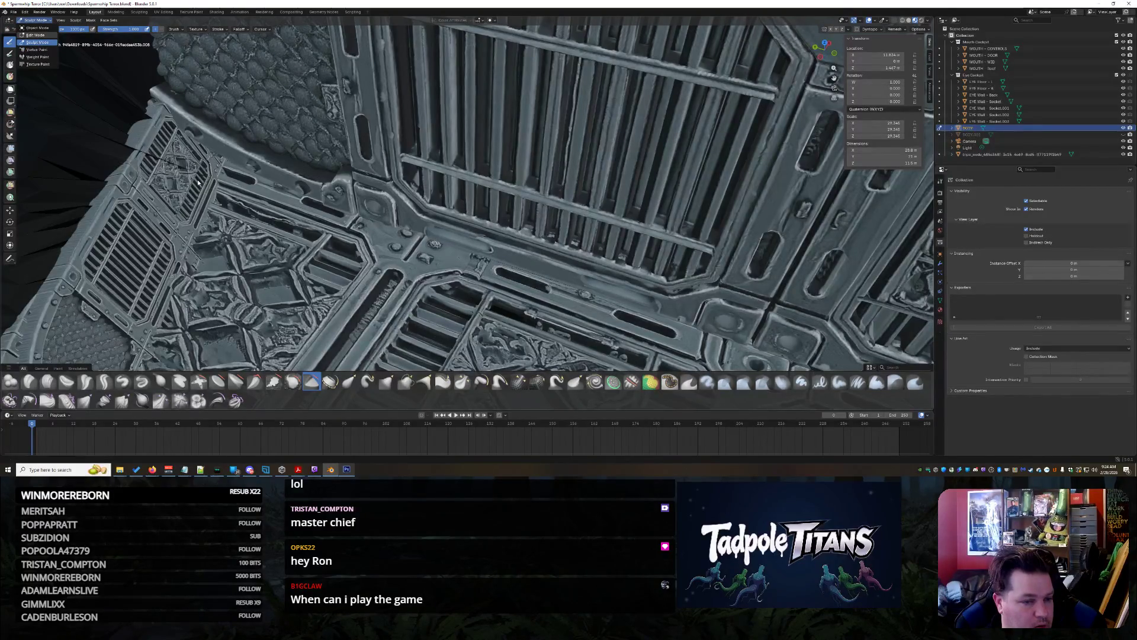
key("Tab")
In Edit Mode, deselect all and select a single vertex on the body mesh
key("alt+a")
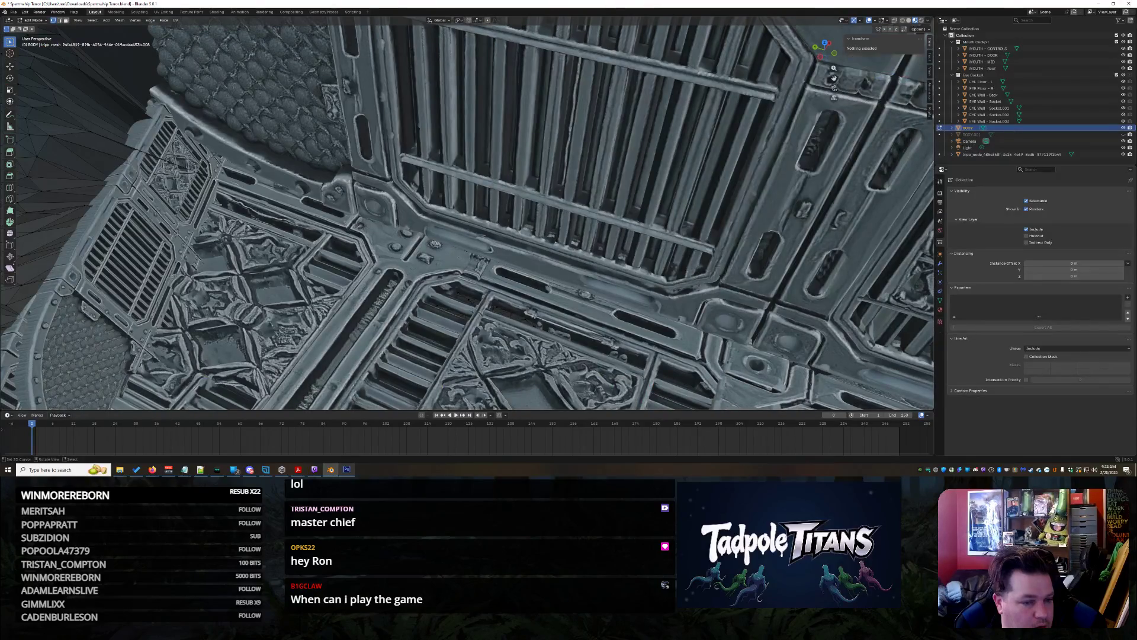
left_click(240, 185)
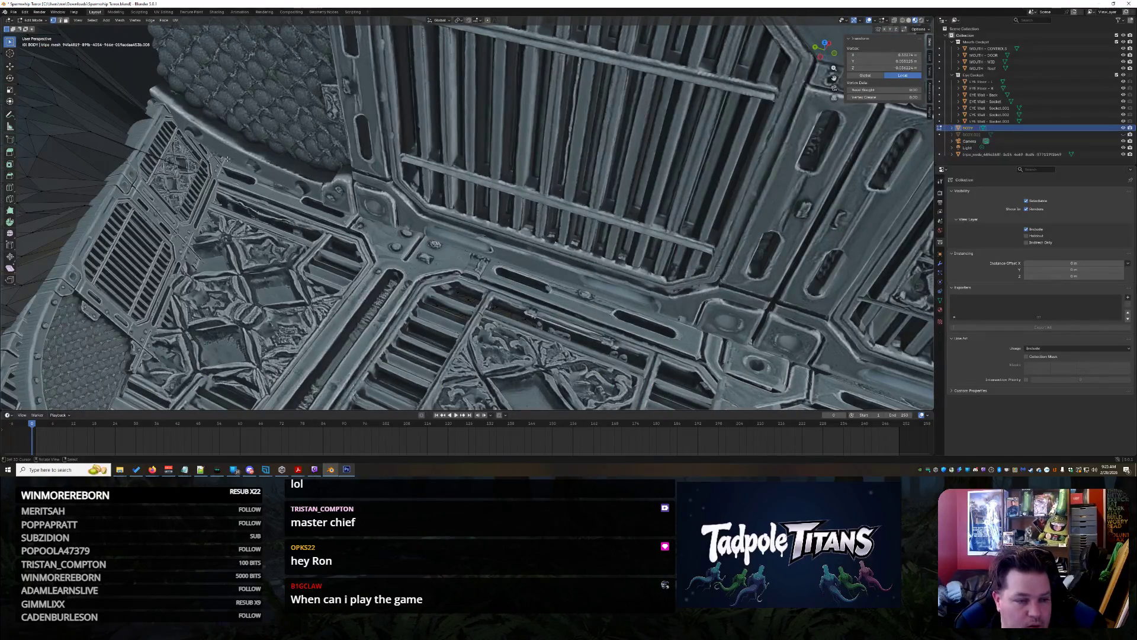
mouse_move(100, 141)
middle_mouse_down()
mouse_move(221, 178)
mouse_move(203, 122)
middle_mouse_up()
scroll(416, 182, "down", 10)
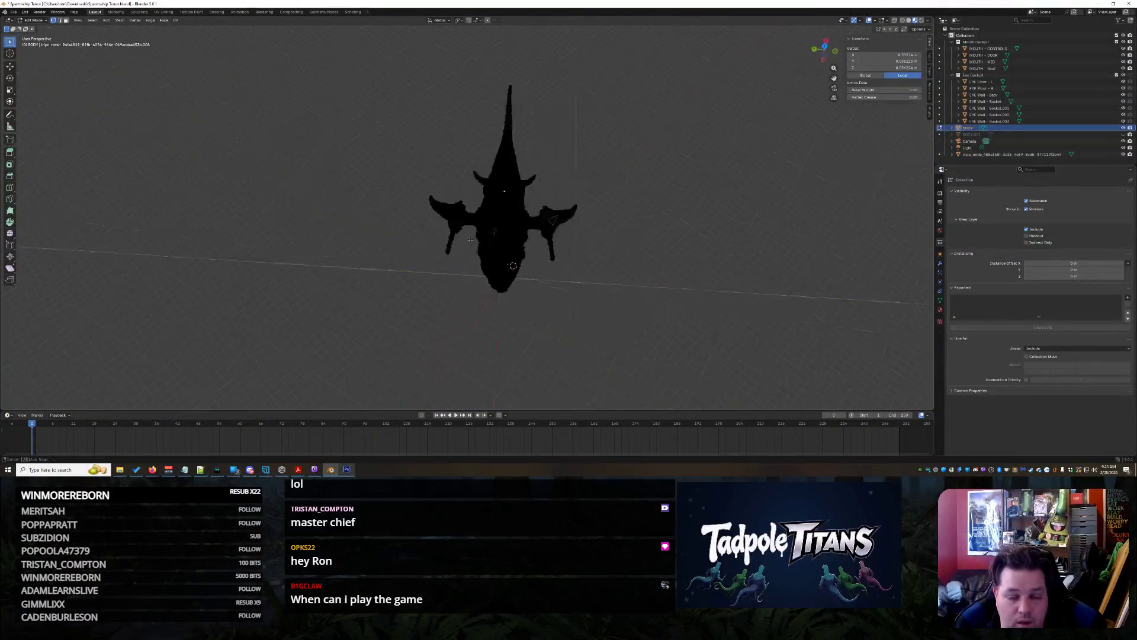
scroll(507, 172, "up", 10)
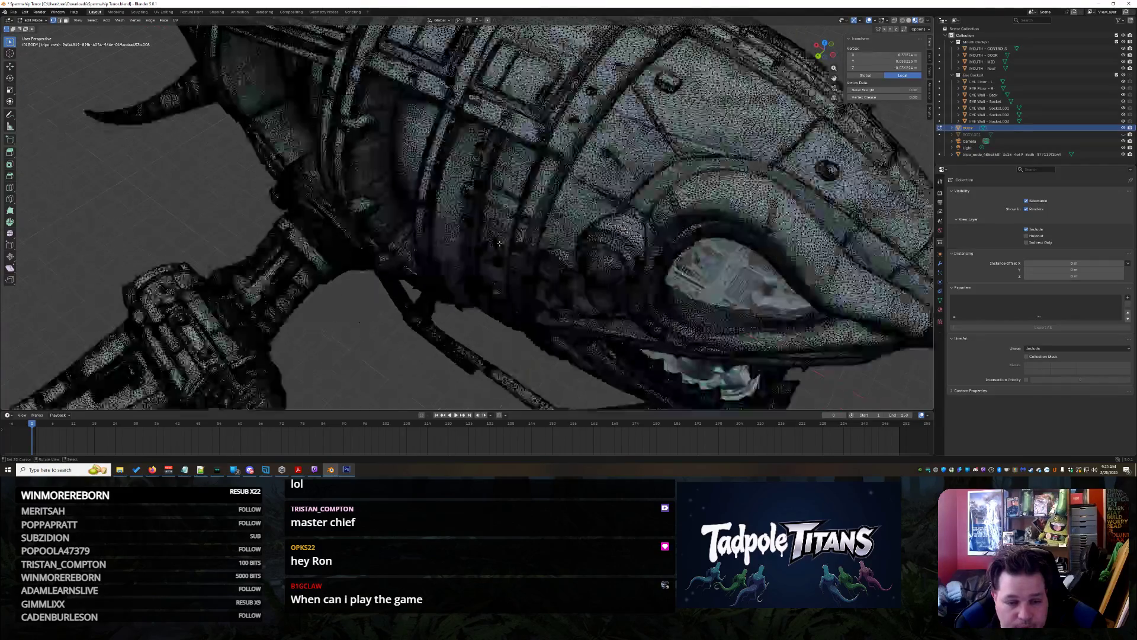
scroll(504, 303, "down", 8)
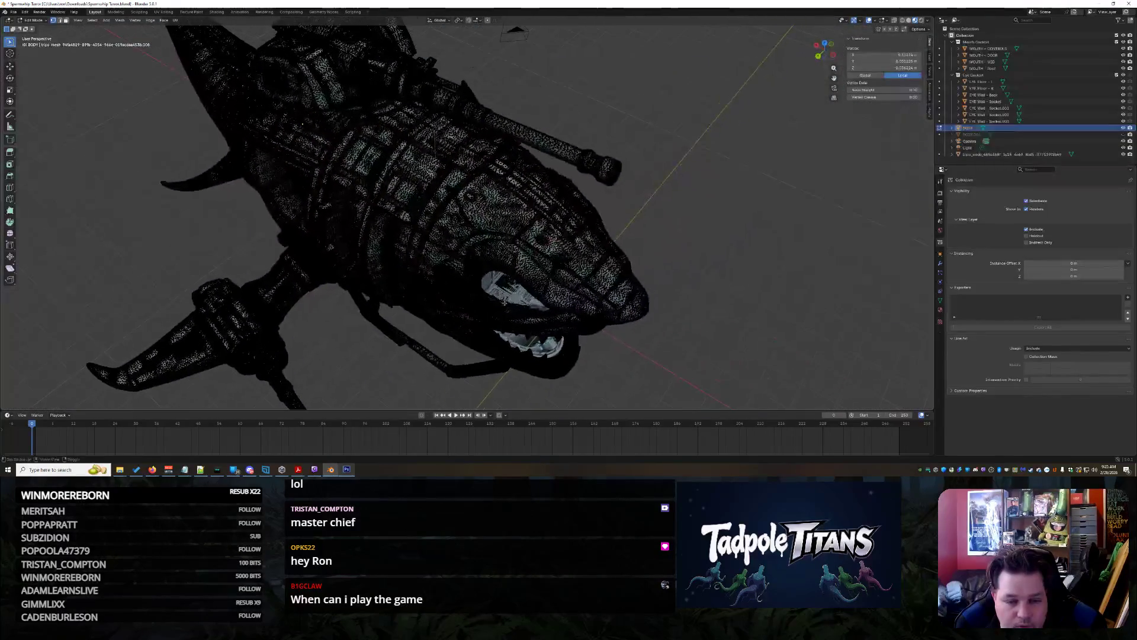
scroll(519, 296, "up", 10)
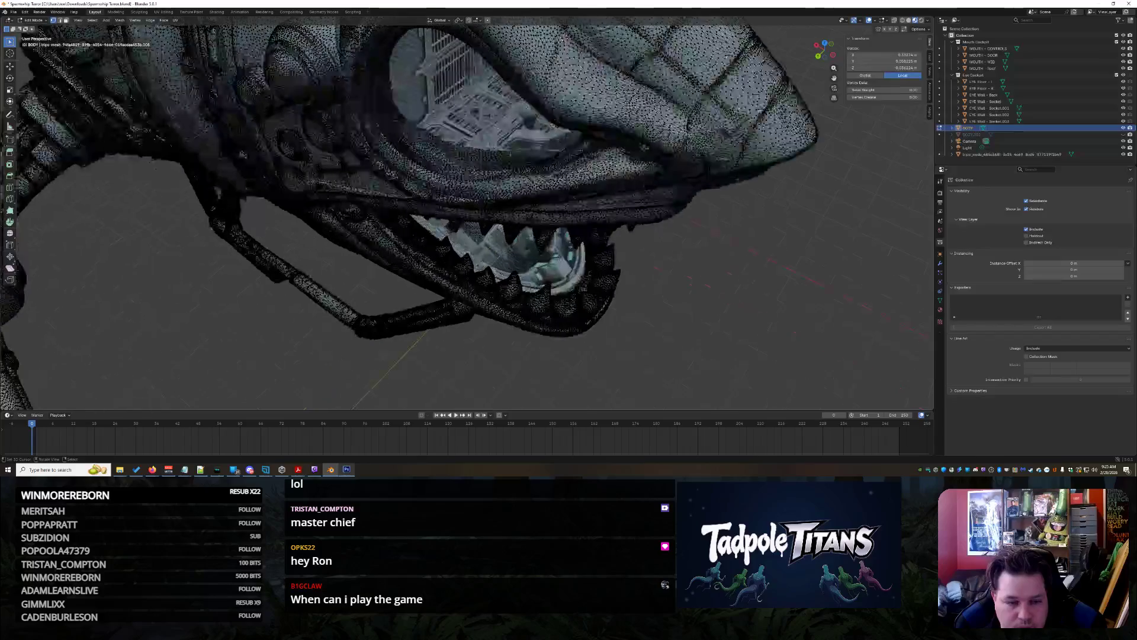
scroll(682, 237, "up", 10)
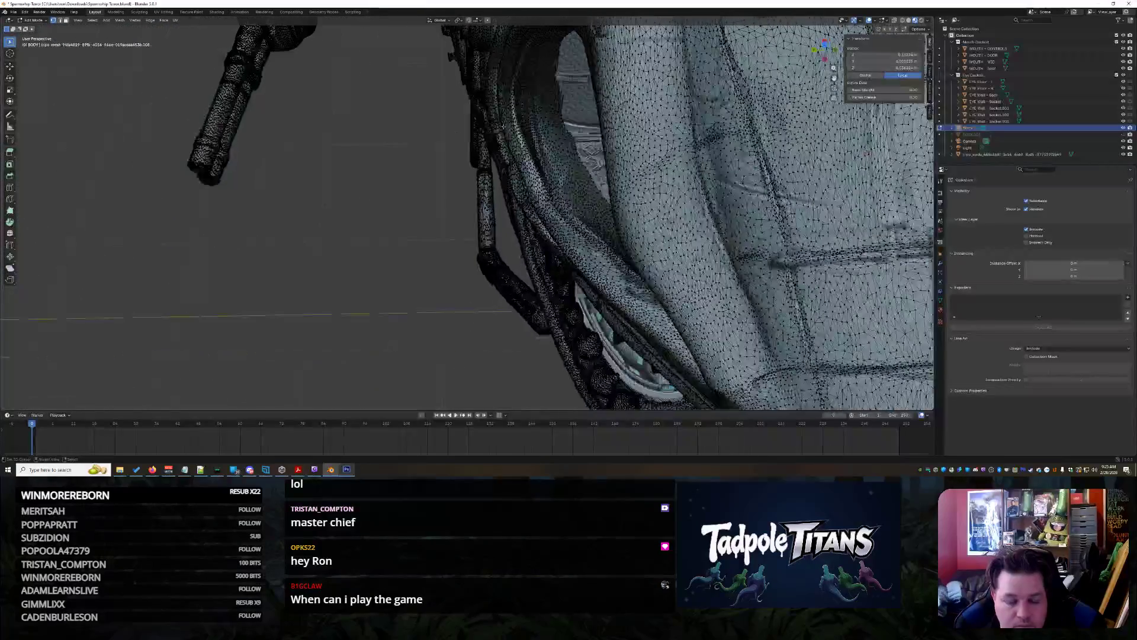
Orbit and zoom out to view the whole shark ship
middle_click_drag(503, 207, 561, 163)
scroll(521, 253, "up", 10)
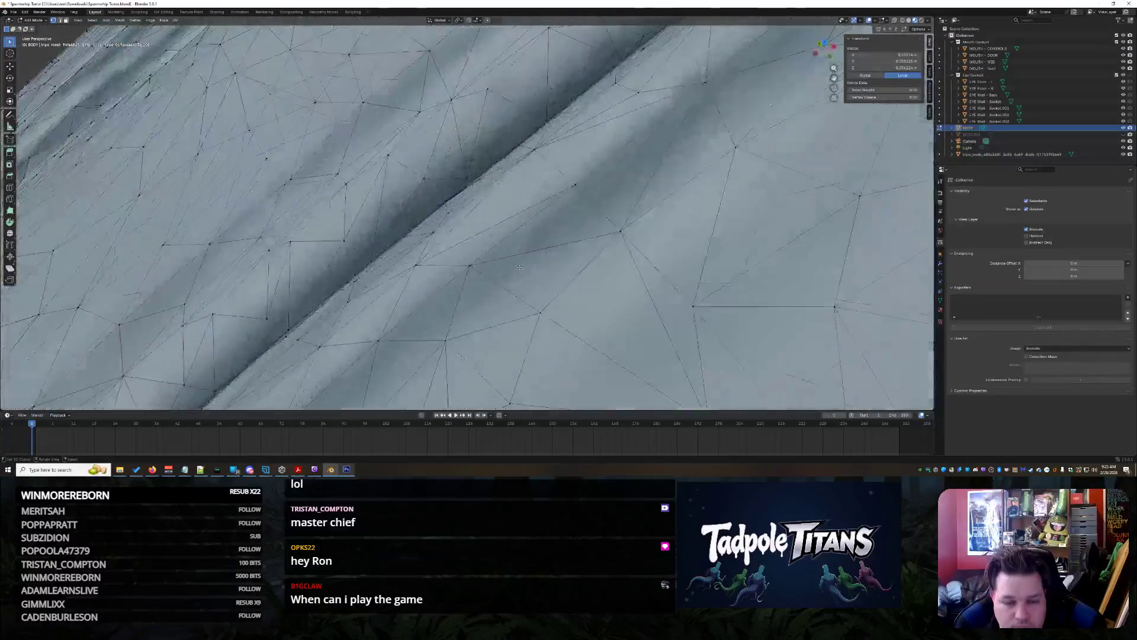
scroll(521, 253, "down", 10)
middle_click_drag(554, 263, 561, 269)
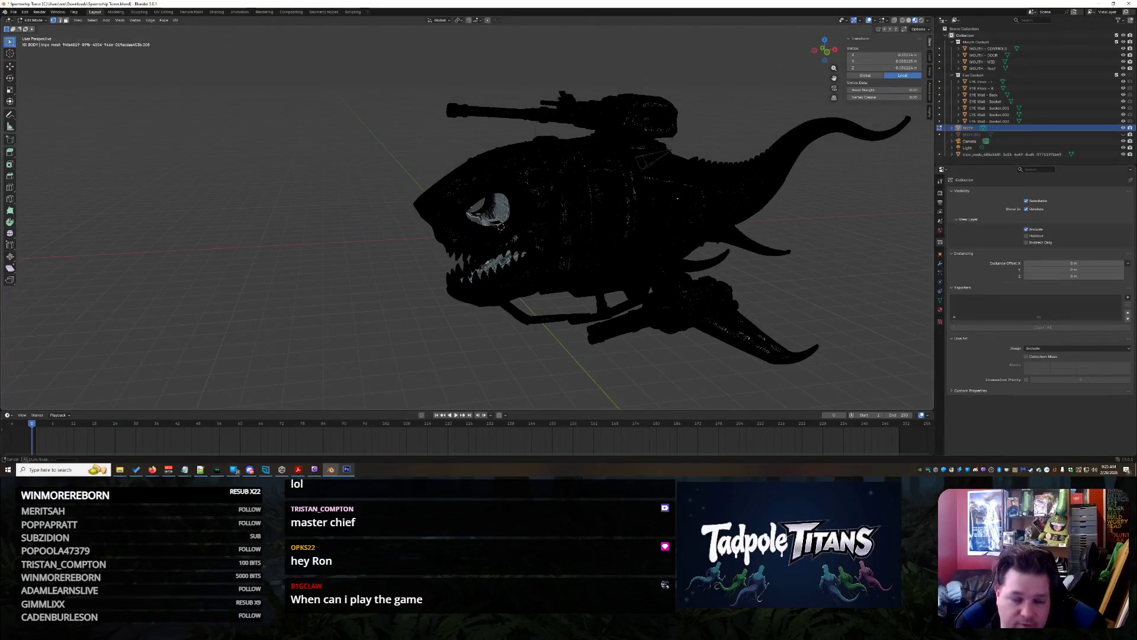
scroll(524, 244, "up", 4)
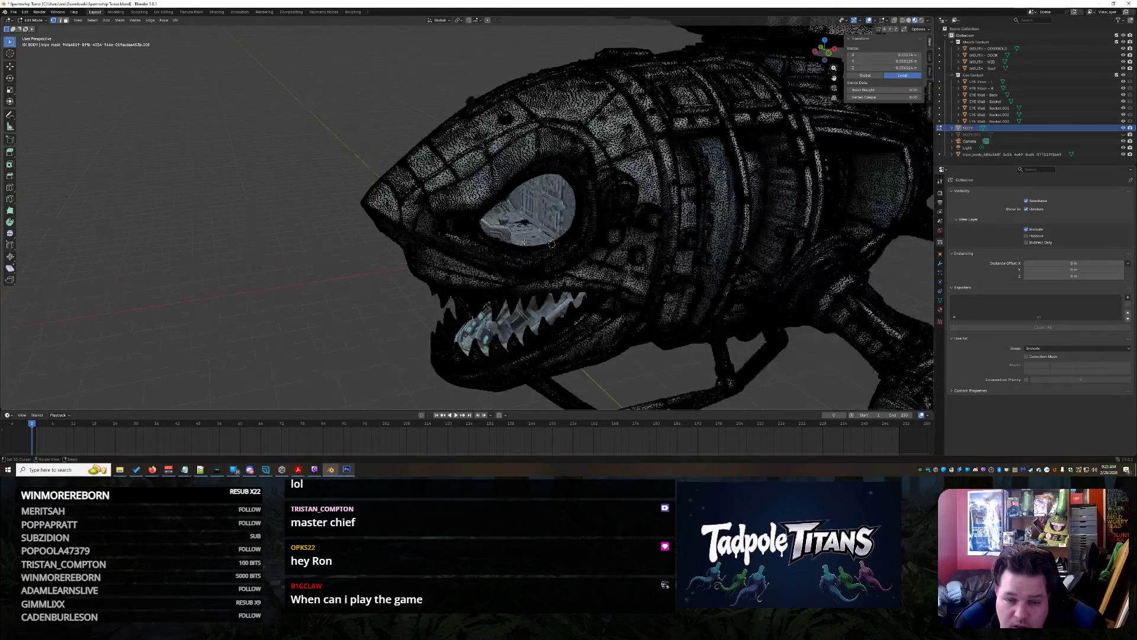
scroll(525, 245, "down", 7)
Orbit toward the head to inspect the cockpit's floor-wall corner through the eye and select another vertex
middle_click_drag(529, 315, 509, 225)
scroll(501, 169, "up", 6)
scroll(501, 170, "up", 10)
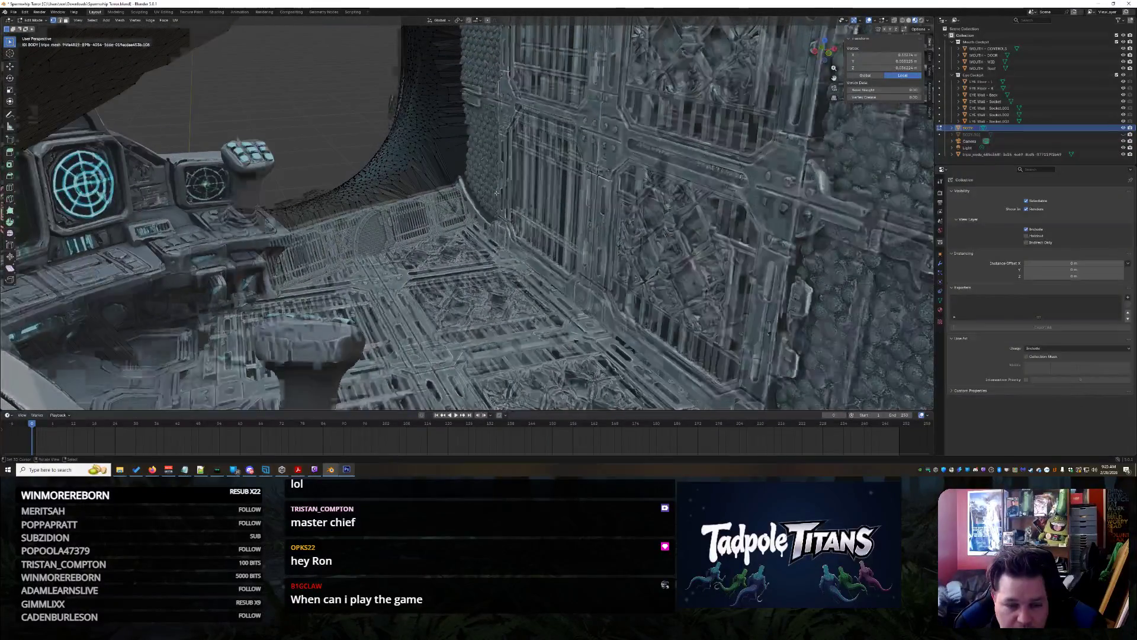
scroll(549, 102, "up", 5)
mouse_move(549, 102)
middle_mouse_down()
mouse_move(536, 282)
mouse_move(524, 239)
middle_mouse_up()
scroll(531, 243, "down", 15)
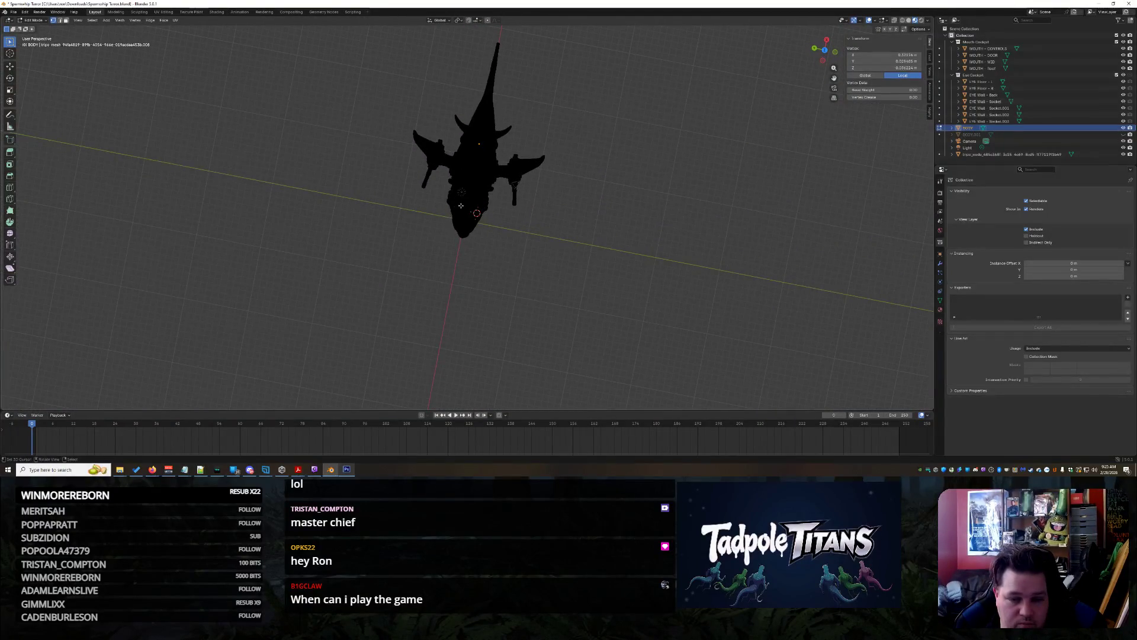
left_click(435, 200)
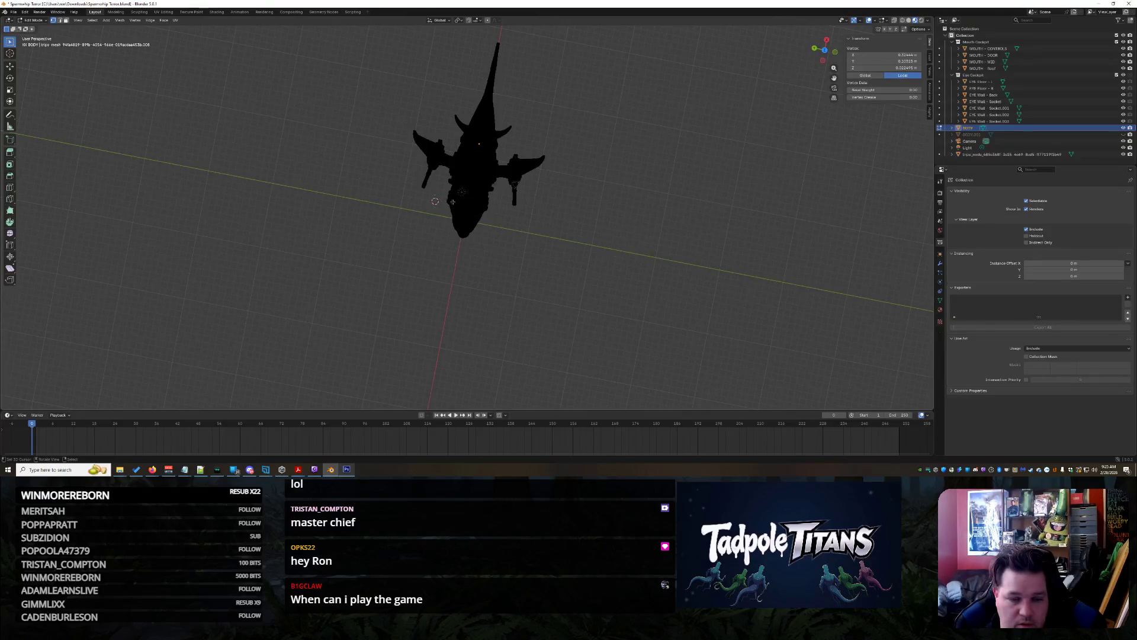
scroll(452, 202, "up", 8)
scroll(545, 217, "down", 8)
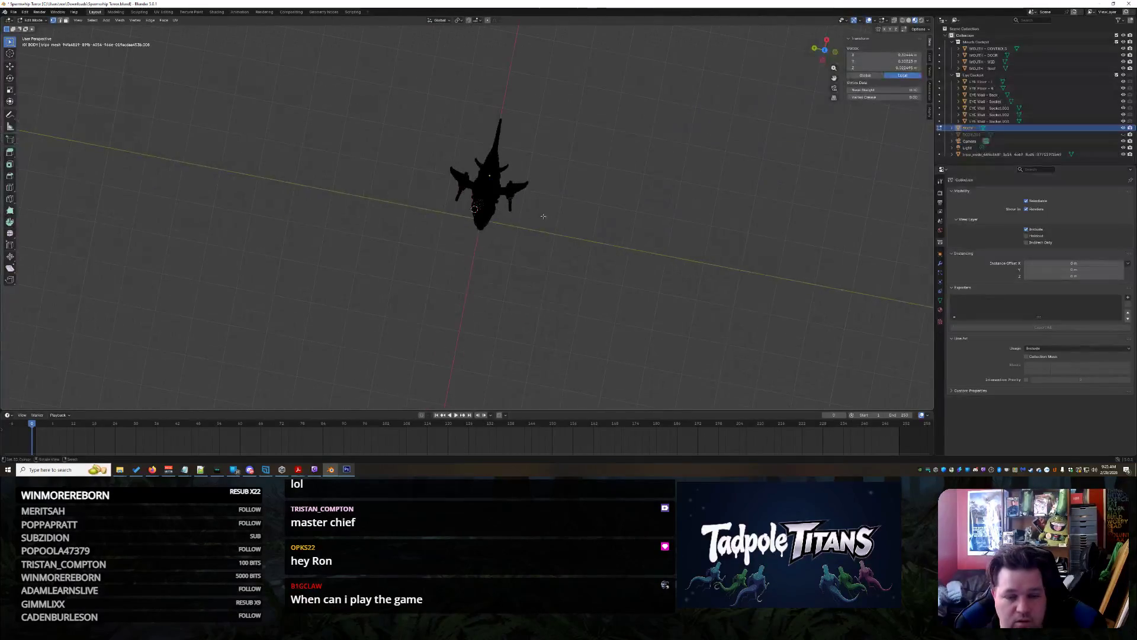